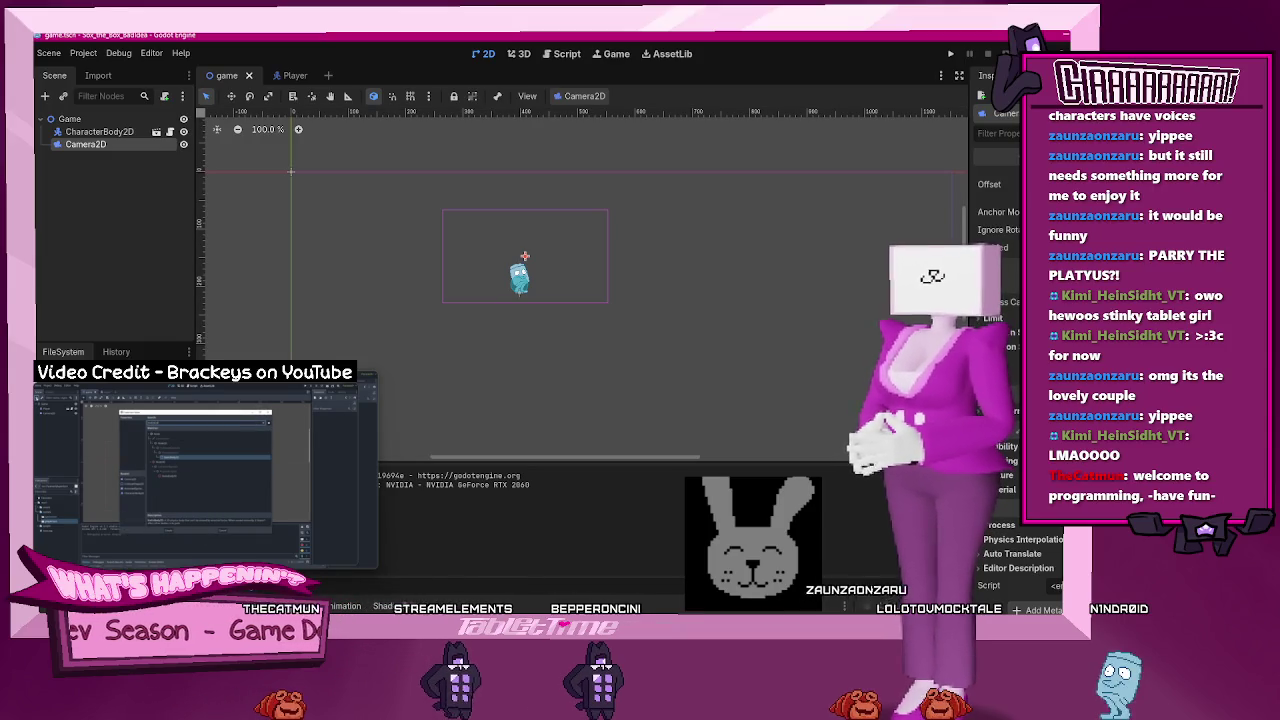
- Widen the camera's framing area, then add a StaticBody2D node under the Game root
key(Return)
click(882, 313)
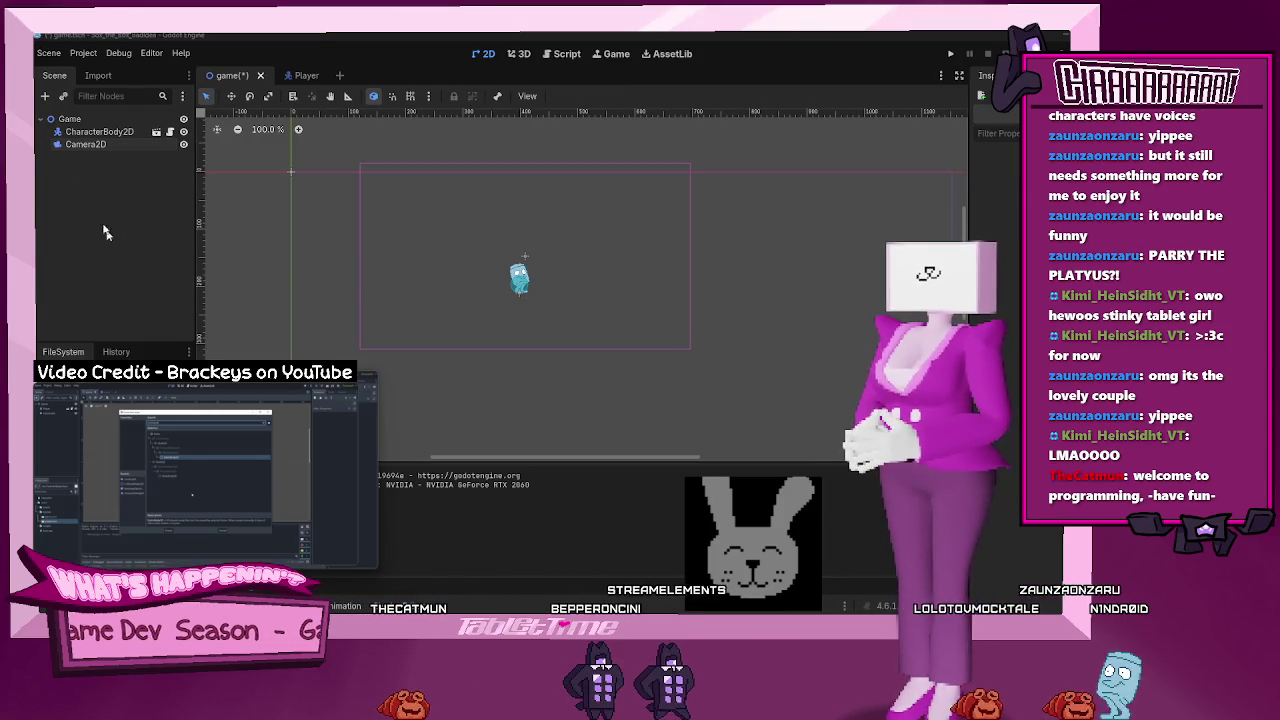
click(46, 96)
text(static)
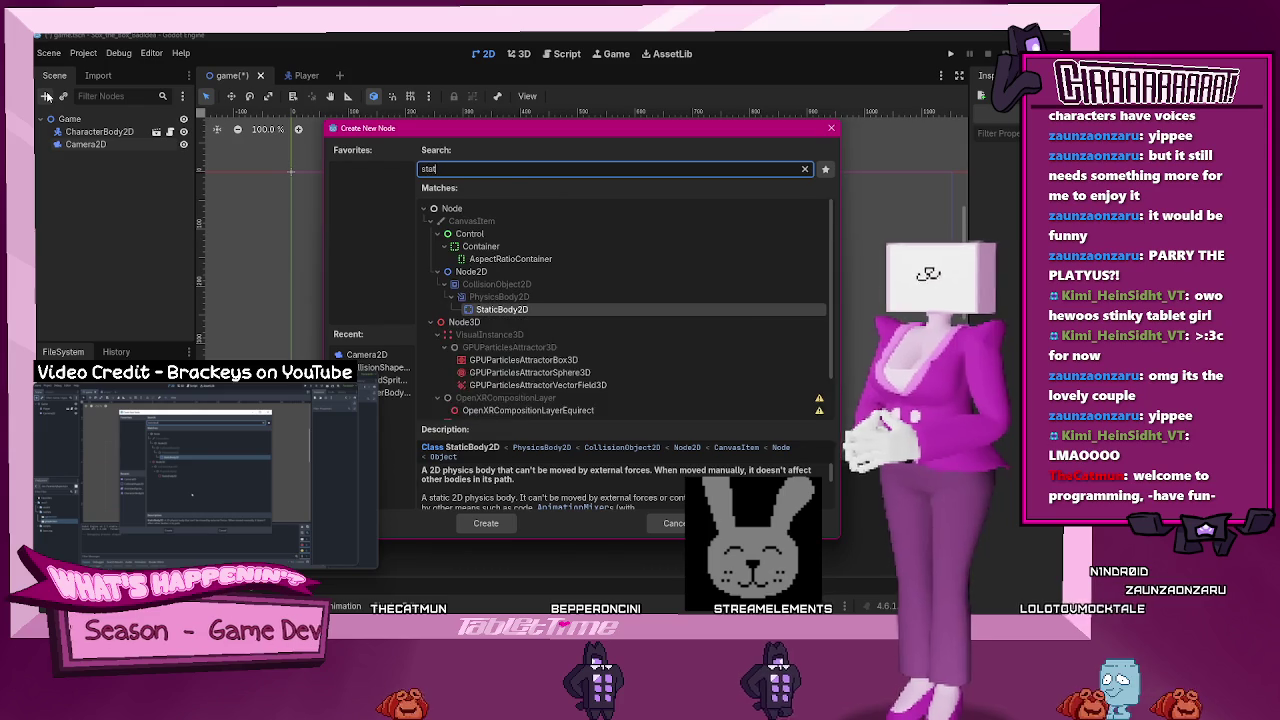
click(493, 312)
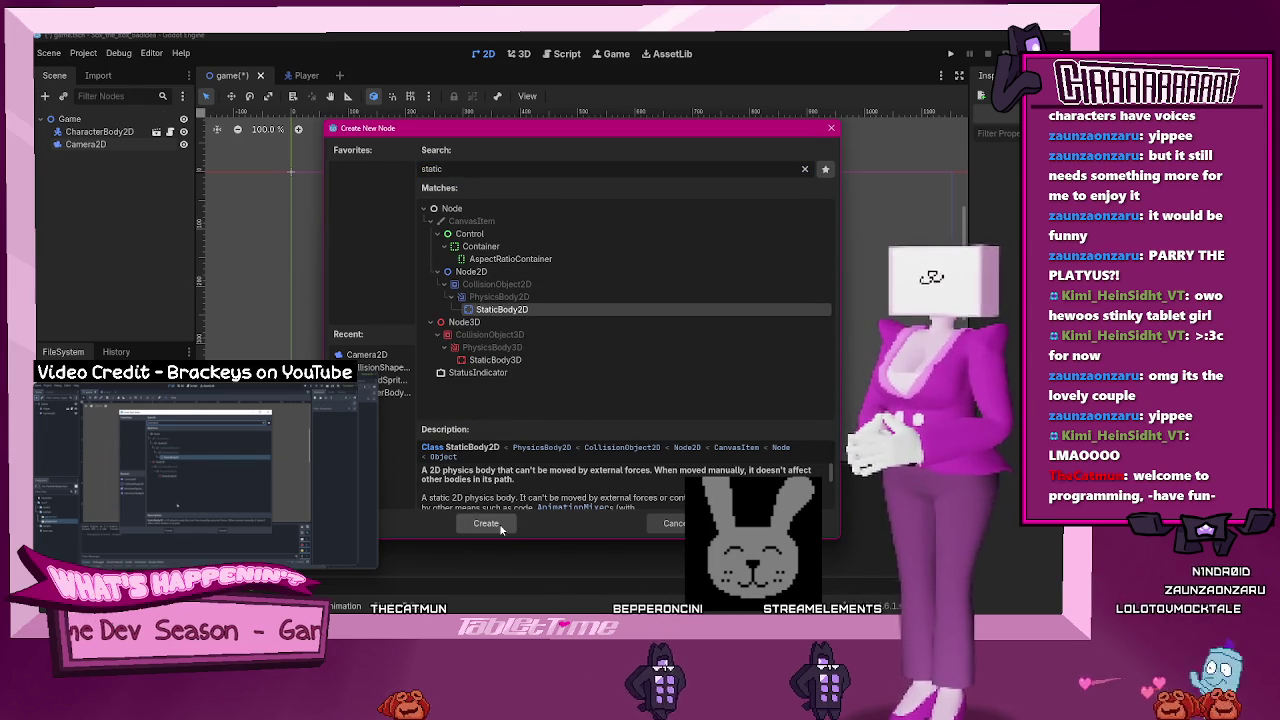
click(486, 523)
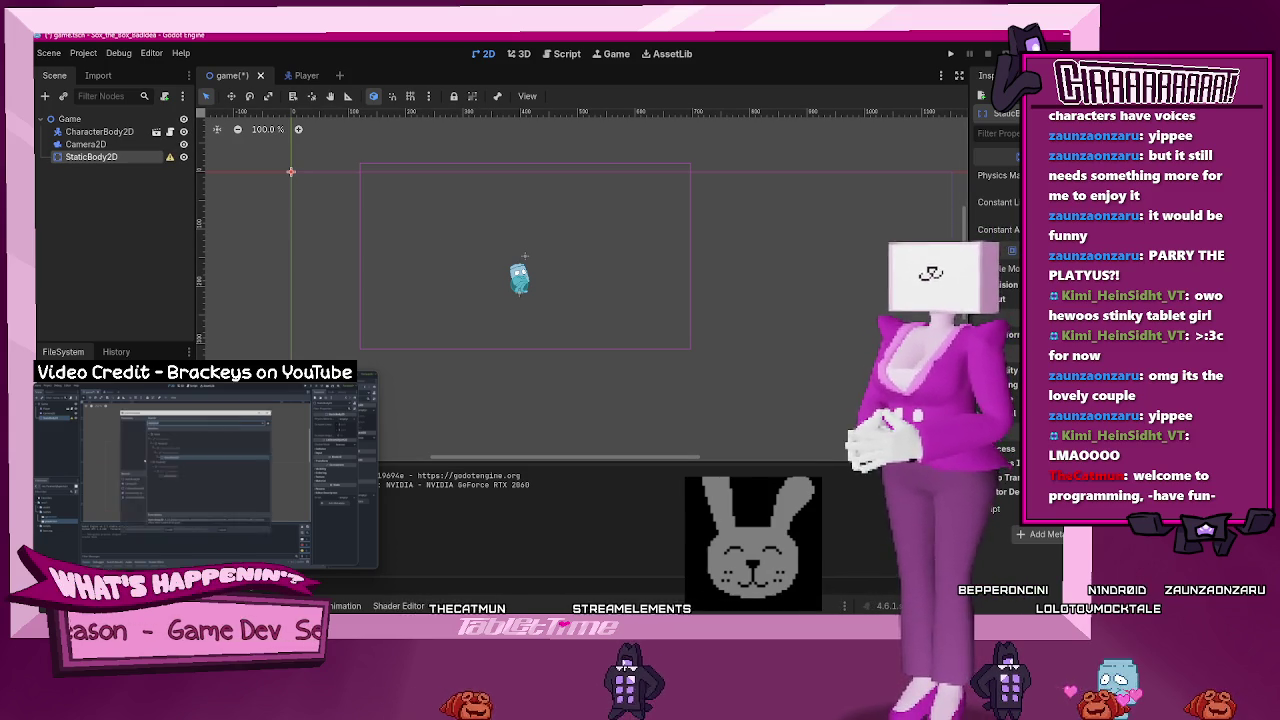
- Add a CollisionShape2D child to the StaticBody2D, keeping its default name
key(ctrl+a)
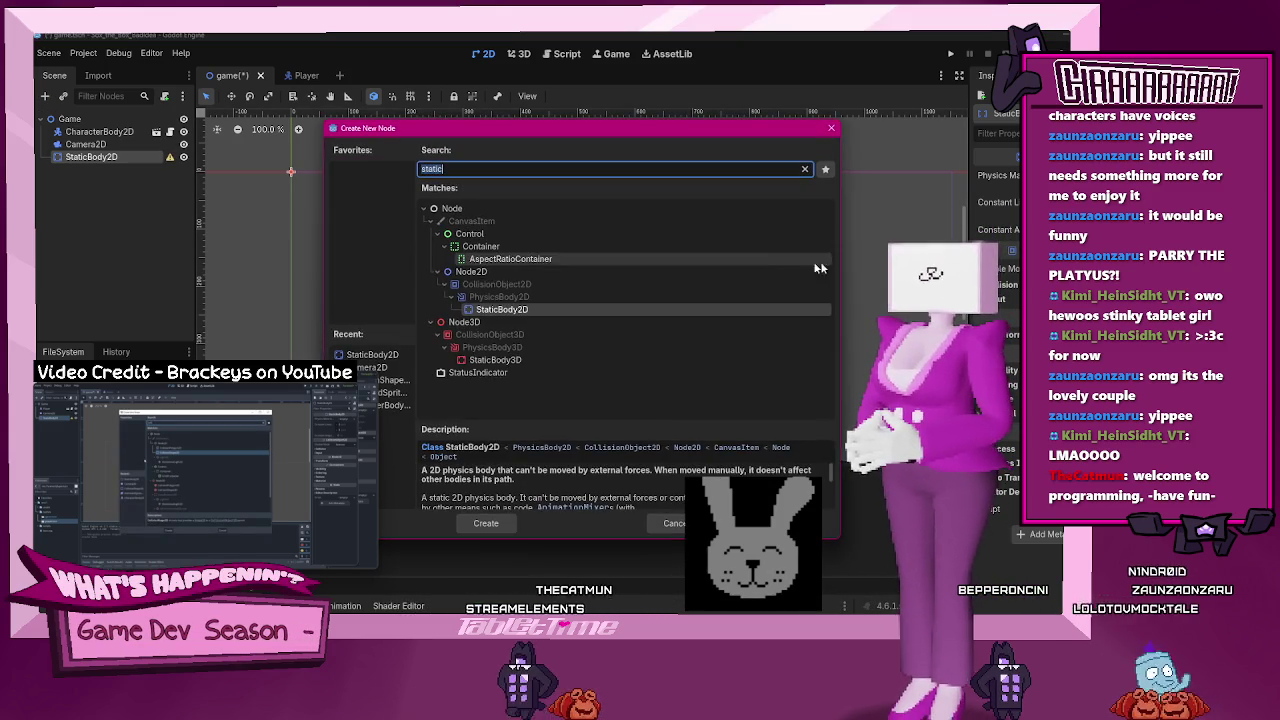
text(colission)
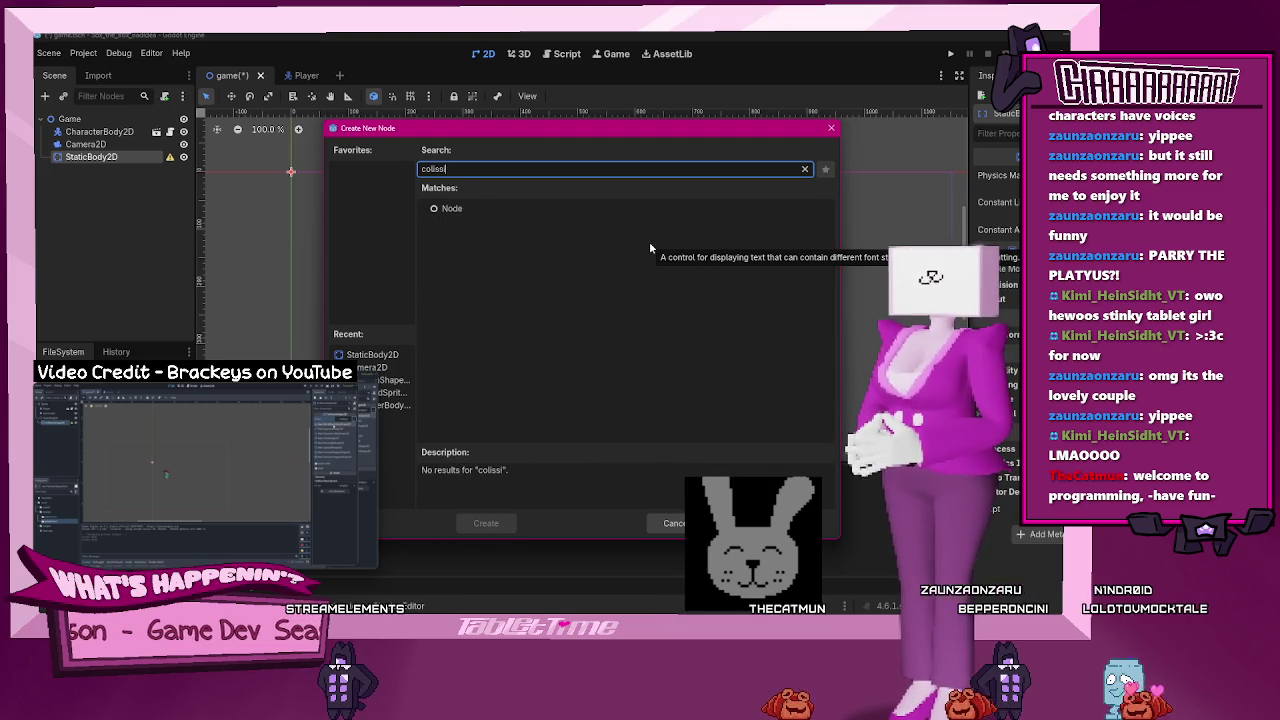
key(BackSpace)
key(BackSpace)
key(BackSpace)
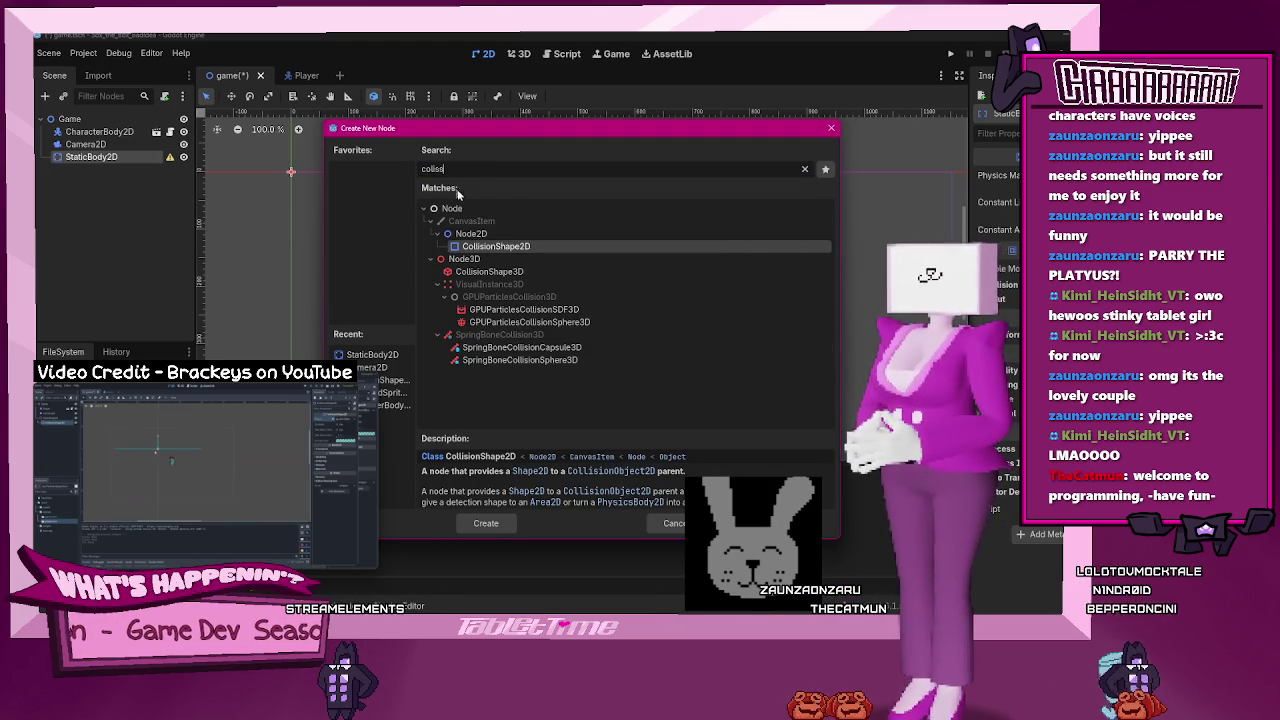
double_click(469, 247)
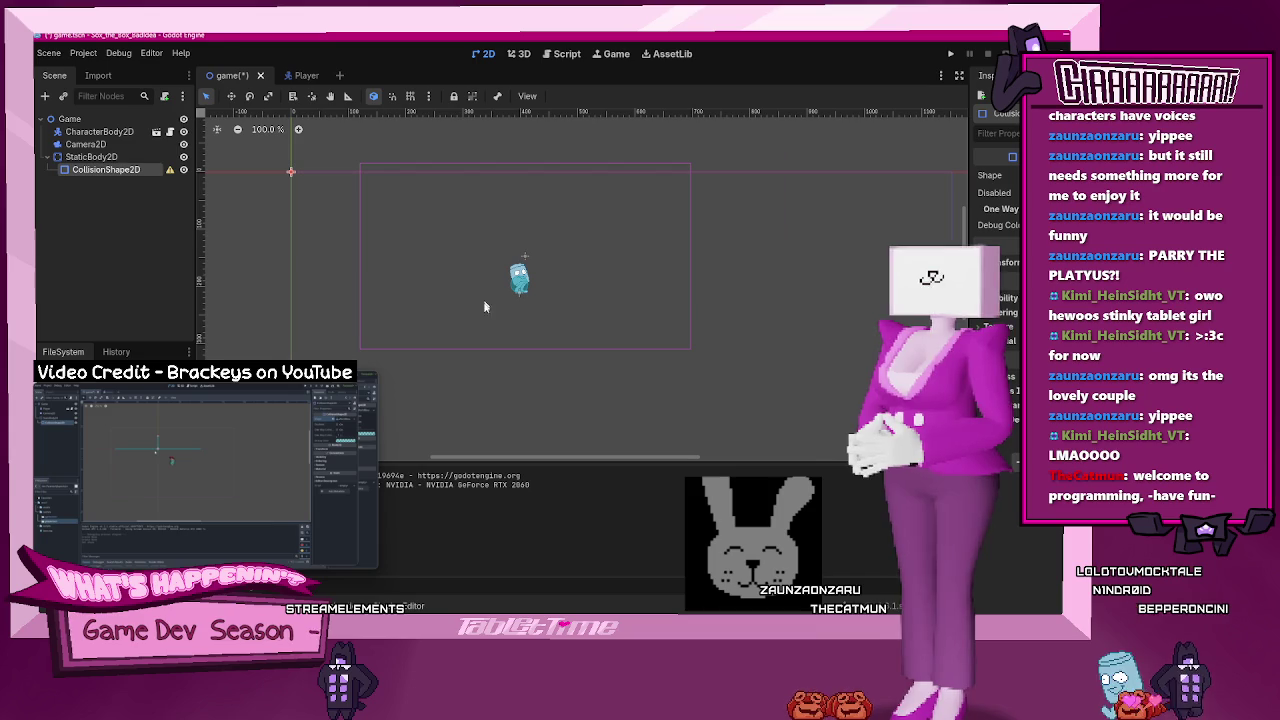
double_click(107, 171)
key(Return)
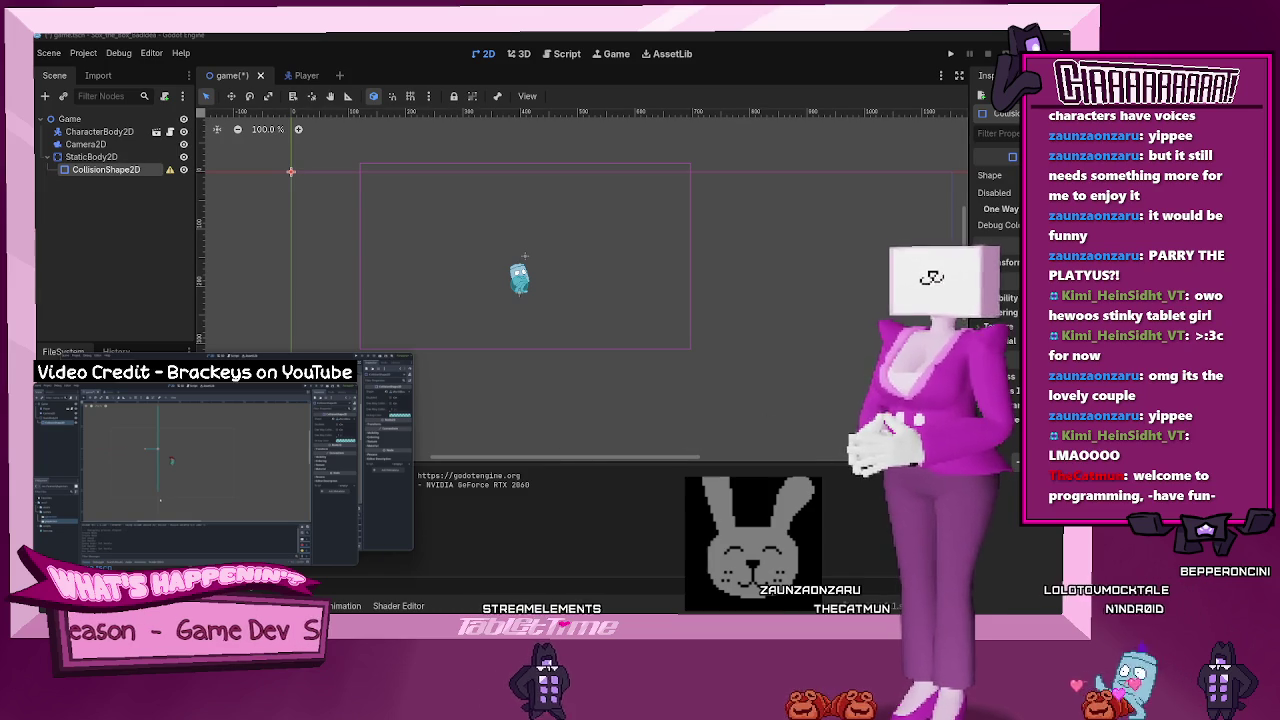
- Assign a WorldBoundaryShape2D to the CollisionShape2D and frame the floor line under the player
click(1010, 176)
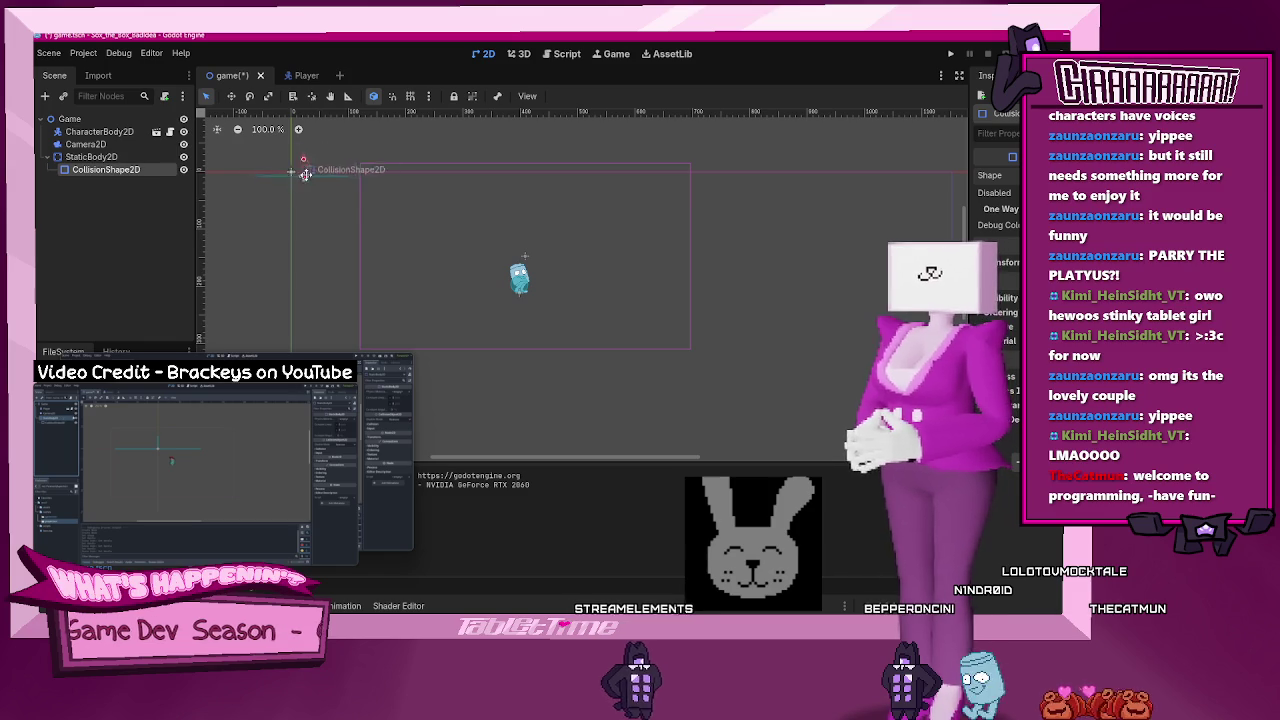
scroll(503, 296, up, 3)
drag(473, 344, 507, 358)
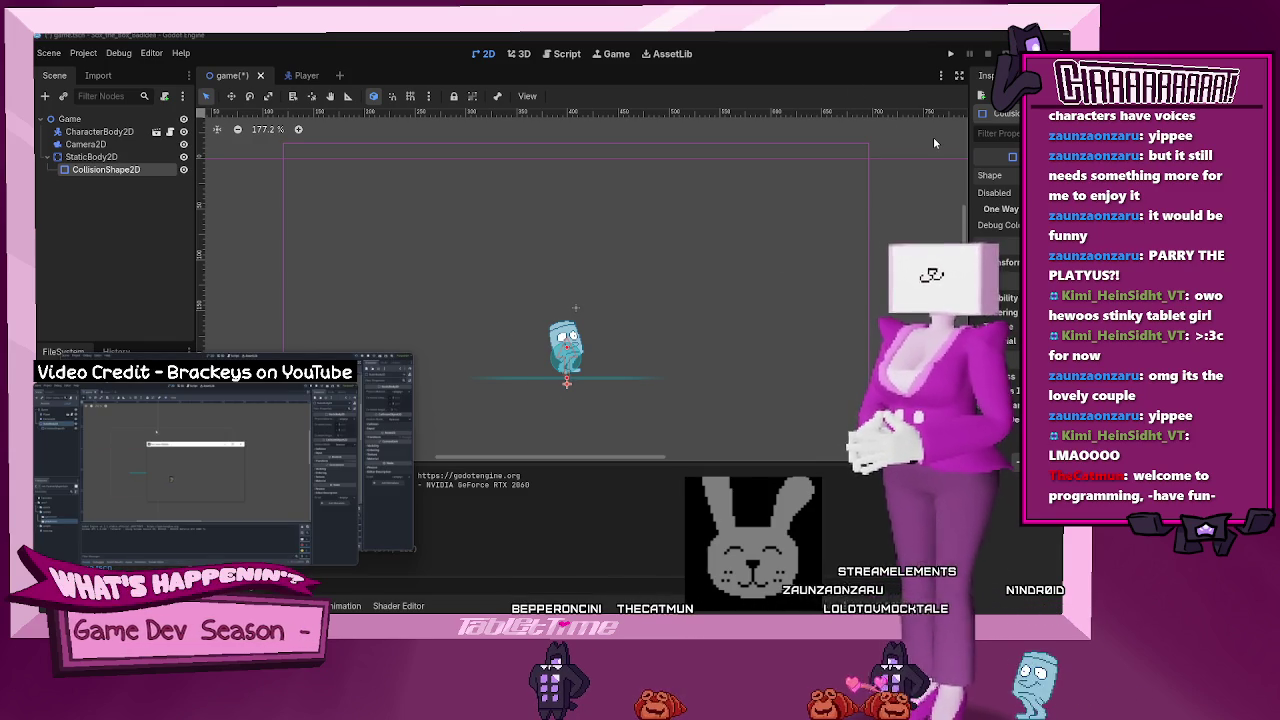
- Run the game and walk the player left and right, jumping on the new floor
key(F5)
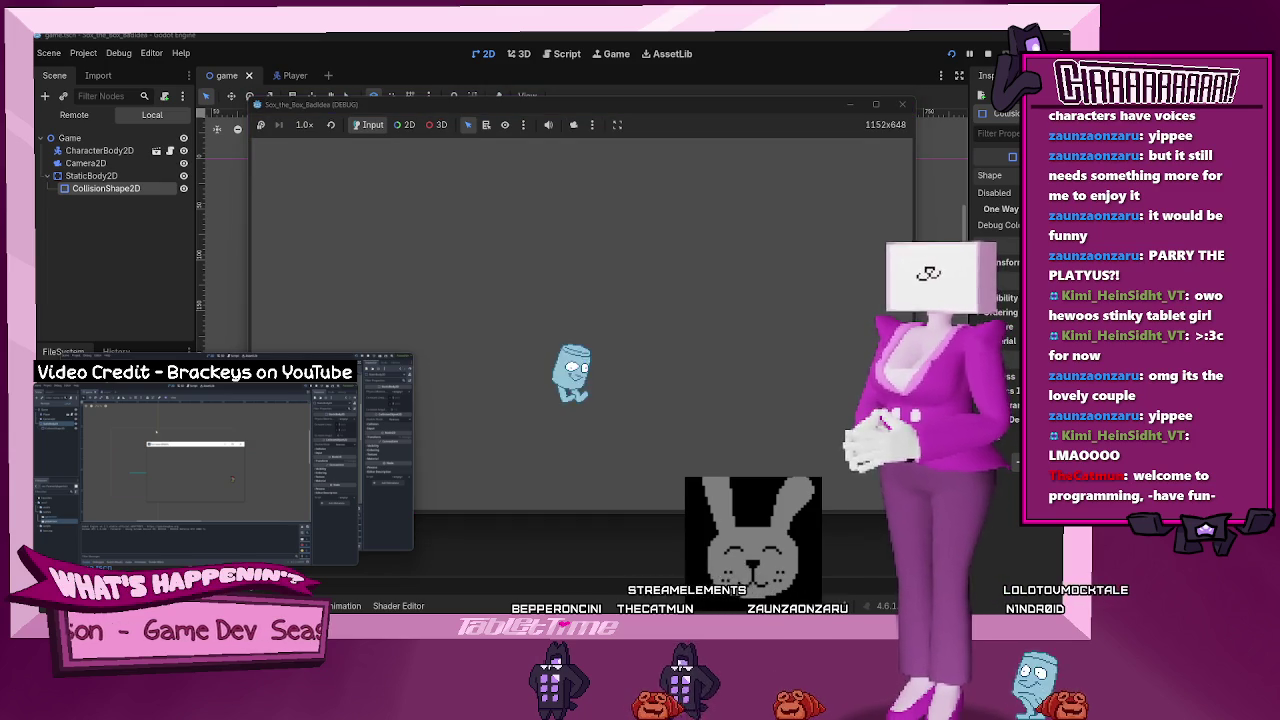
key(Right)
key(Left)
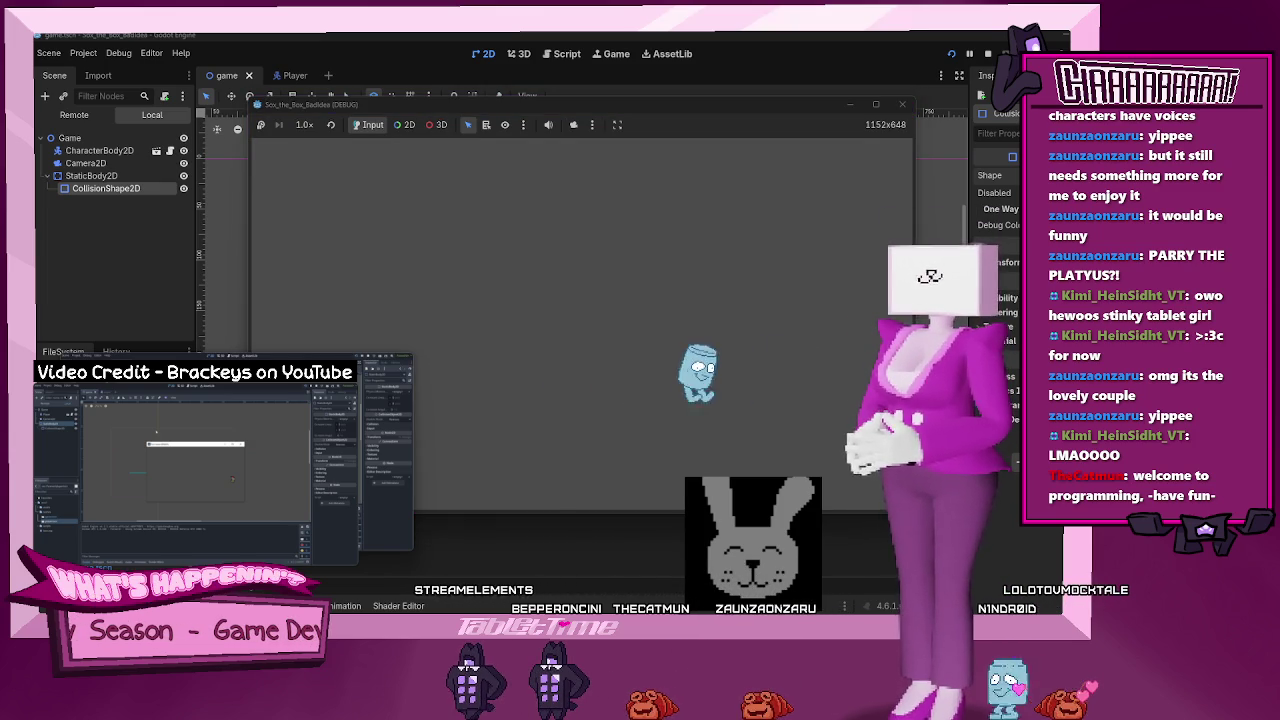
key(space)
key(Right)
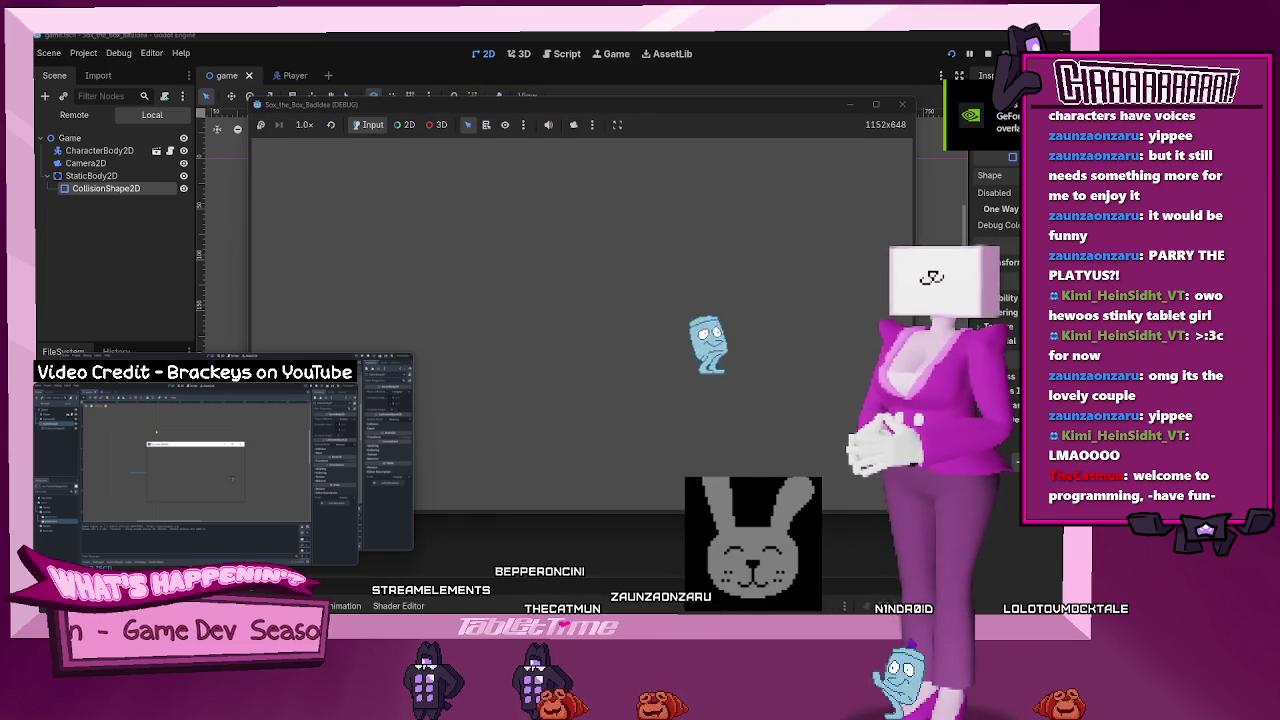
key(Left)
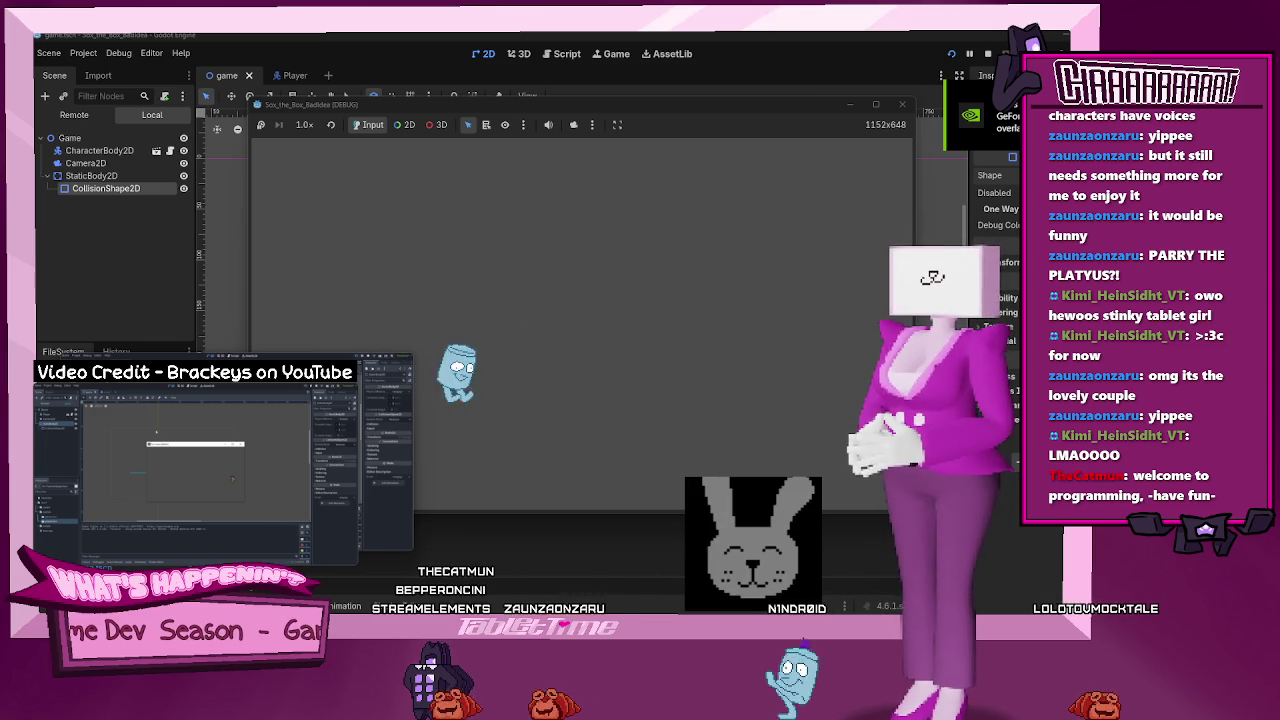
key(Right)
key(space)
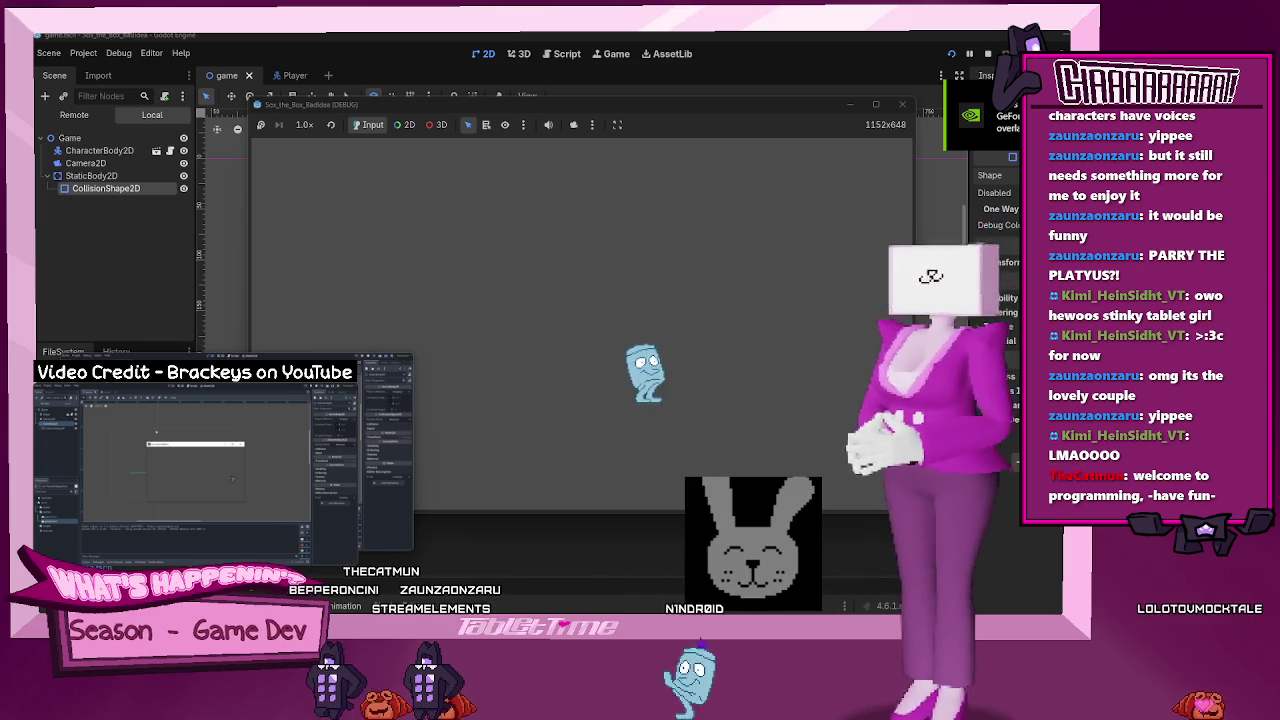
key(space)
key(Left)
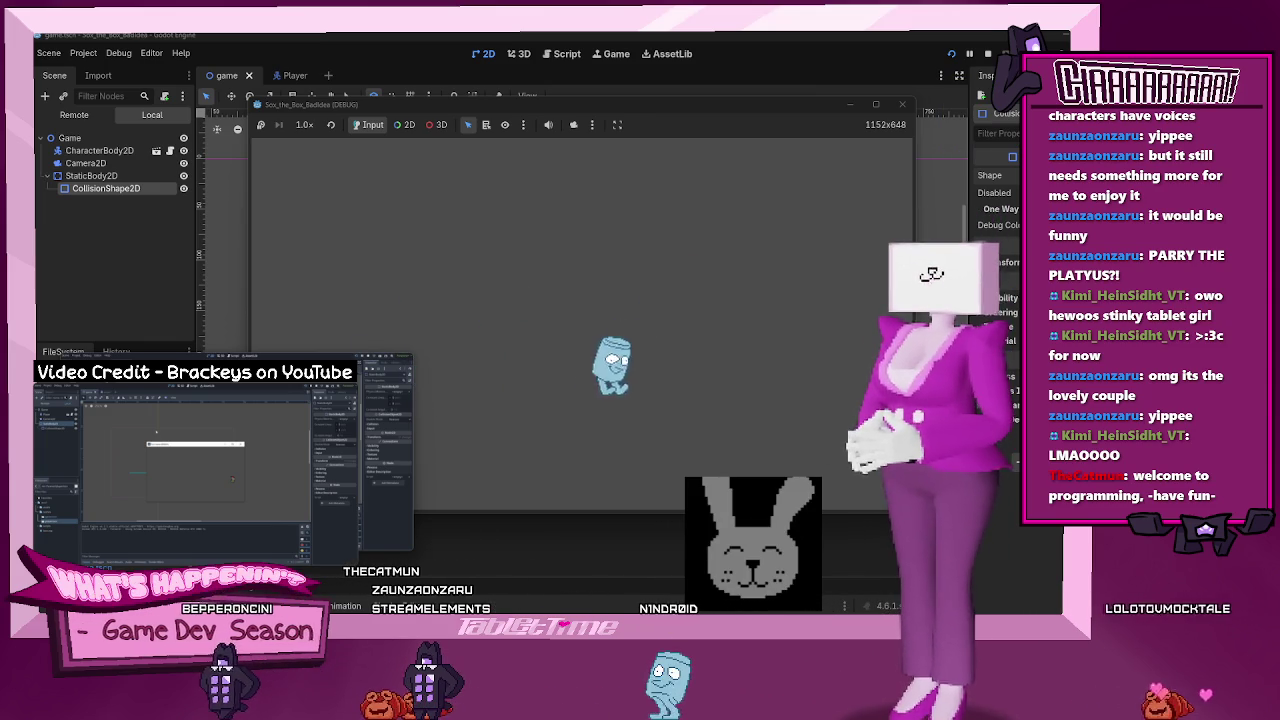
key(space)
- Keep shuffling the player side to side and jumping, then stop the game
key(space)
key(Left)
key(Right)
key(Left)
key(Right)
key(space)
key(Left)
key(Right)
key(Left)
key(Right)
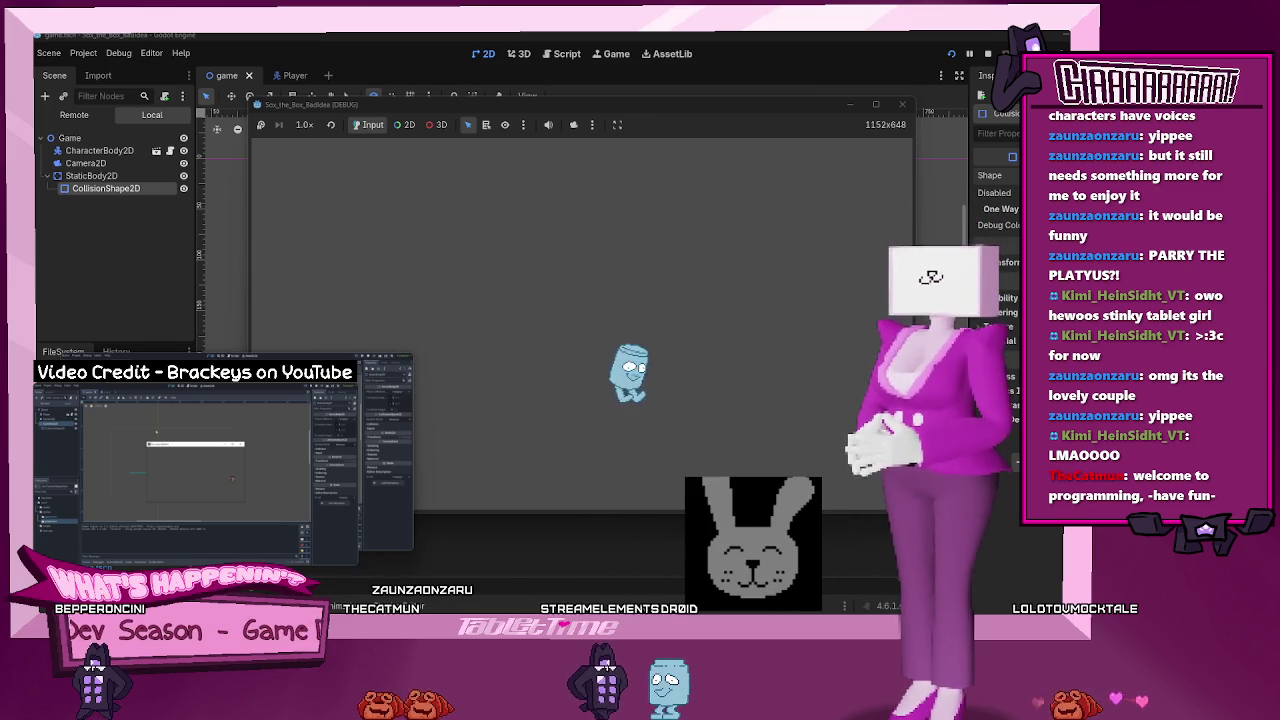
key(Left)
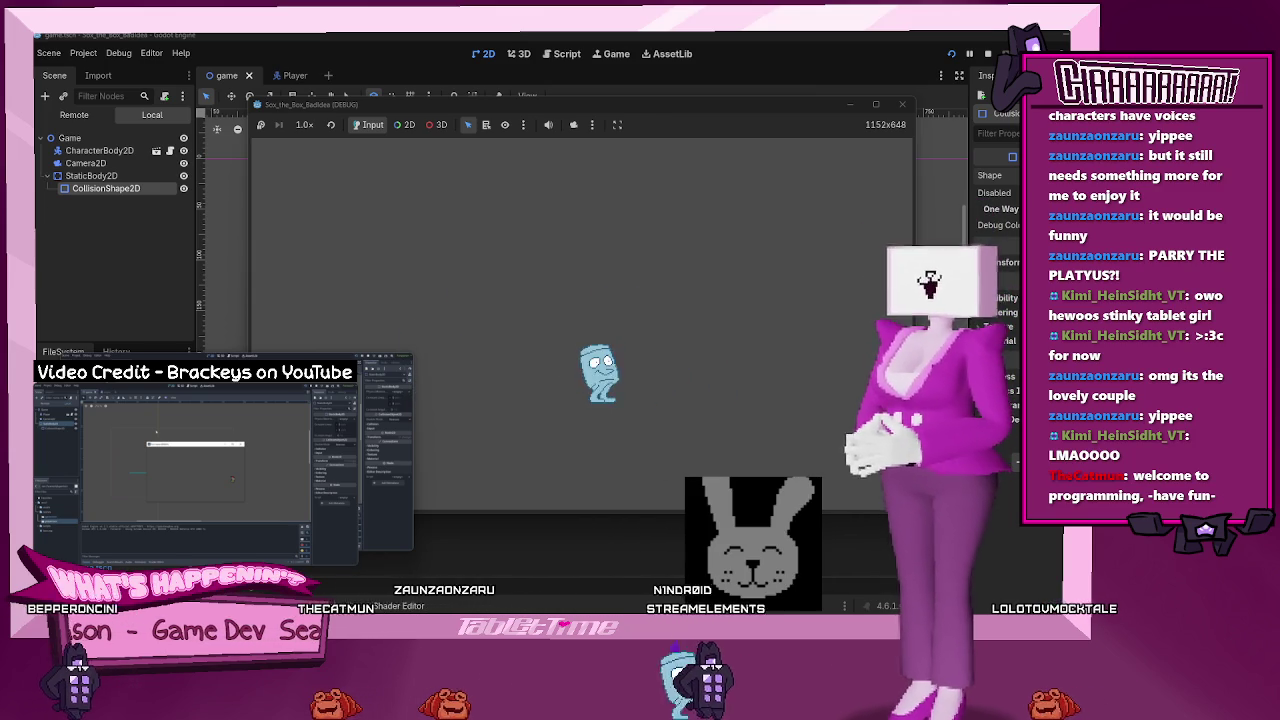
mouse_move(382, 454)
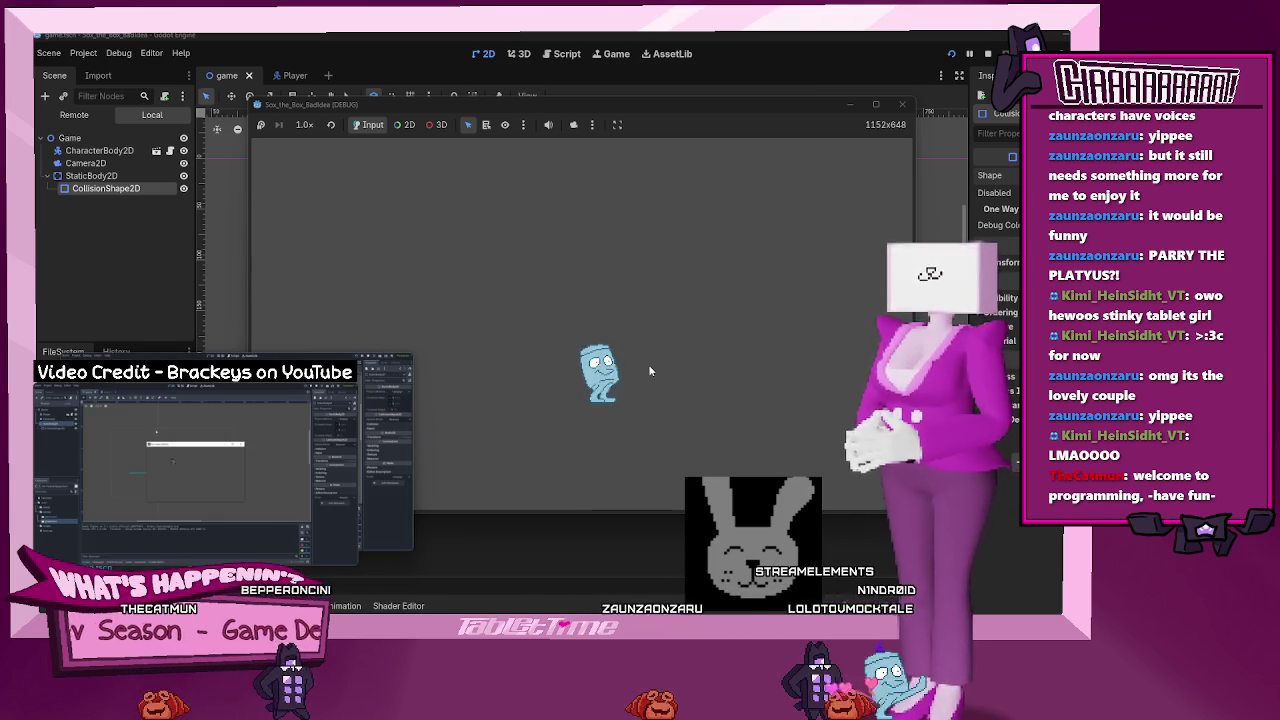
key(Right)
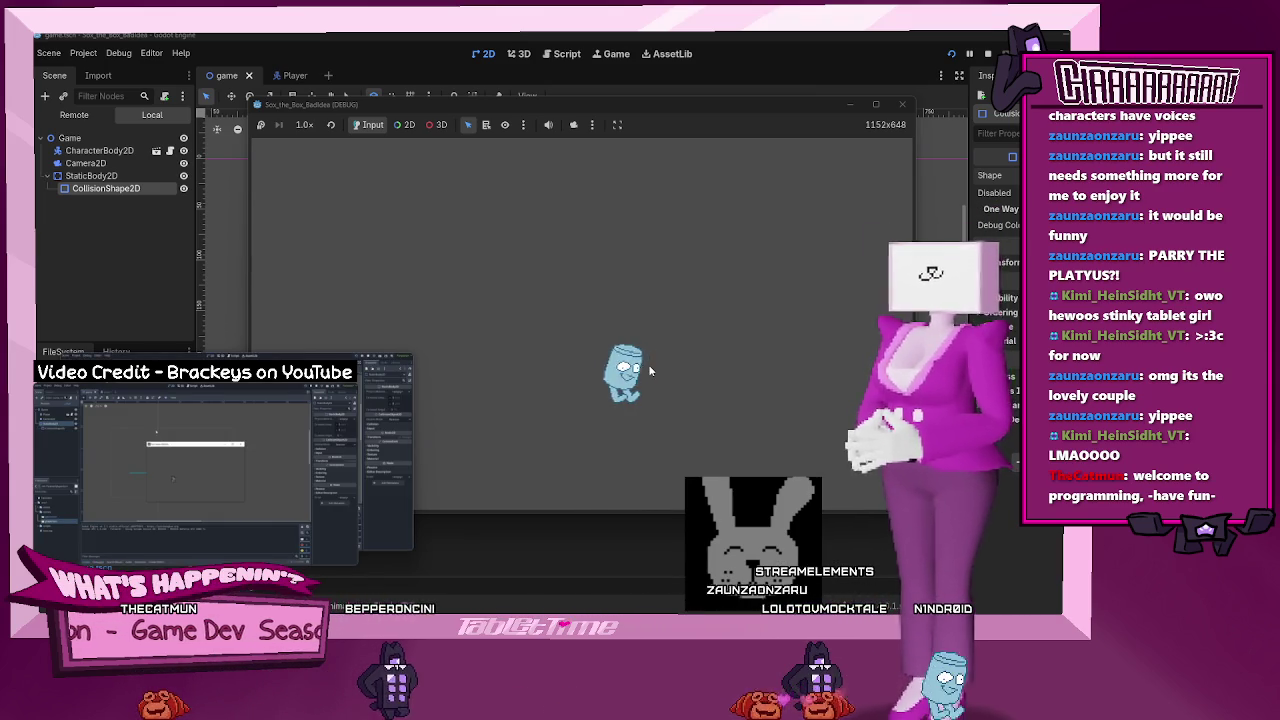
key(Left)
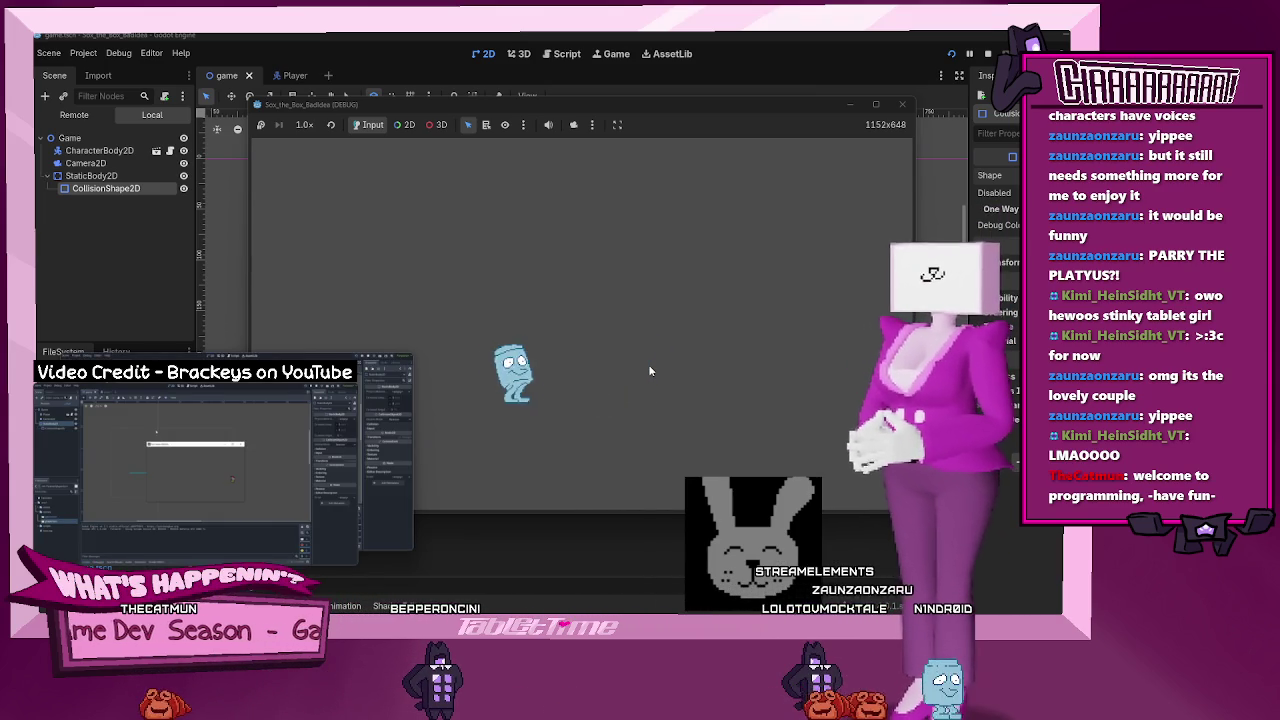
key(Right)
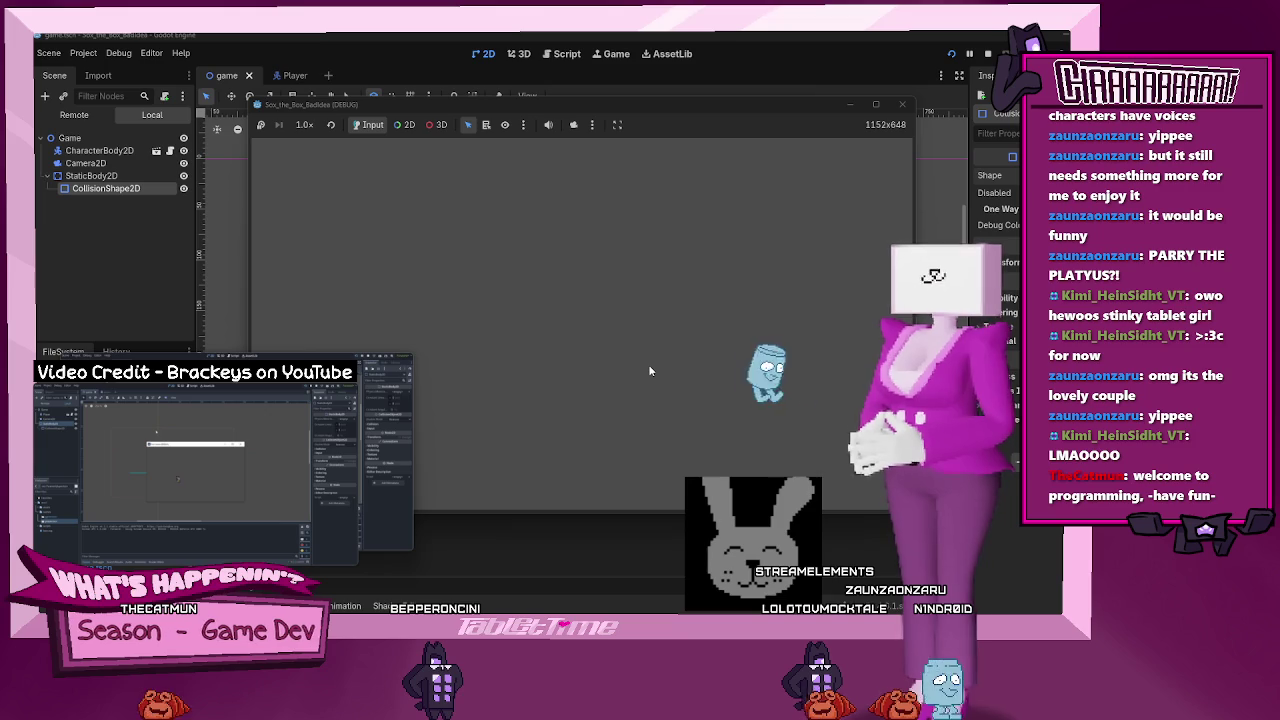
key(Left)
key(Left)
key(Right)
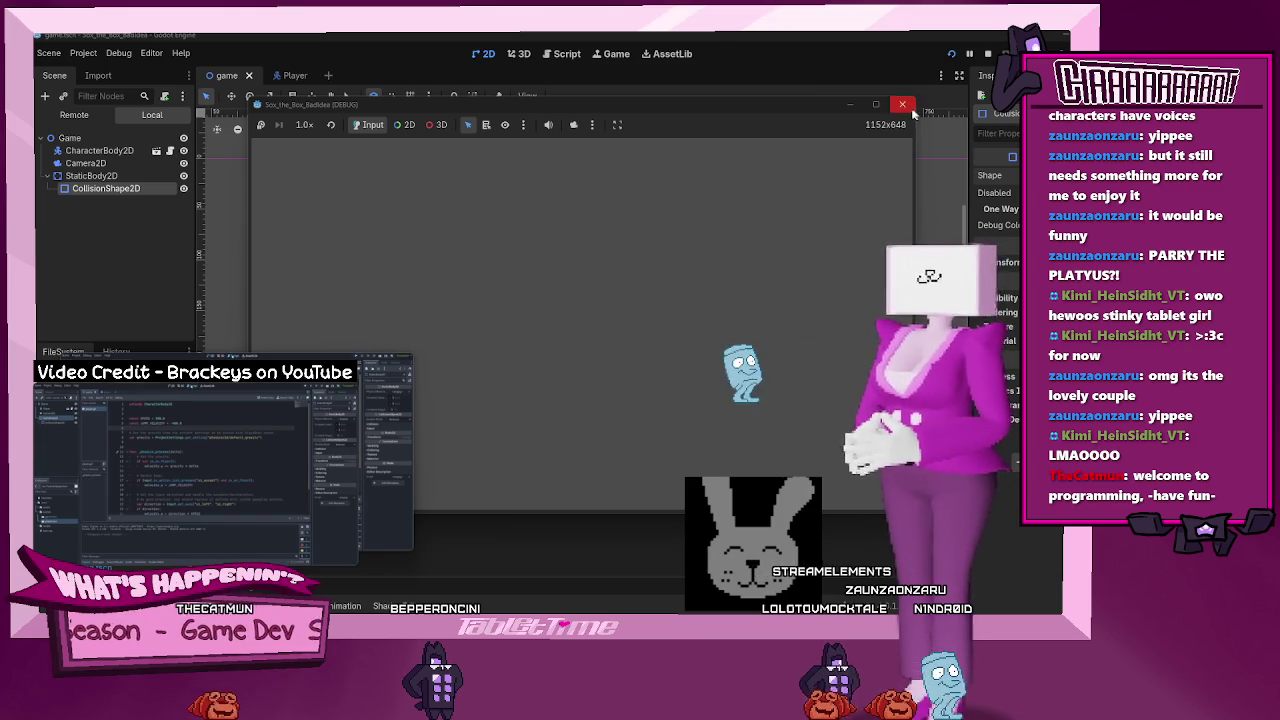
key(F8)
- Open the player's movement script, player.gd
click(295, 75)
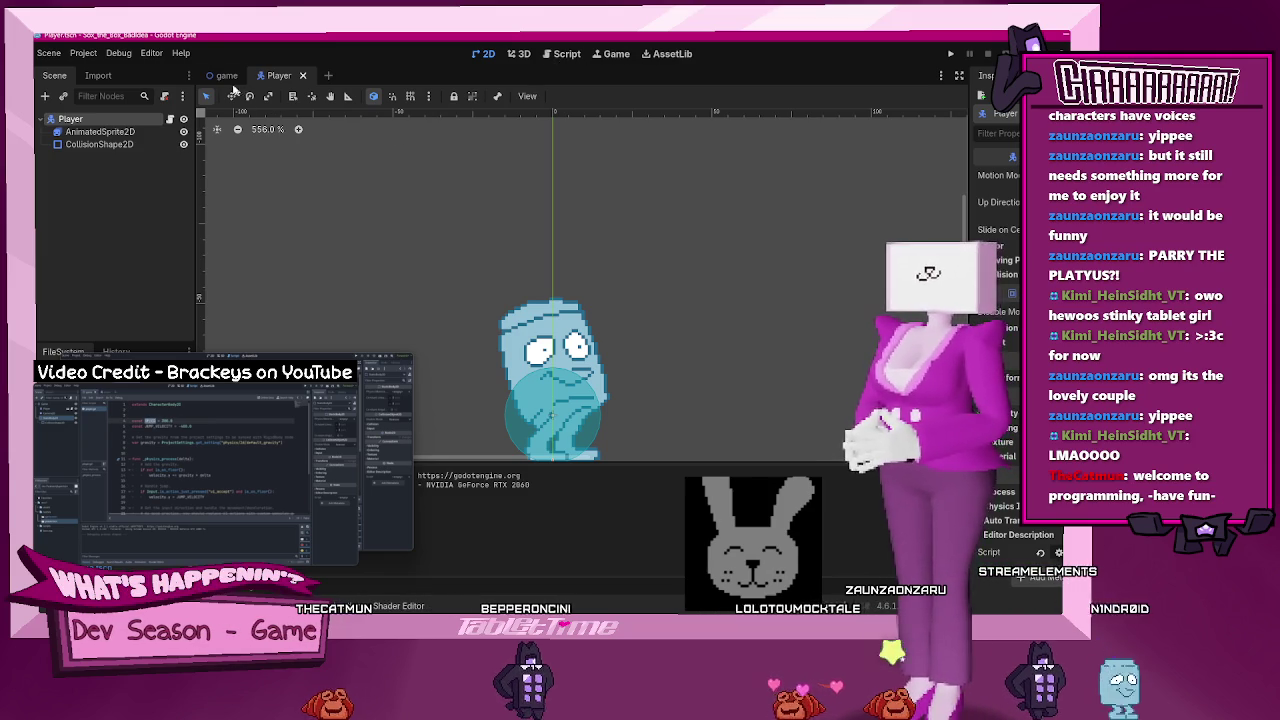
key(ctrl+Tab)
click(556, 53)
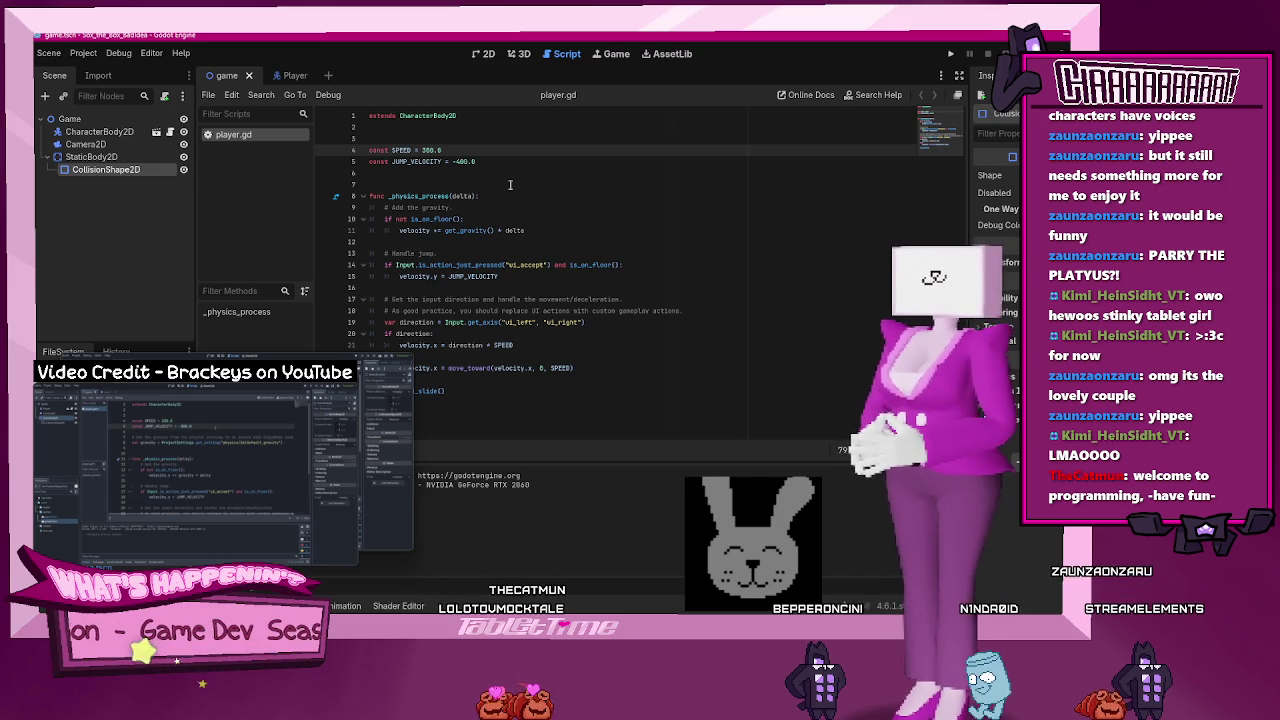
- Set JUMP_VELOCITY to -300.0, save player.gd, and relaunch the game
key(Down)
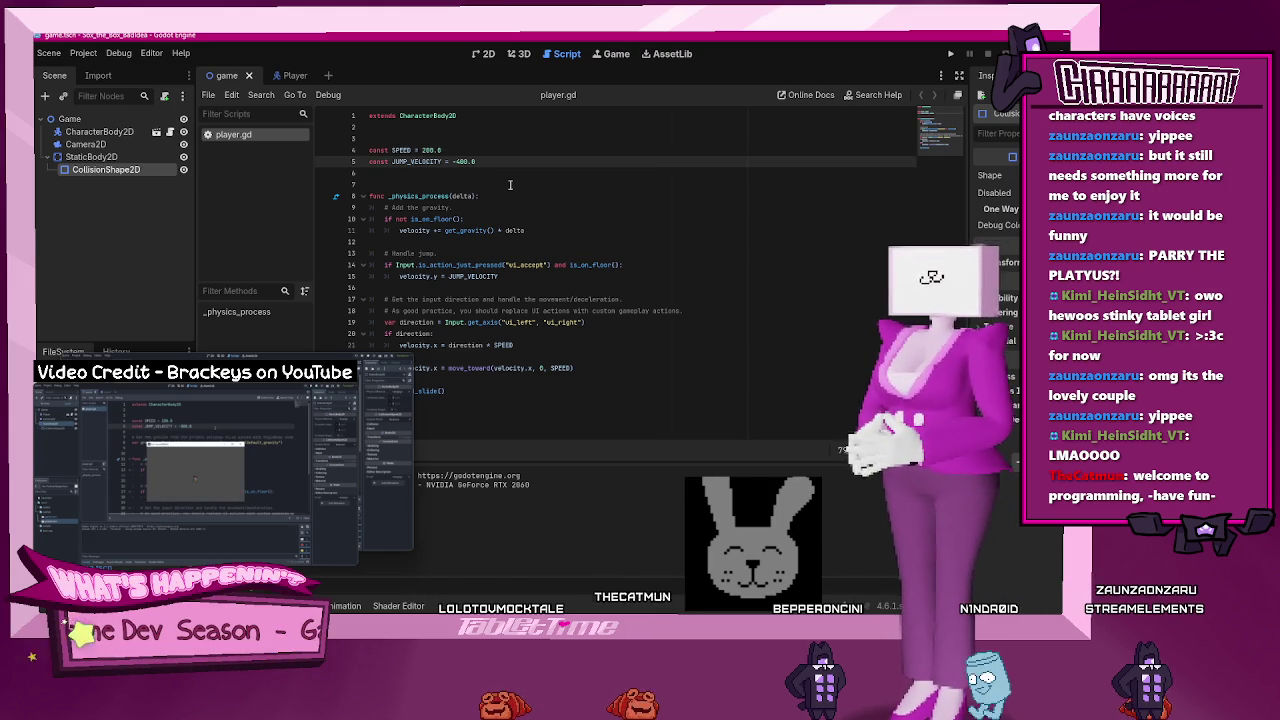
key(ctrl+Right)
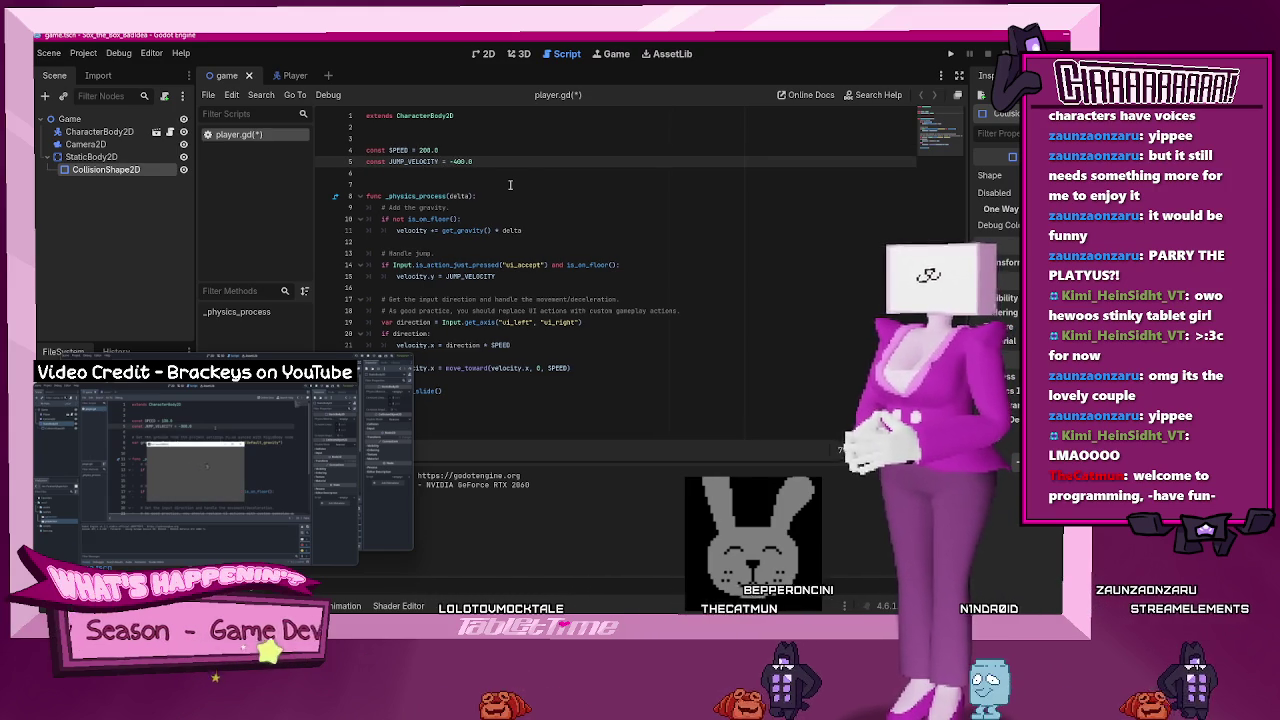
text(3)
key(Return)
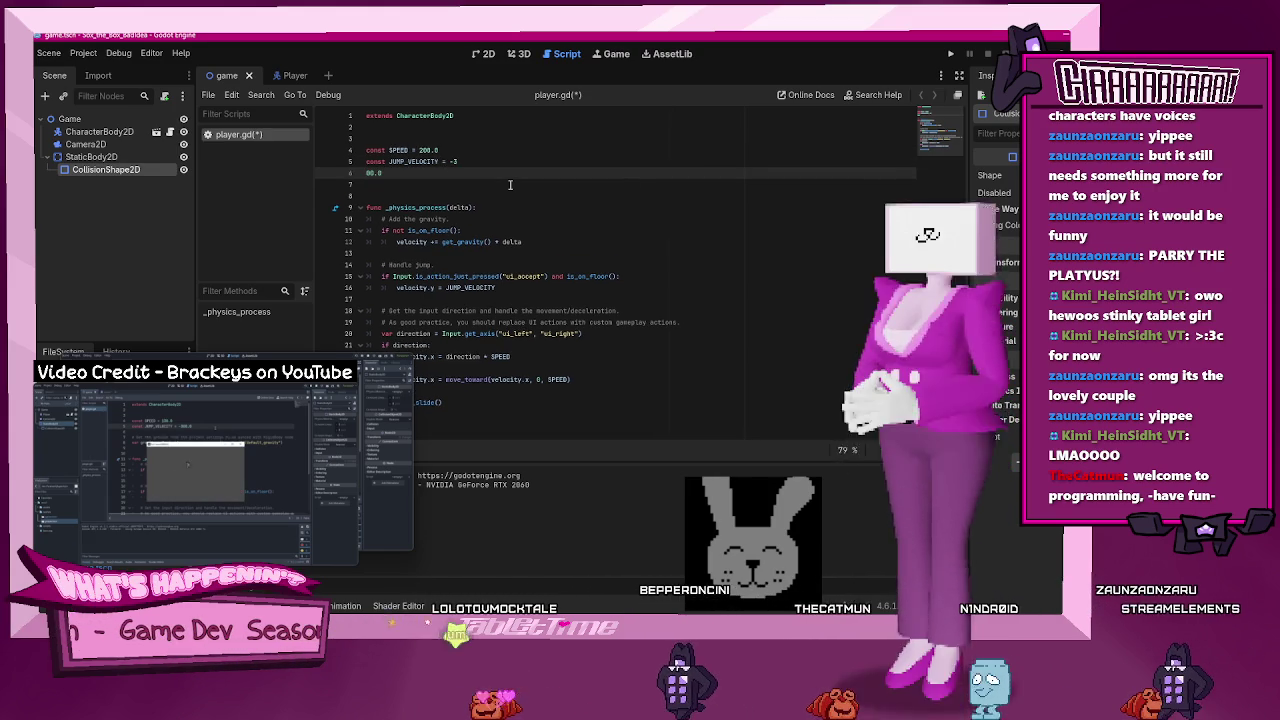
key(BackSpace)
key(ctrl+s)
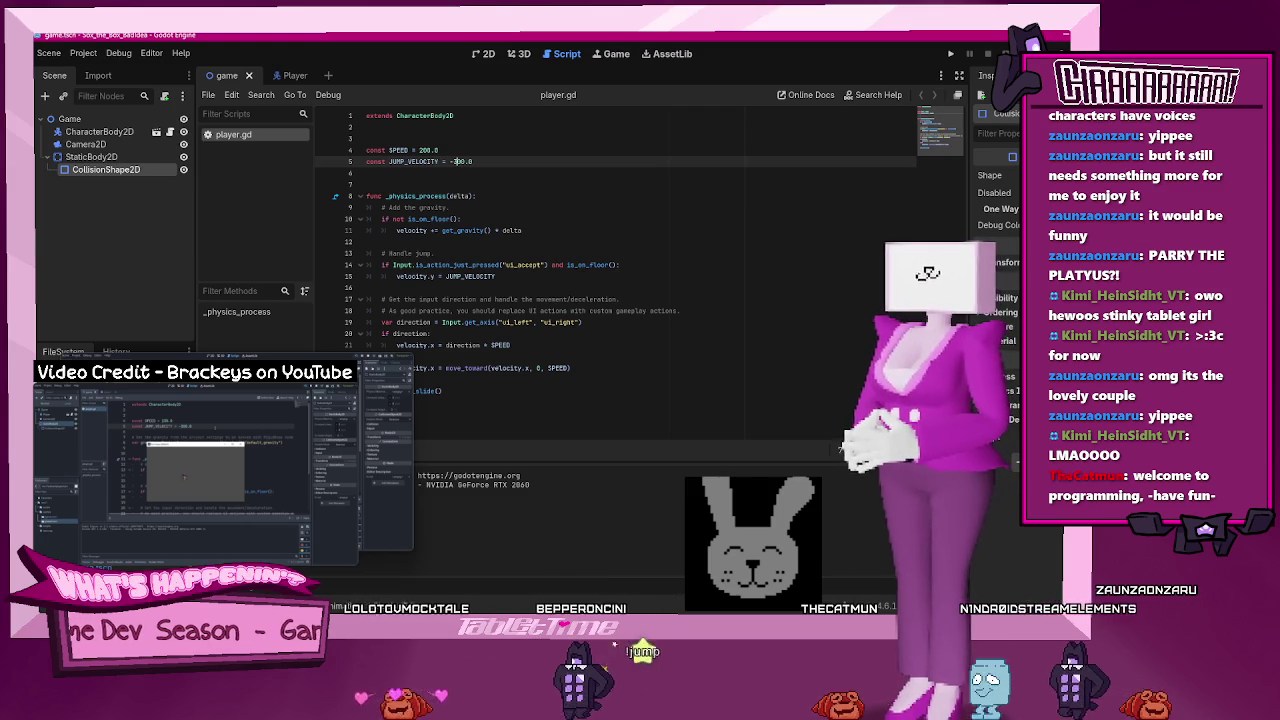
key(F5)
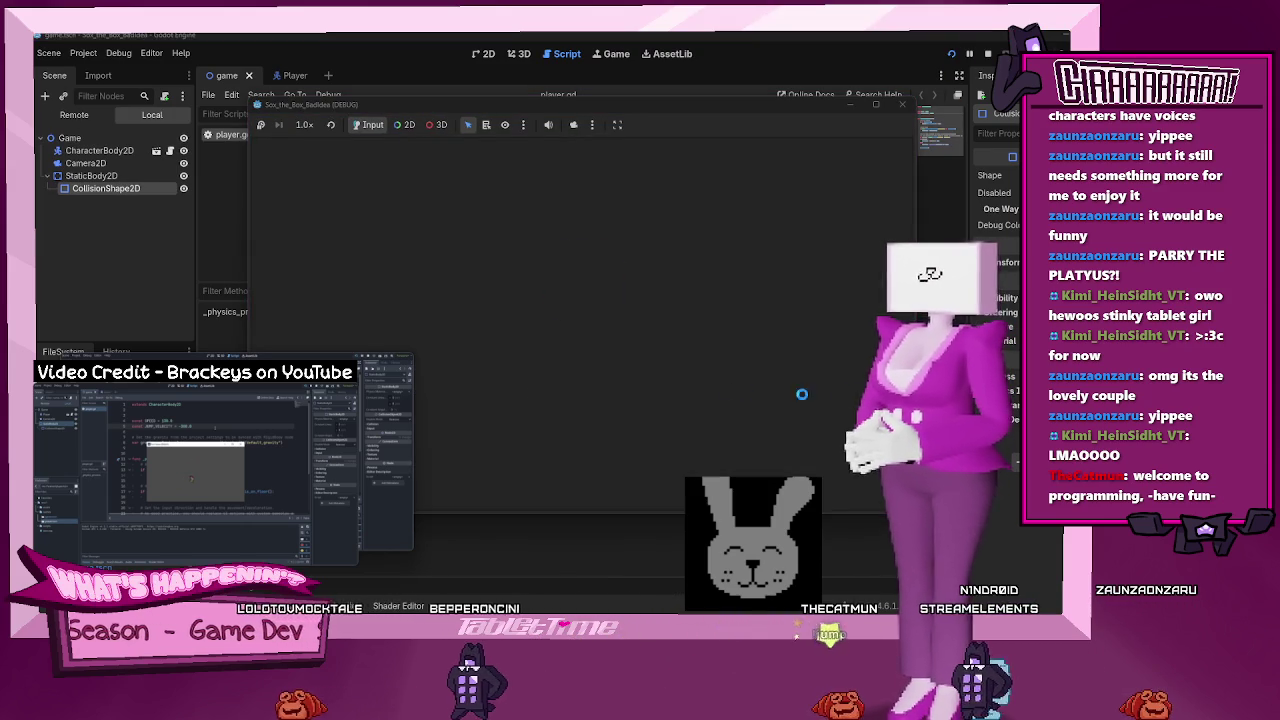
- Walk the character left and right with a few jumps, then close the game and return to the 2D view
key(Left)
key(Right)
key(Right)
key(space)
key(Left)
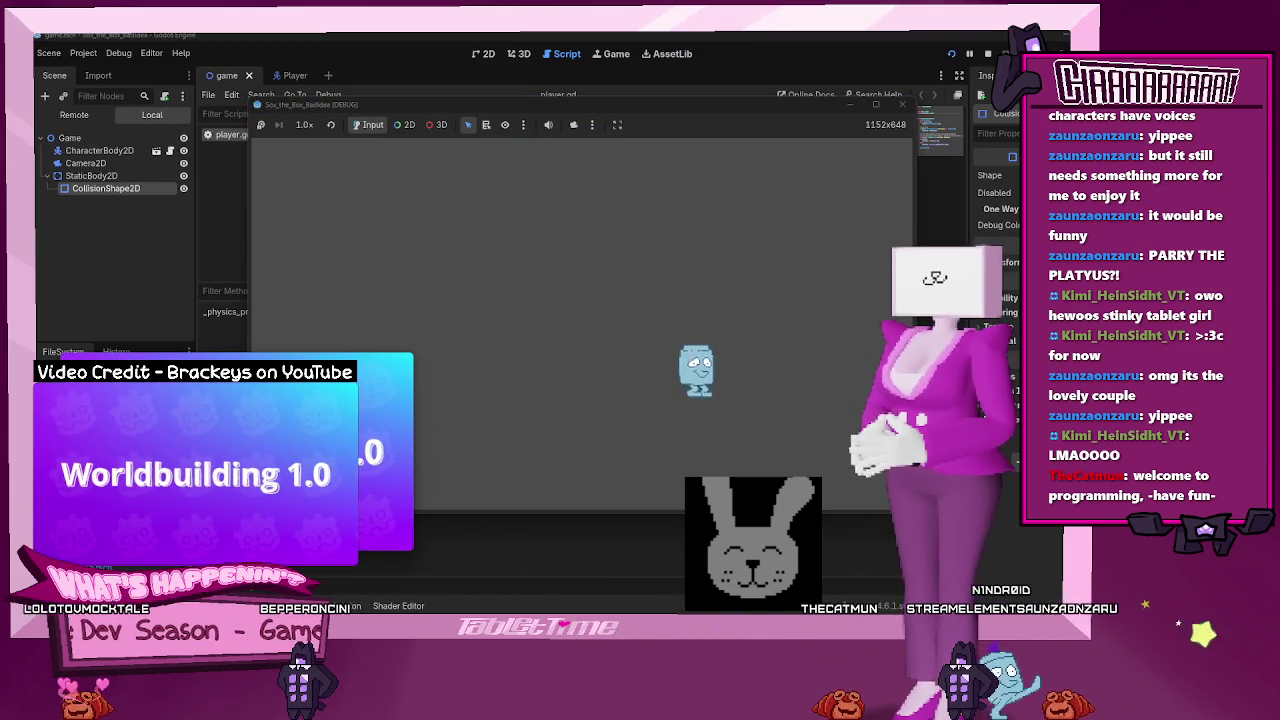
key(Left)
key(space)
key(Right)
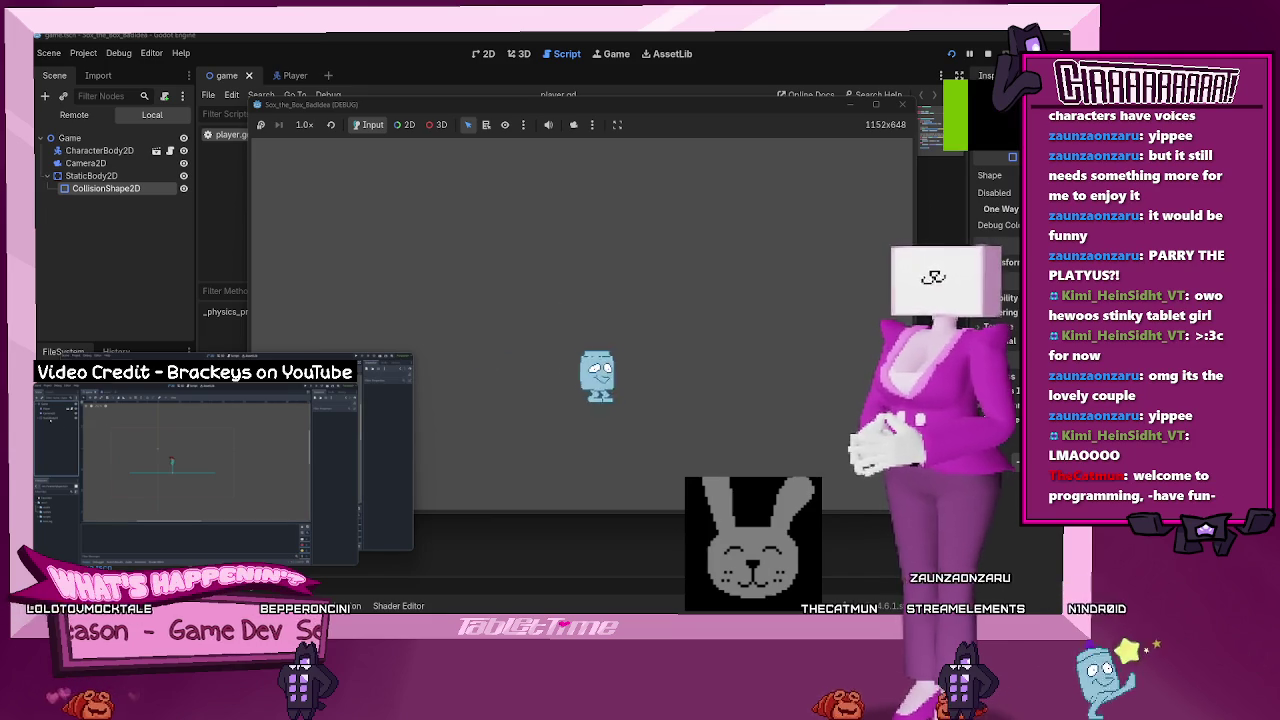
key(Left)
key(Right)
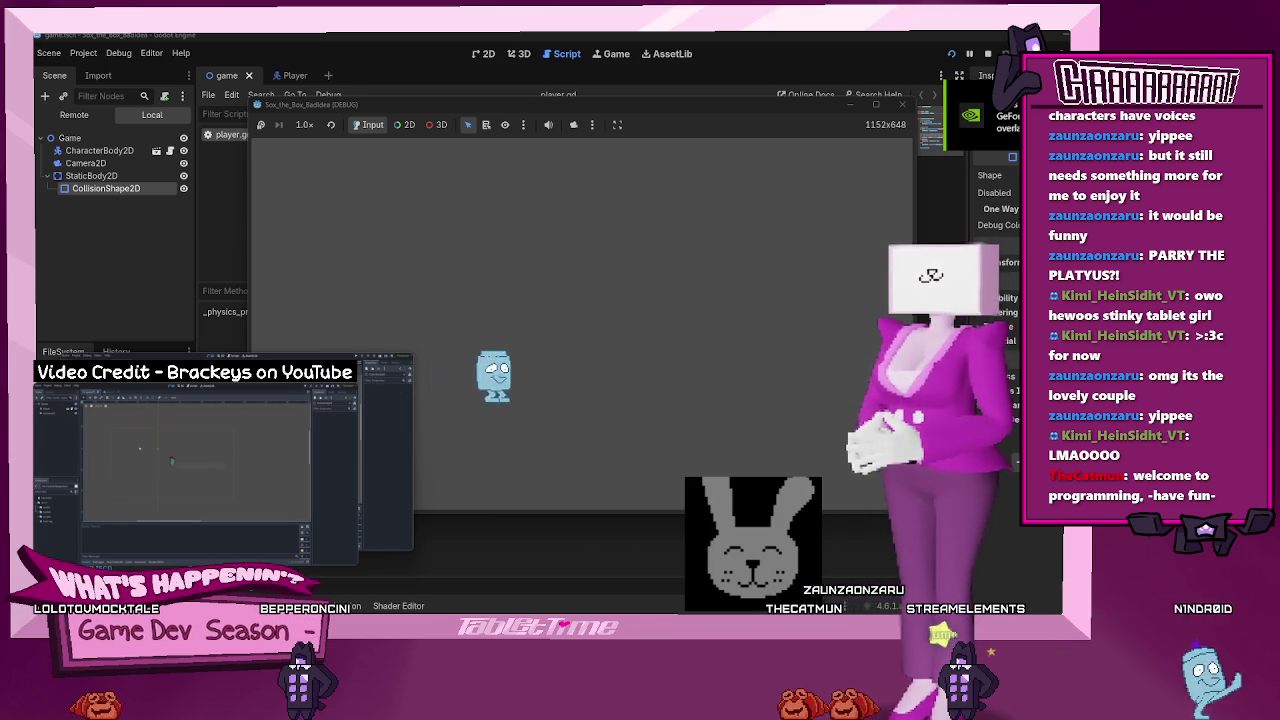
key(Left)
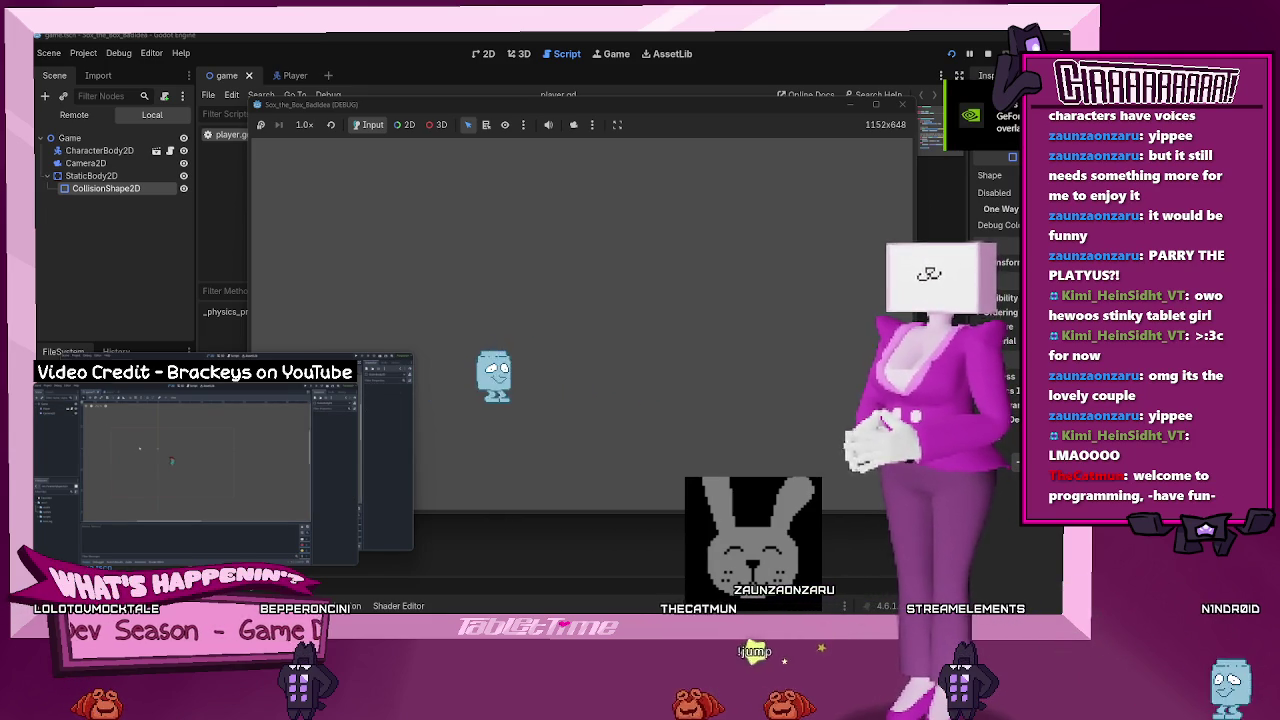
click(903, 105)
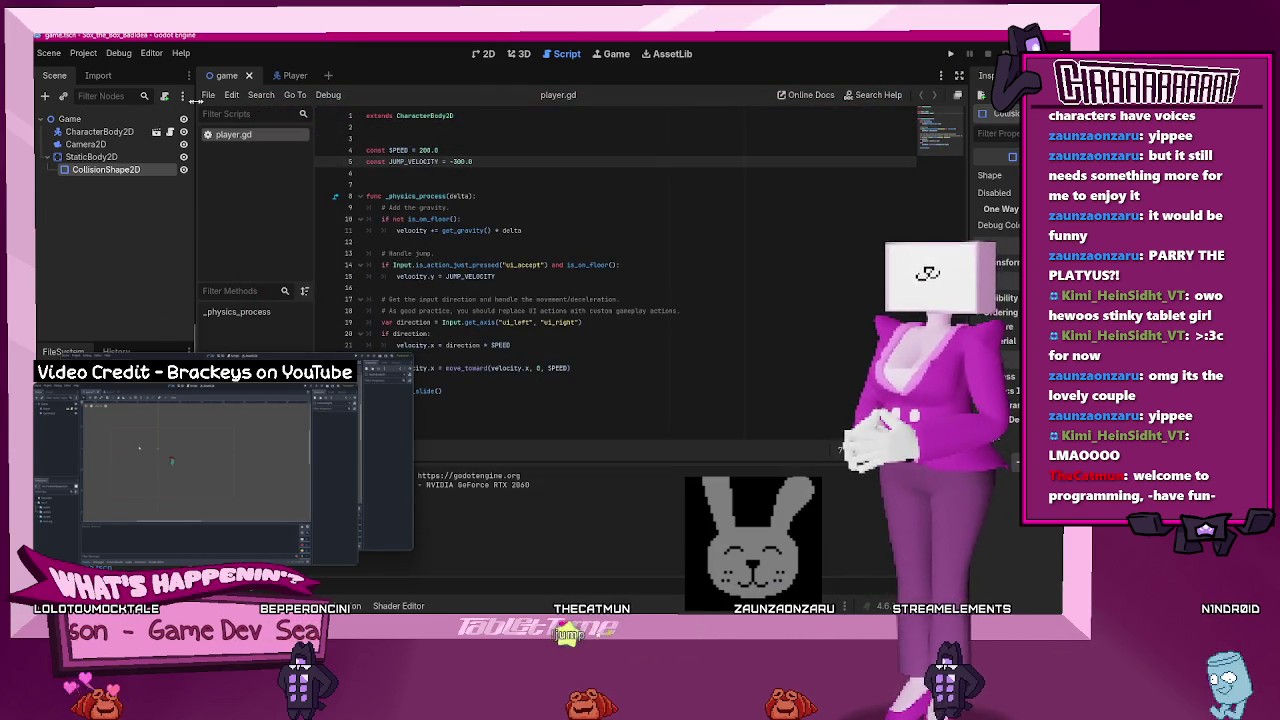
click(481, 53)
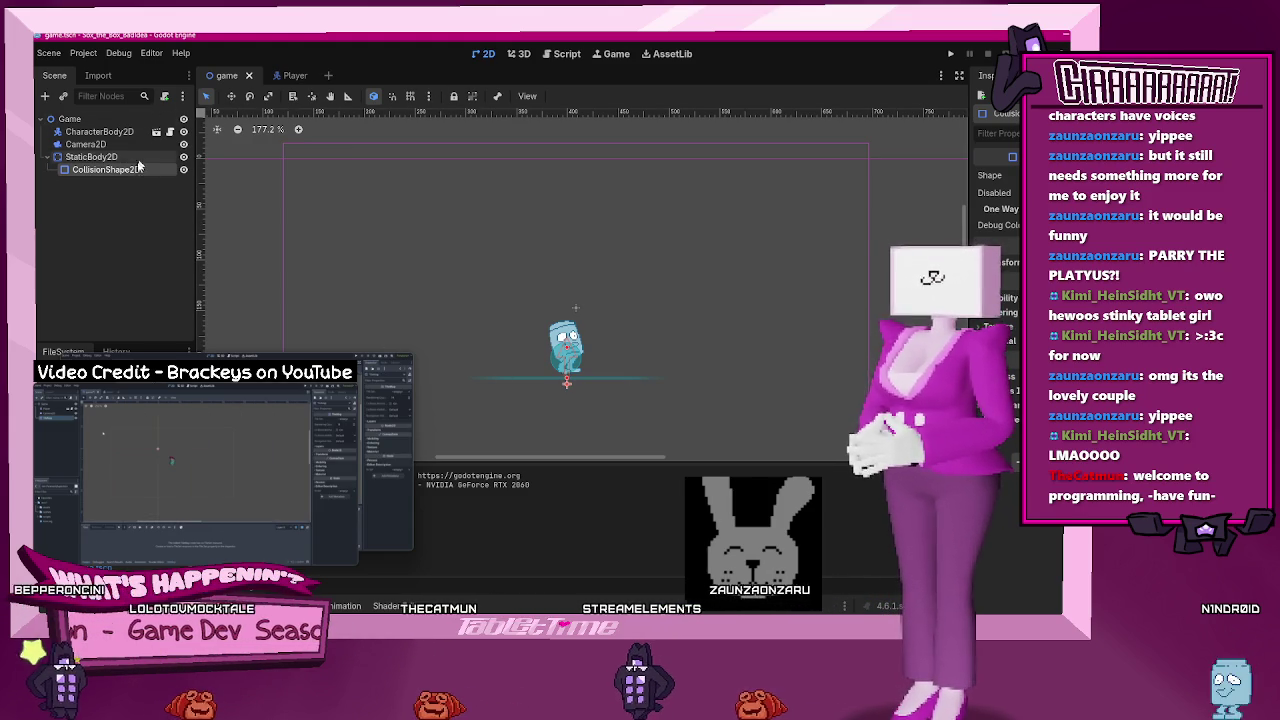
- Delete the CollisionShape2D node, then select StaticBody2D and request its deletion
key(Delete)
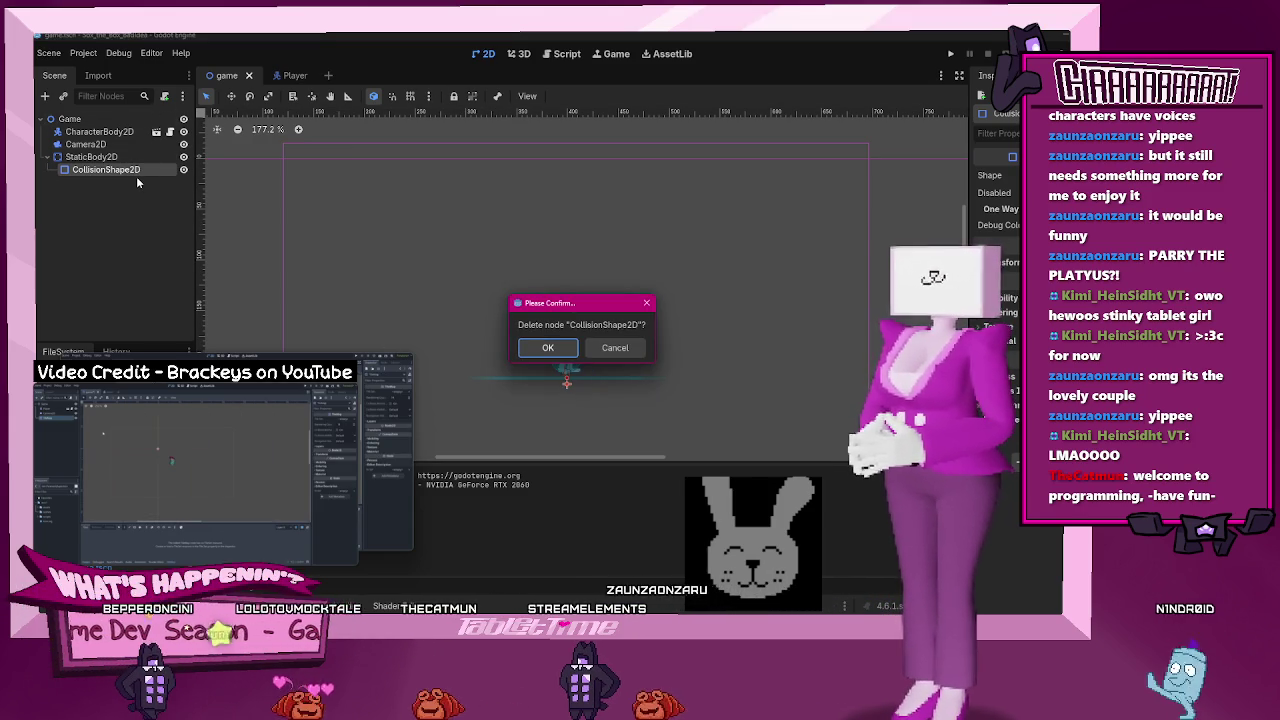
click(547, 348)
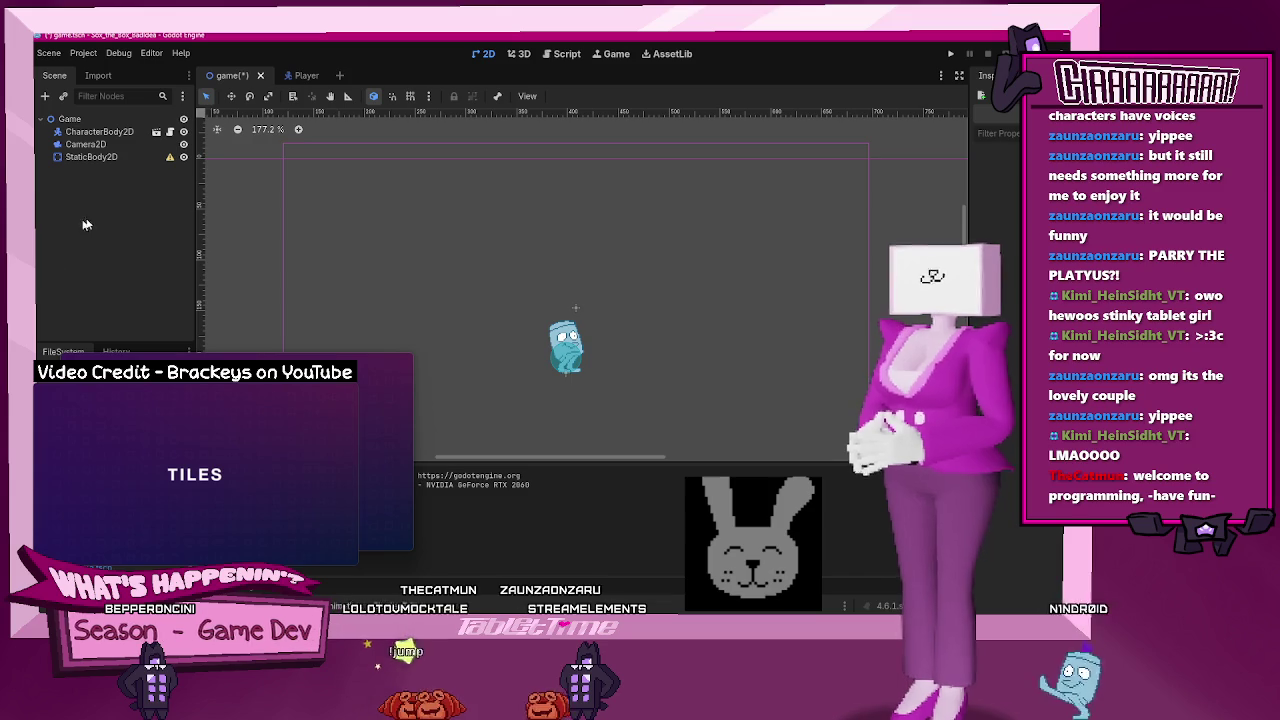
click(121, 157)
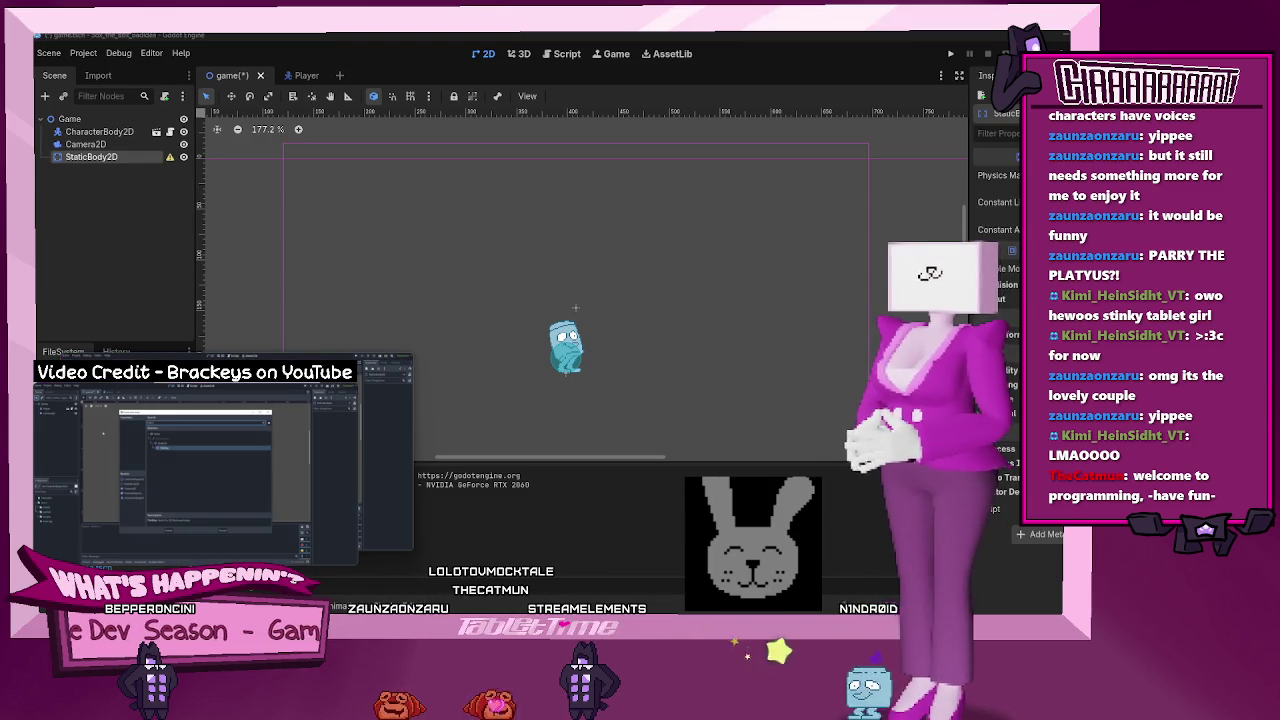
right_click(91, 158)
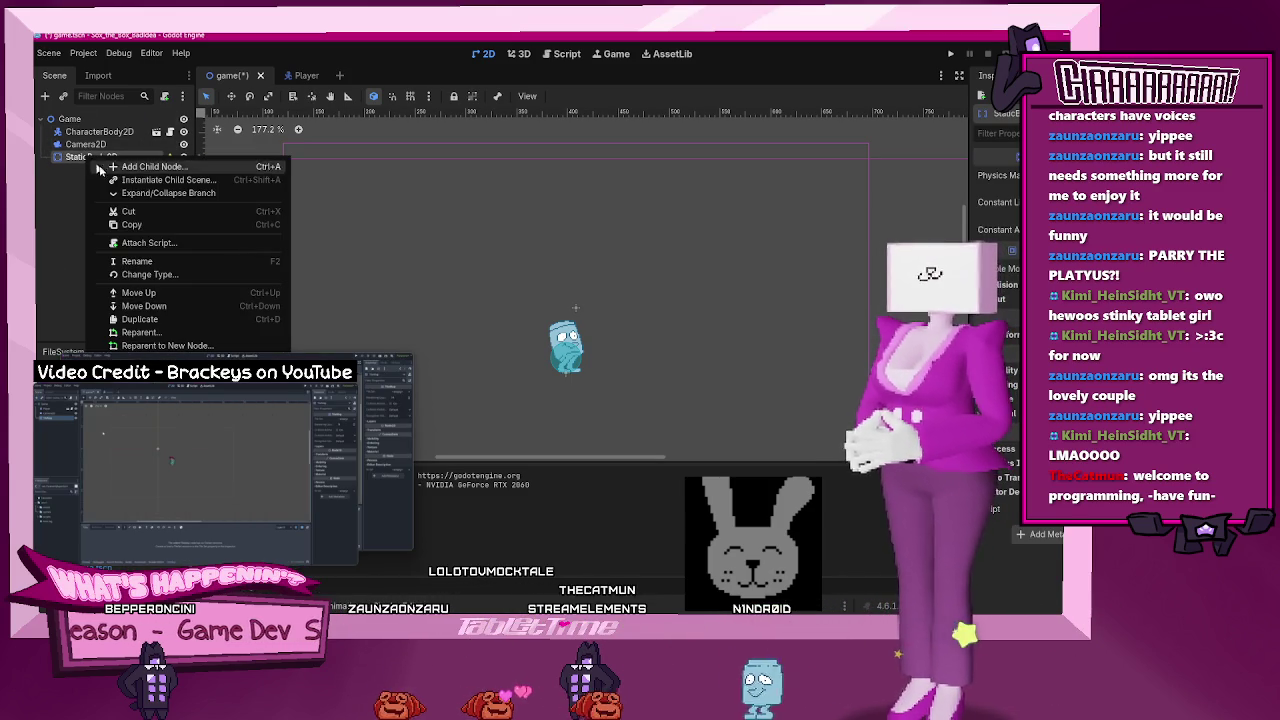
click(64, 160)
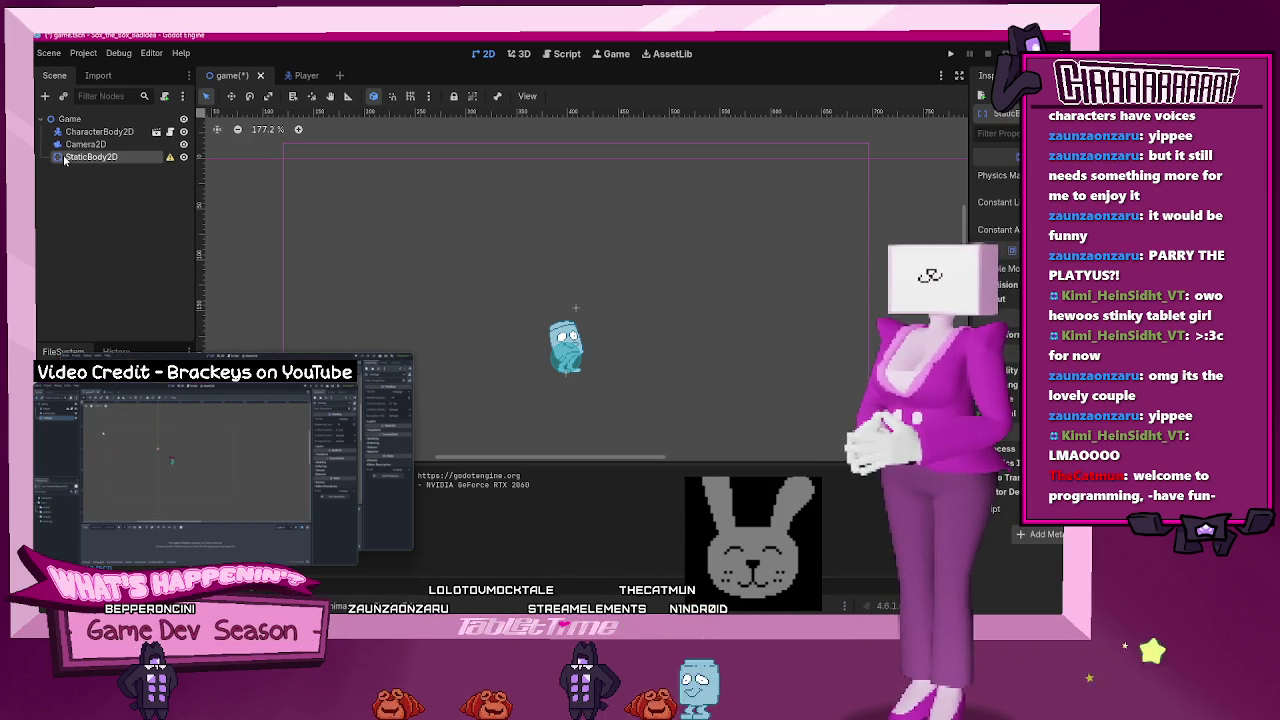
key(Delete)
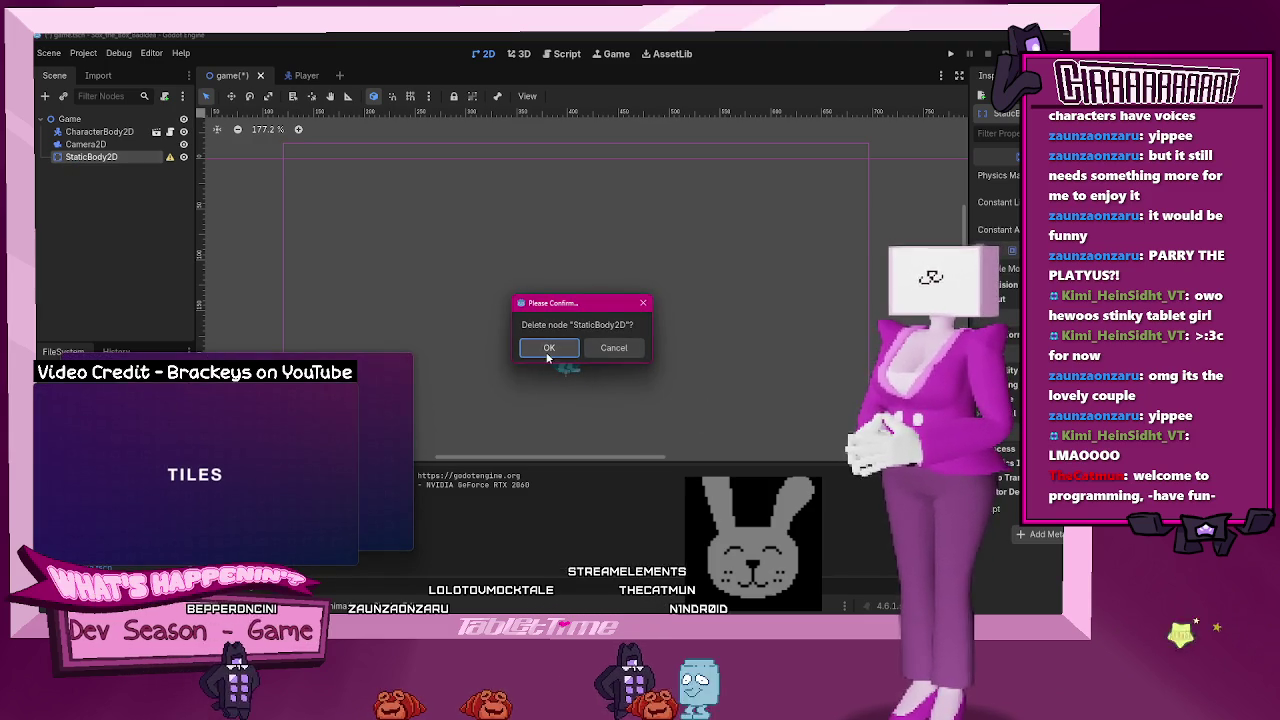
- Confirm removing StaticBody2D and add a TileMap node under Game
click(549, 348)
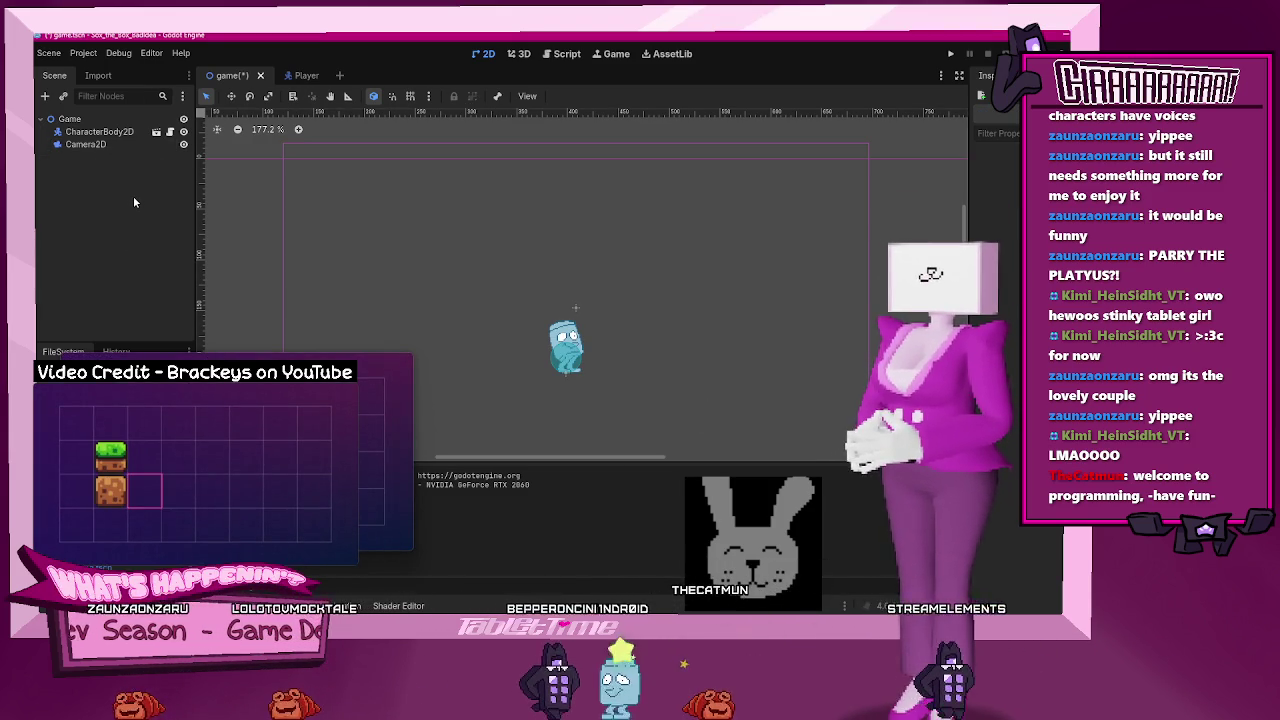
click(99, 131)
key(ctrl+a)
text(tile)
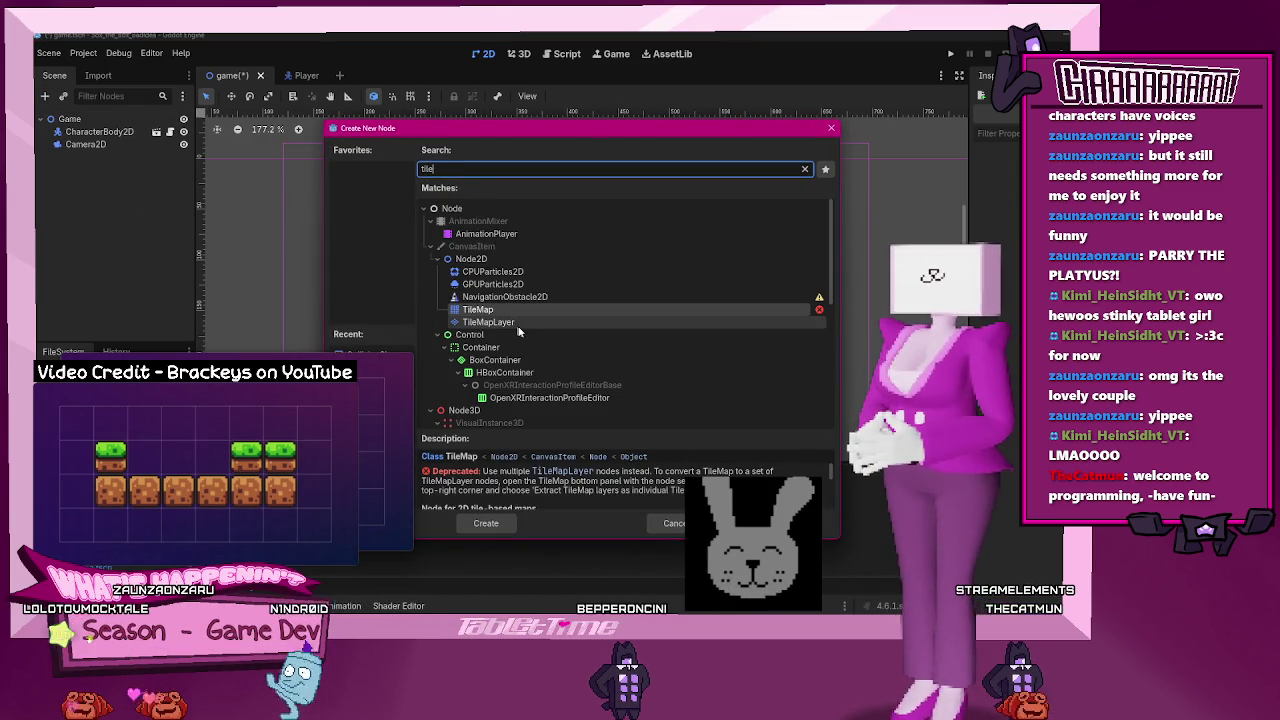
double_click(489, 311)
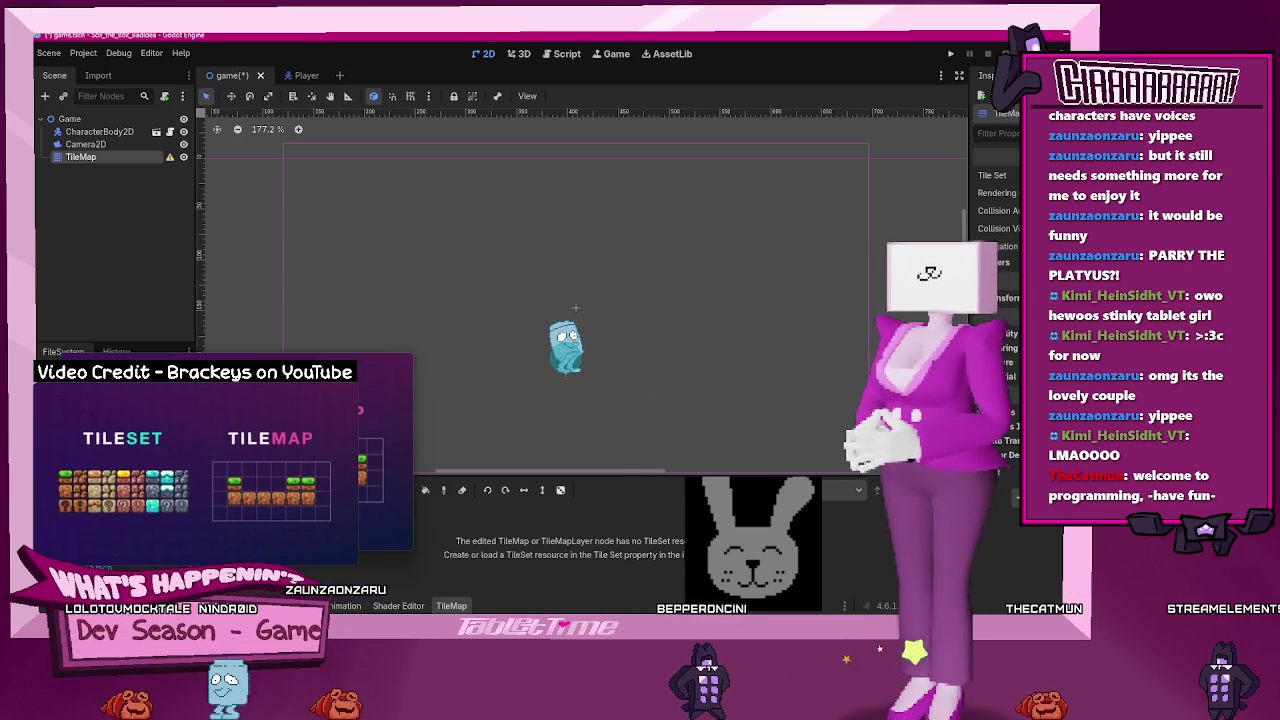
- Create a new TileSet on the TileMap and drop the tile sheet image into its editor
mouse_move(530, 612)
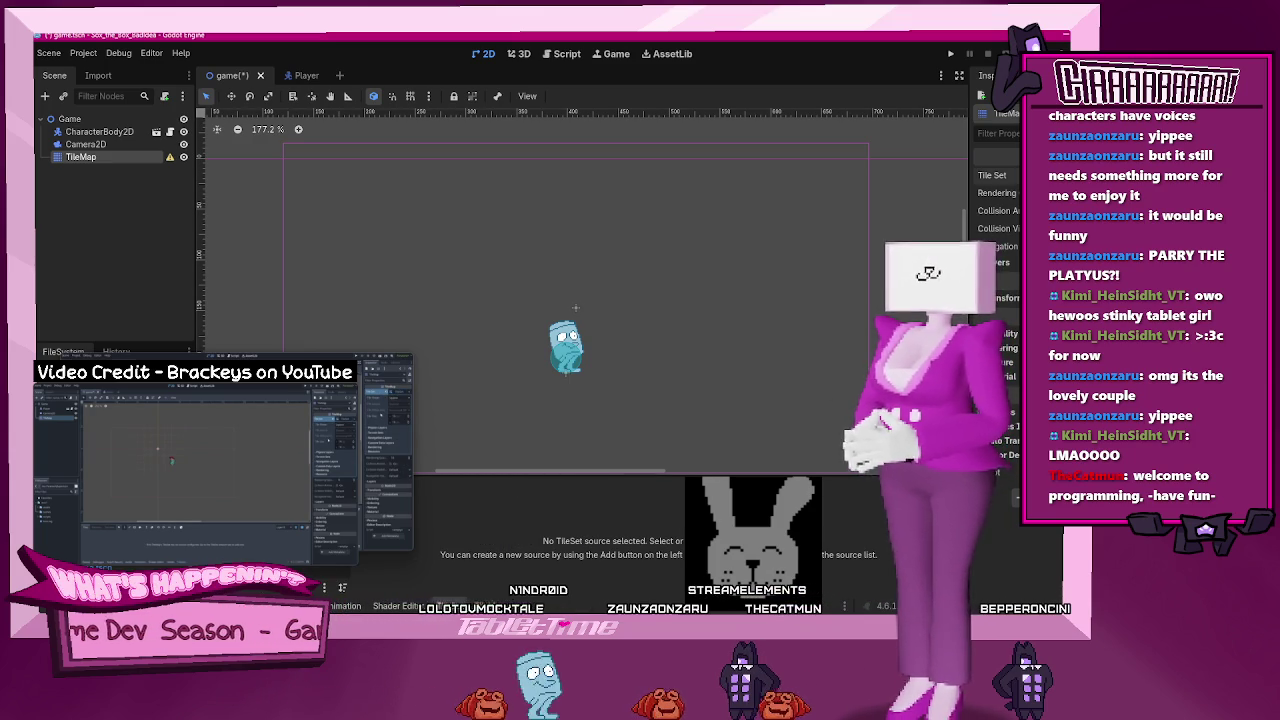
click(992, 175)
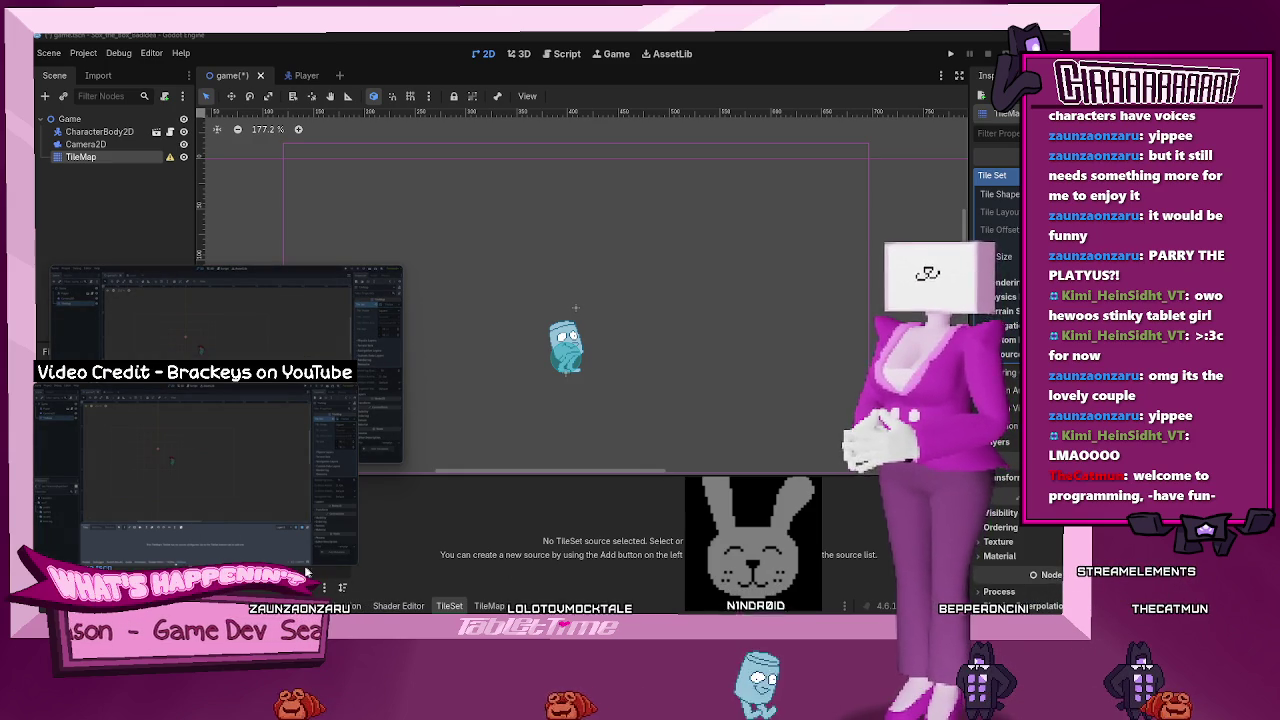
click(500, 606)
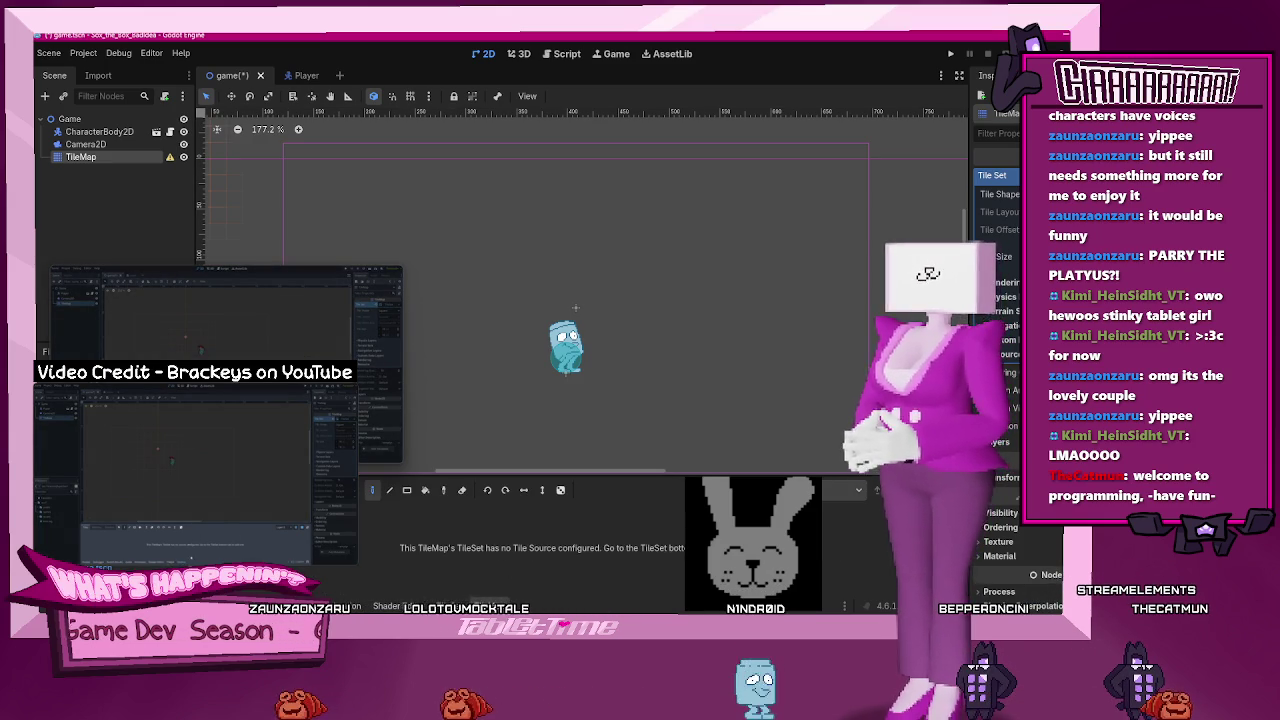
click(450, 606)
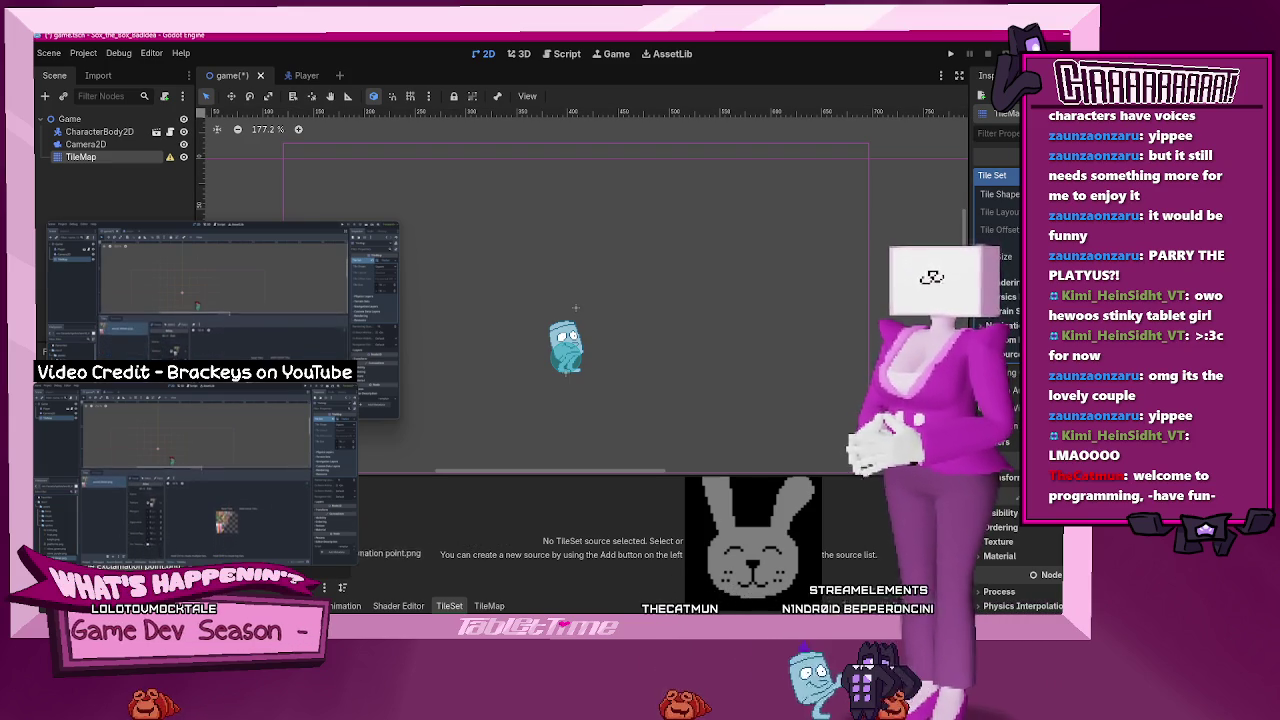
mouse_move(350, 542)
mouse_down()
mouse_move(391, 540)
mouse_move(360, 550)
mouse_up()
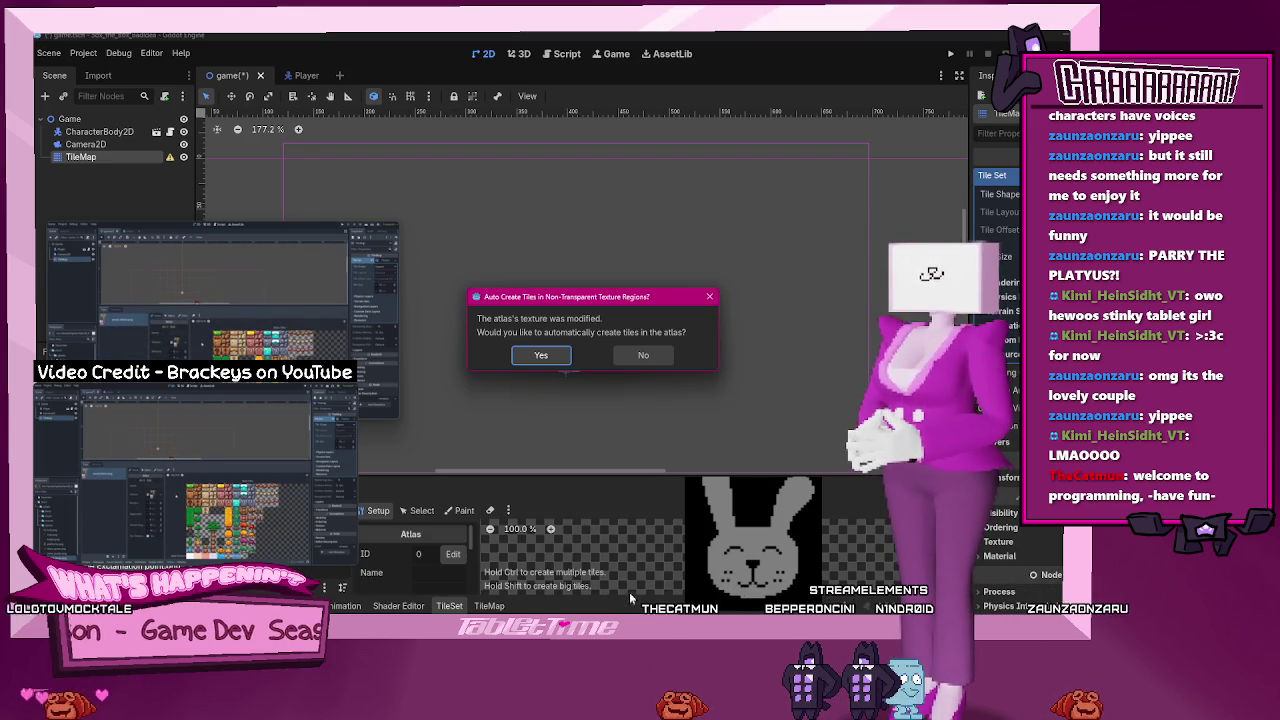
- Accept auto-creating tiles from the pink tile atlas, then switch to the TileMap painting editor
click(535, 356)
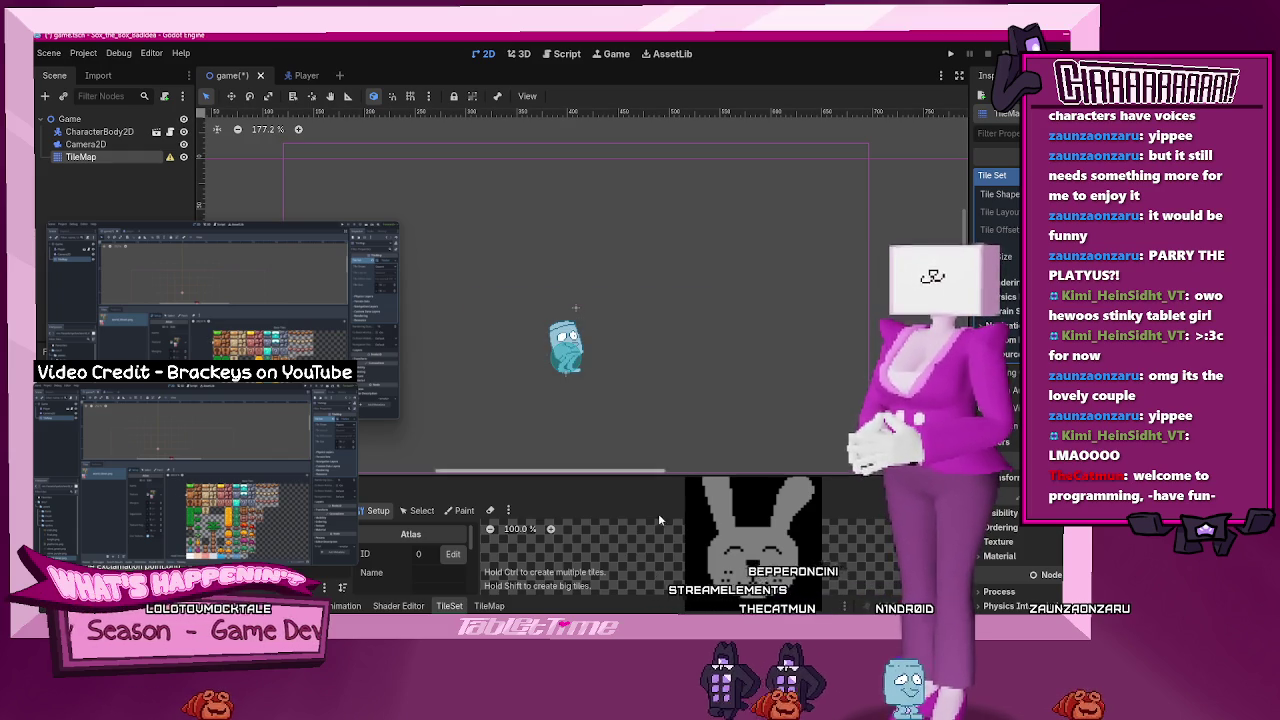
scroll(641, 551, down, 6)
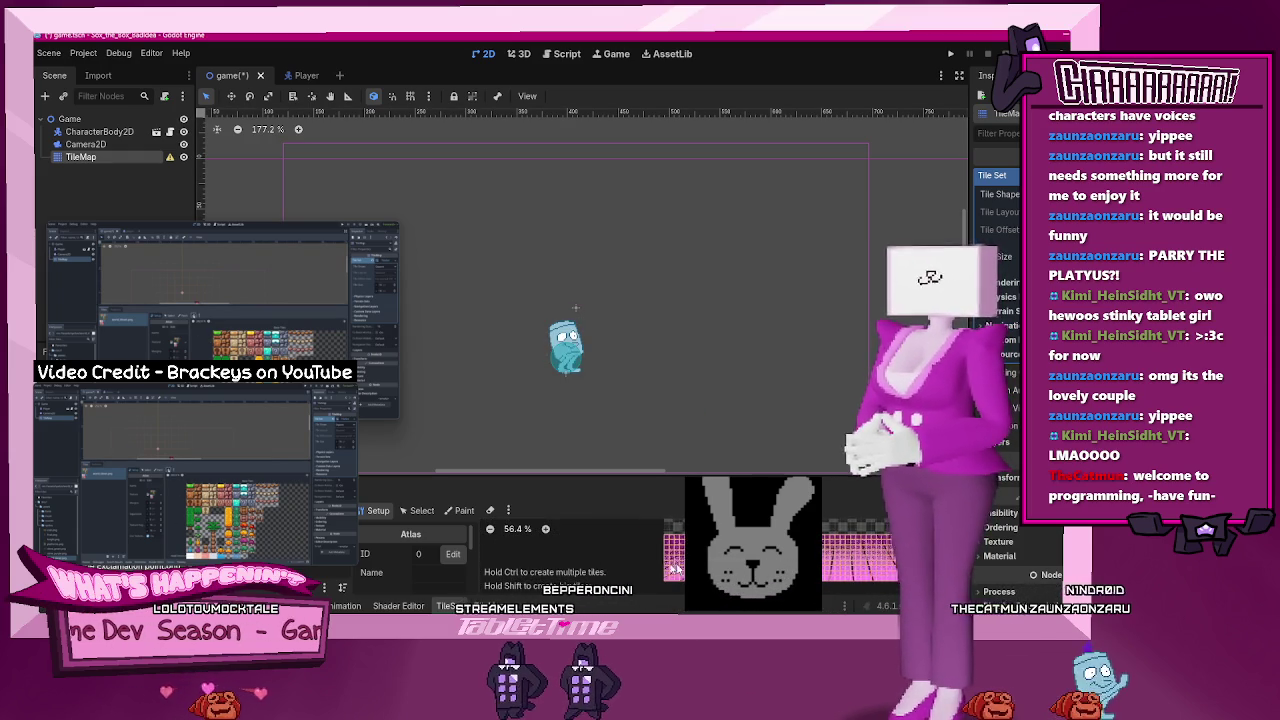
scroll(597, 579, up, 3)
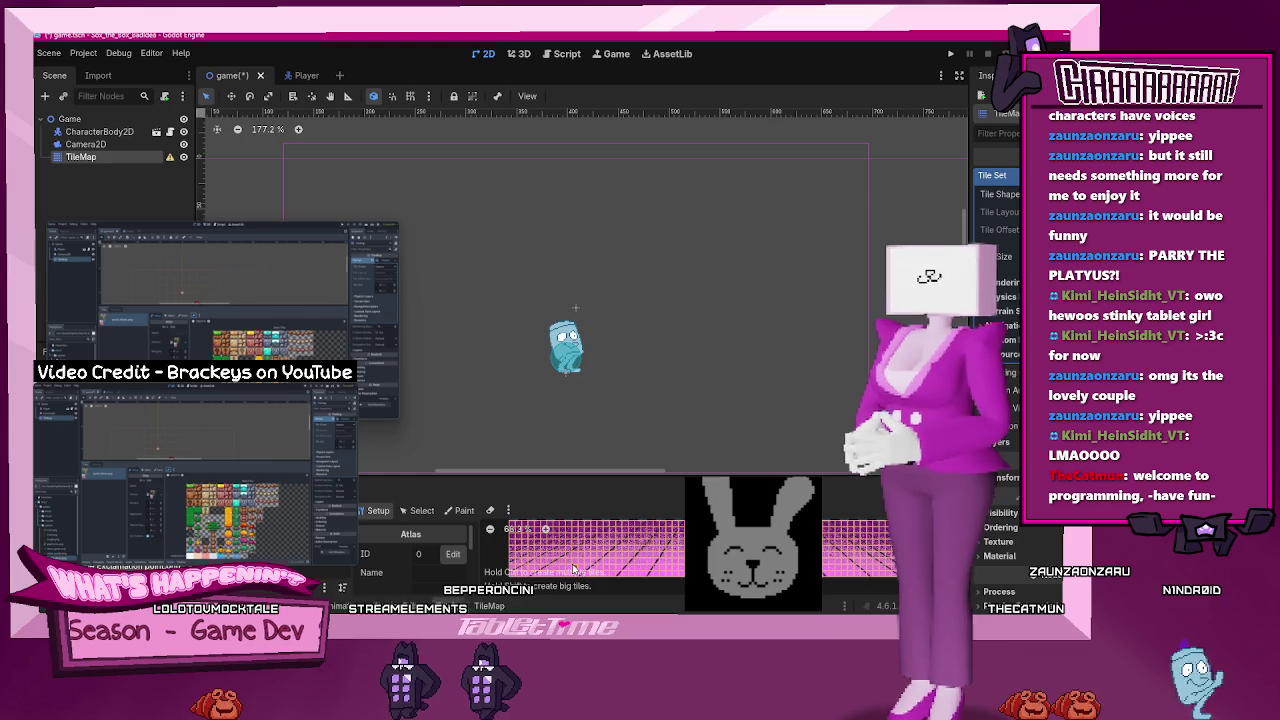
scroll(521, 578, down, 1)
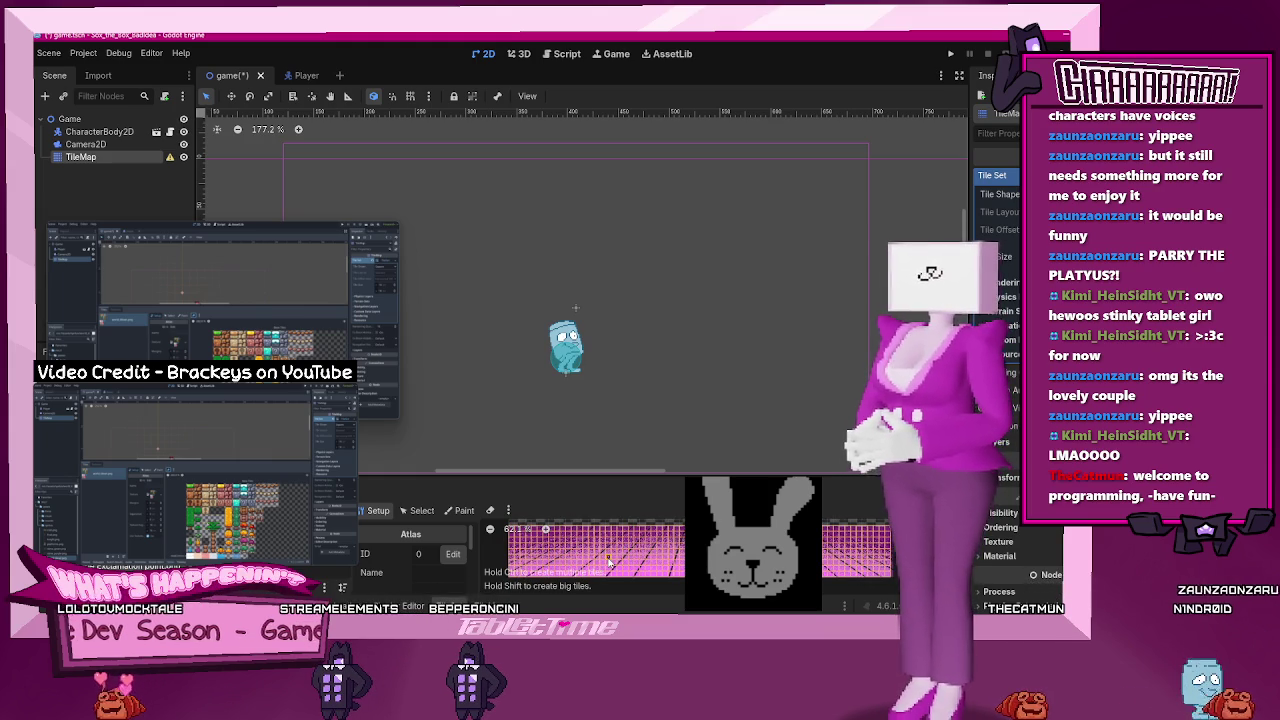
scroll(590, 555, up, 1)
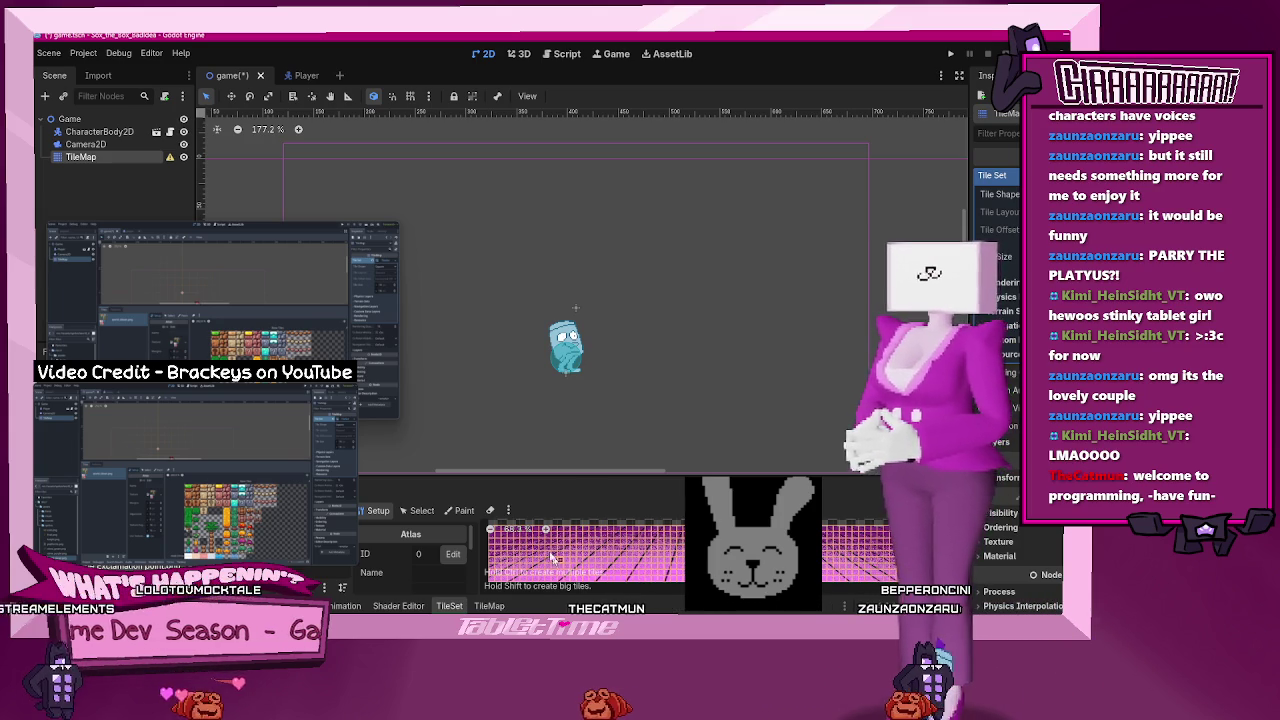
click(489, 607)
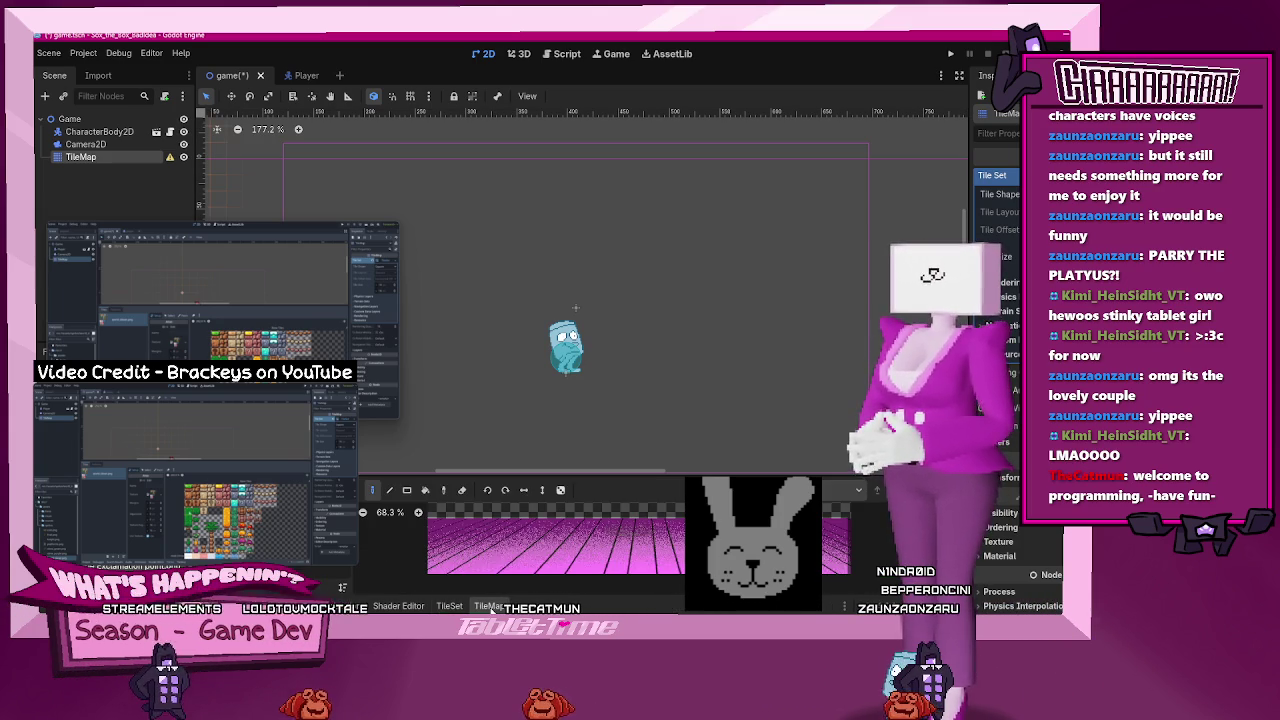
- Enlarge the TileMap panel, select pink tiles in the palette, and show the TileSet Setup view
drag(574, 474, 574, 412)
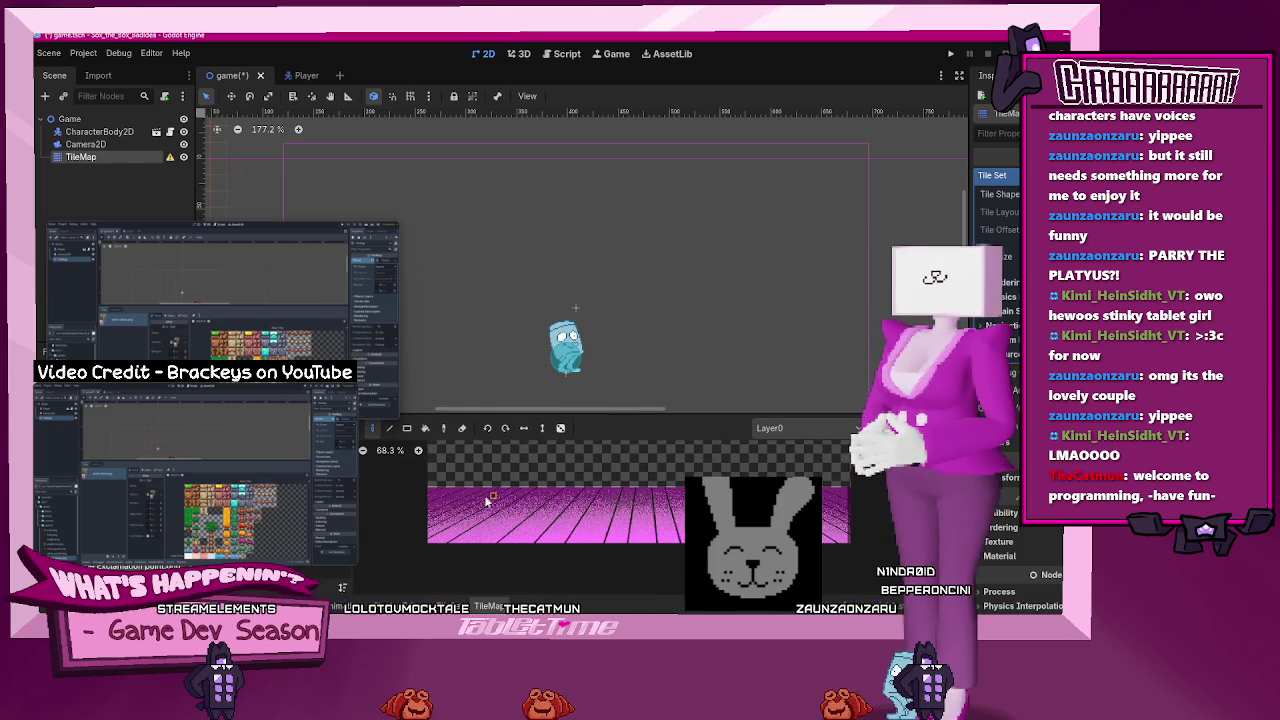
drag(484, 506, 447, 532)
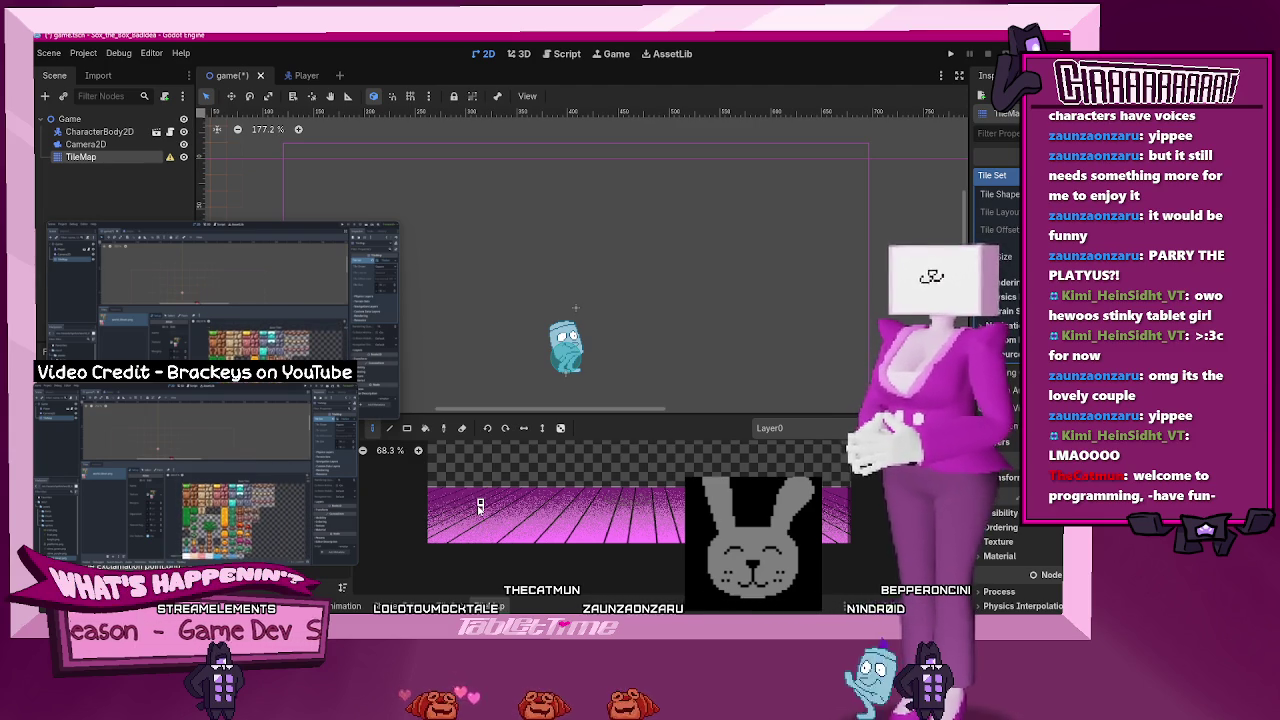
scroll(474, 509, up, 3)
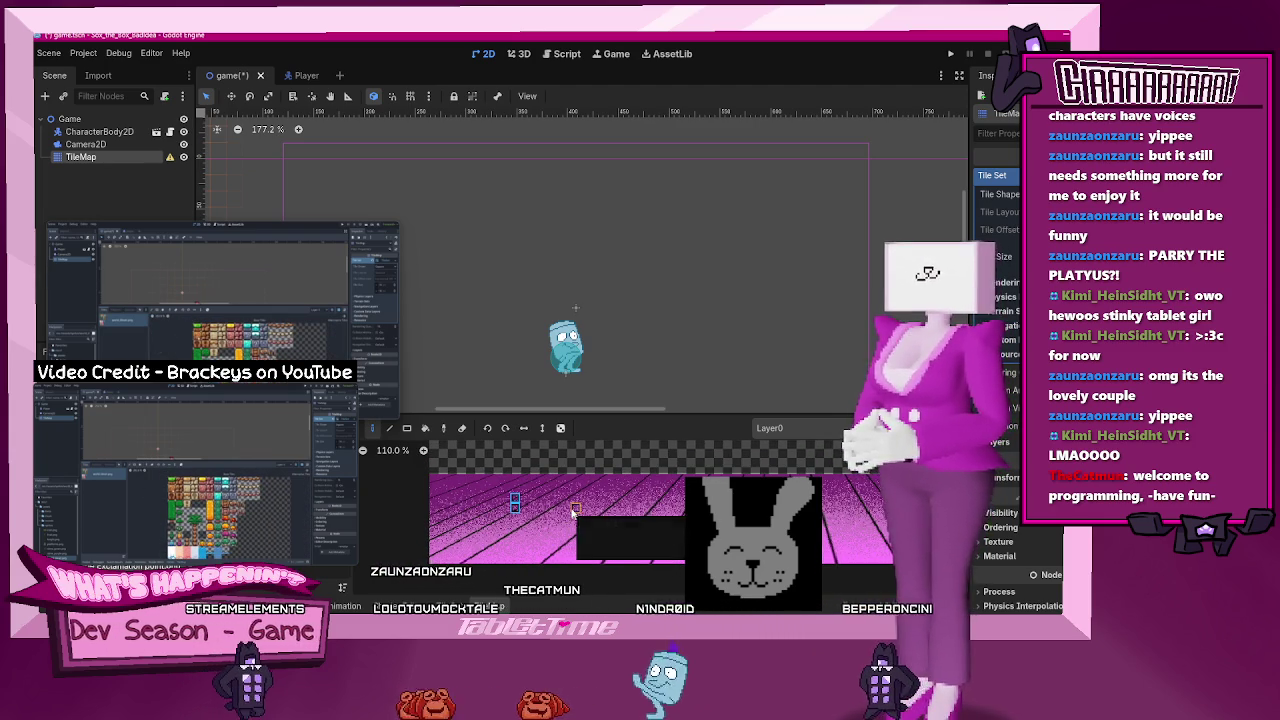
click(574, 510)
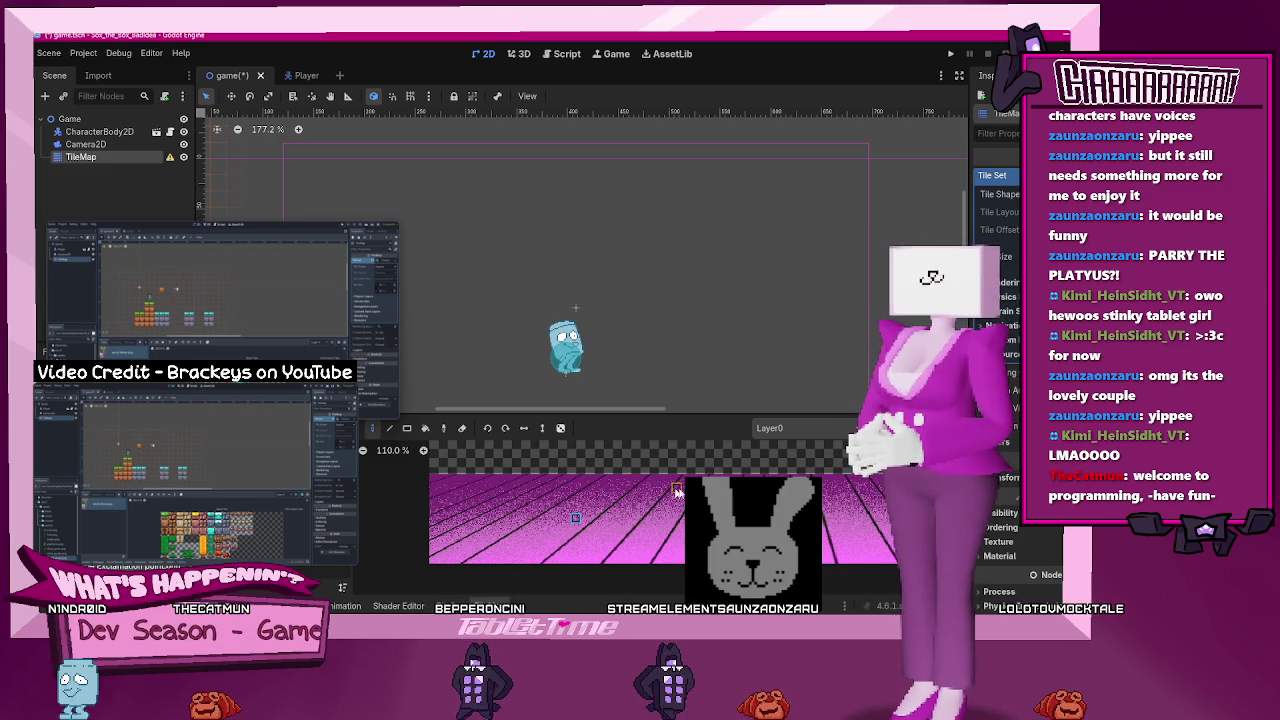
drag(676, 490, 653, 552)
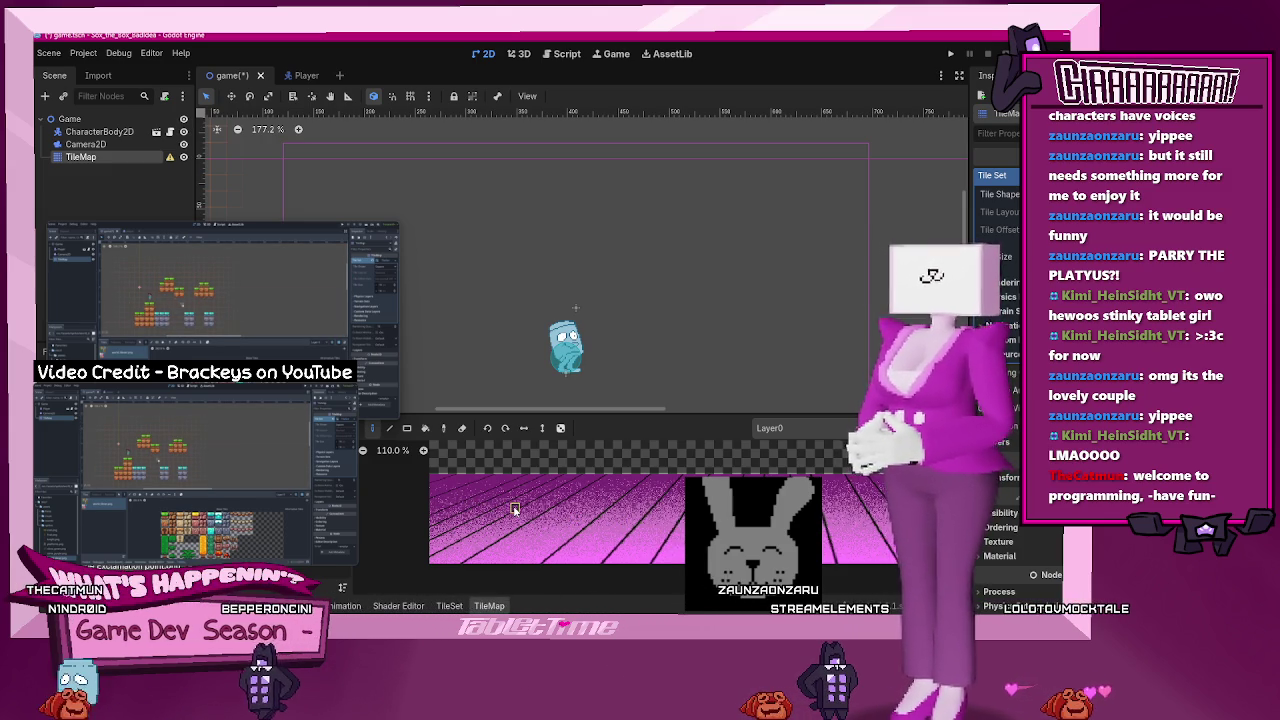
click(450, 606)
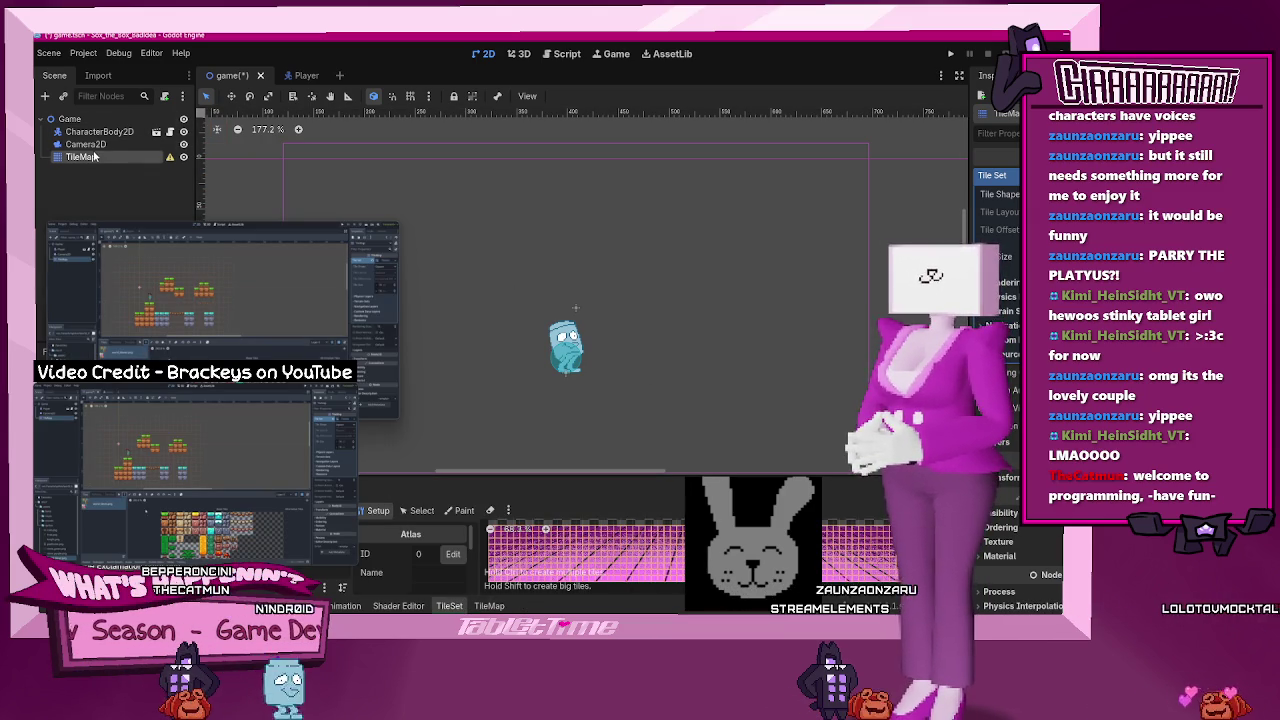
scroll(300, 195, down, 3)
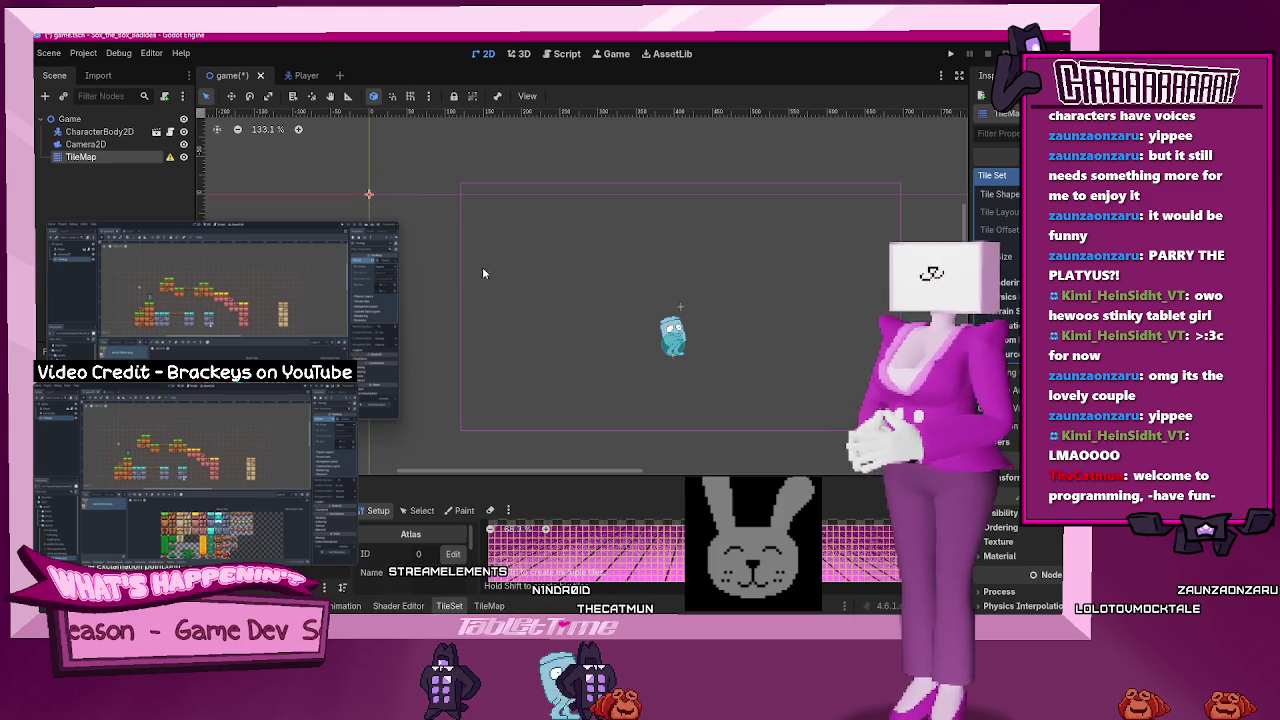
- Deselect and reselect the TileMap node so its pink tile palette panel returns
scroll(561, 345, up, 1)
click(648, 397)
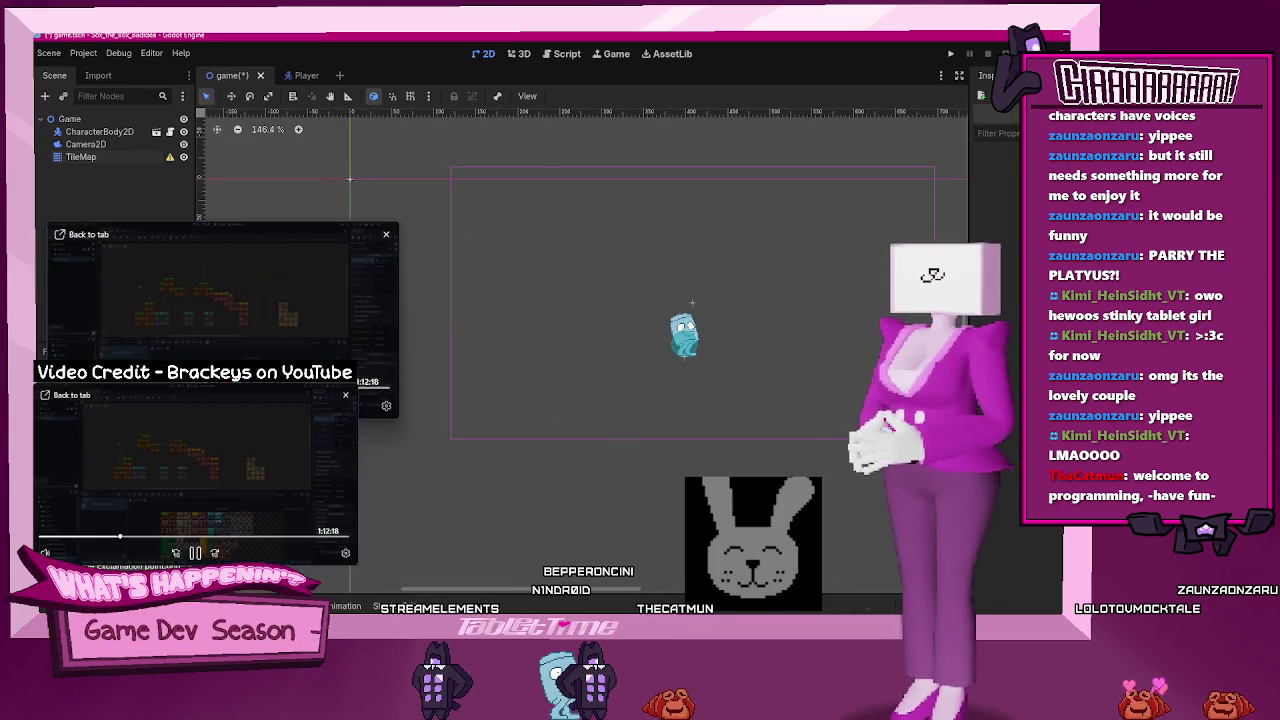
click(80, 157)
mouse_move(334, 289)
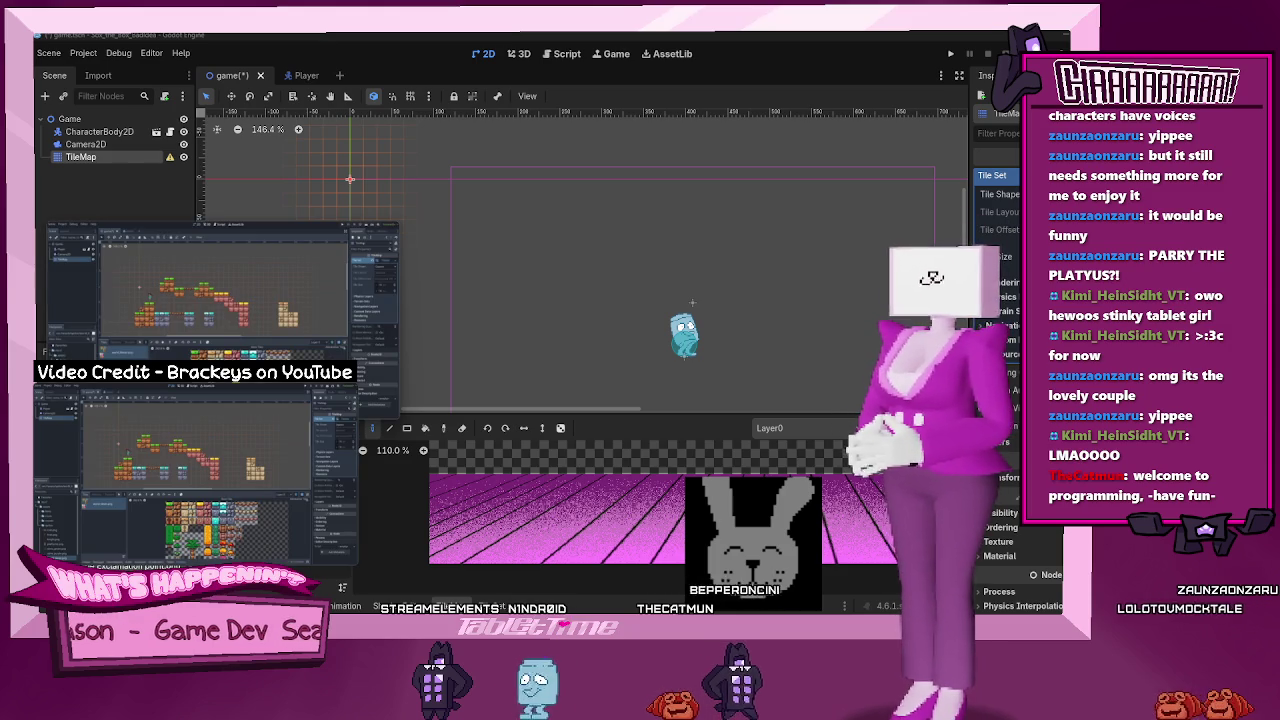
mouse_move(176, 553)
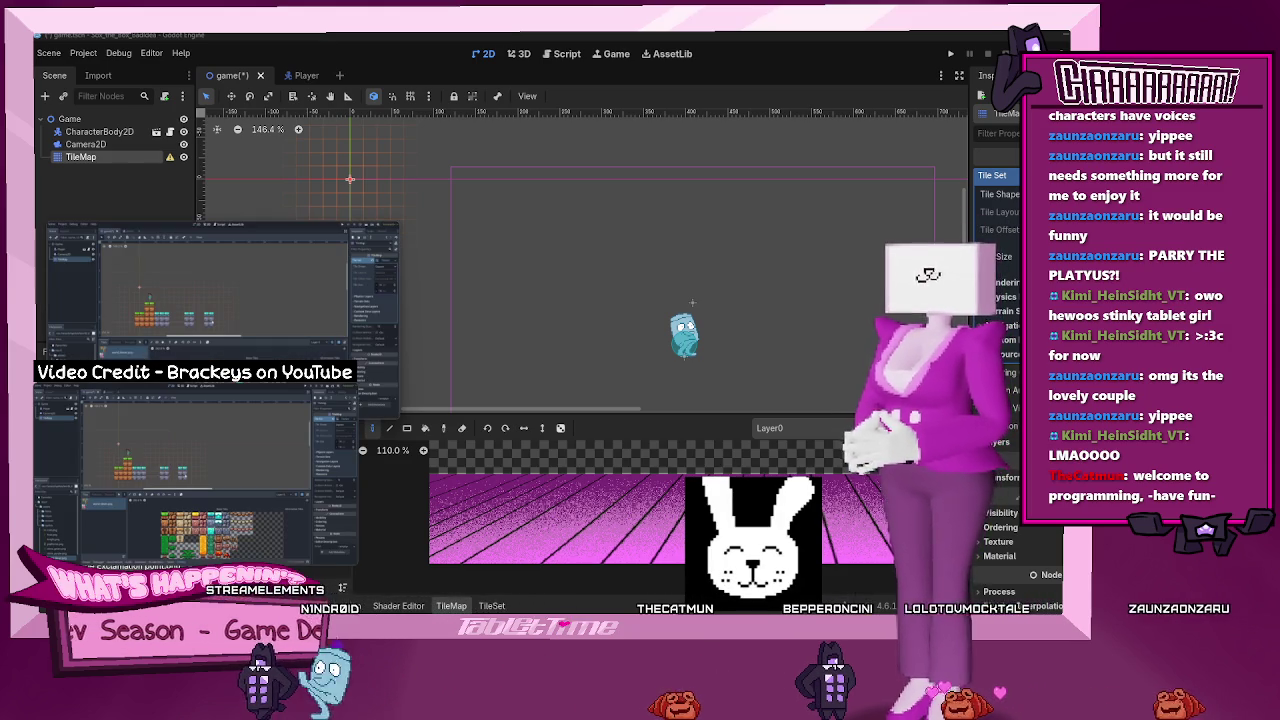
mouse_move(345, 548)
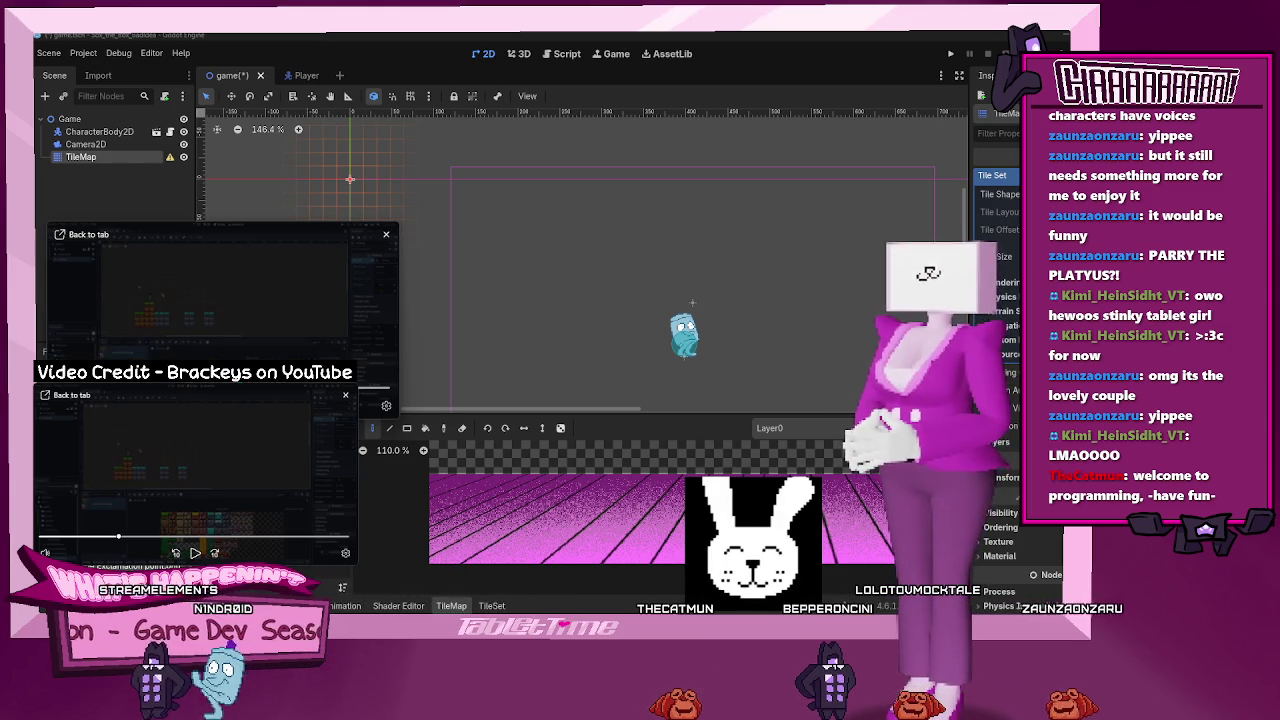
key(space)
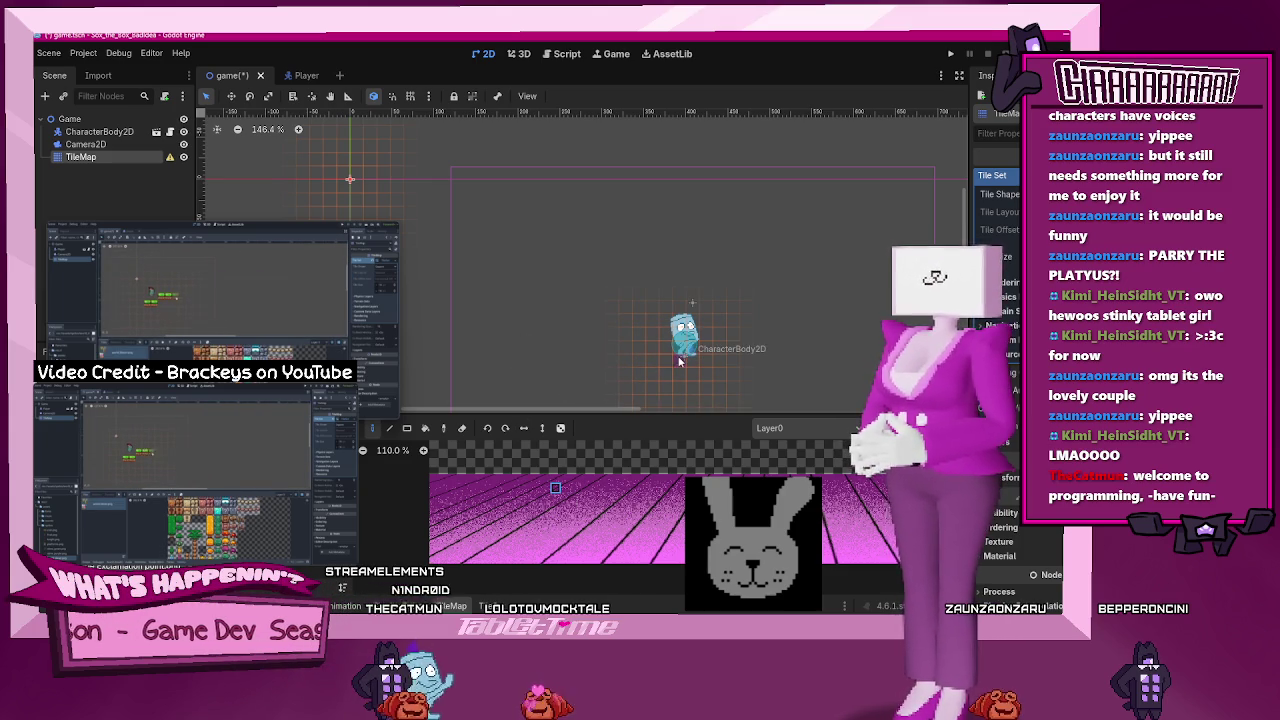
- Paint two rows of pink floor tiles beneath the player
mouse_move(588, 378)
mouse_down()
mouse_move(750, 375)
mouse_move(559, 376)
mouse_move(752, 375)
mouse_up()
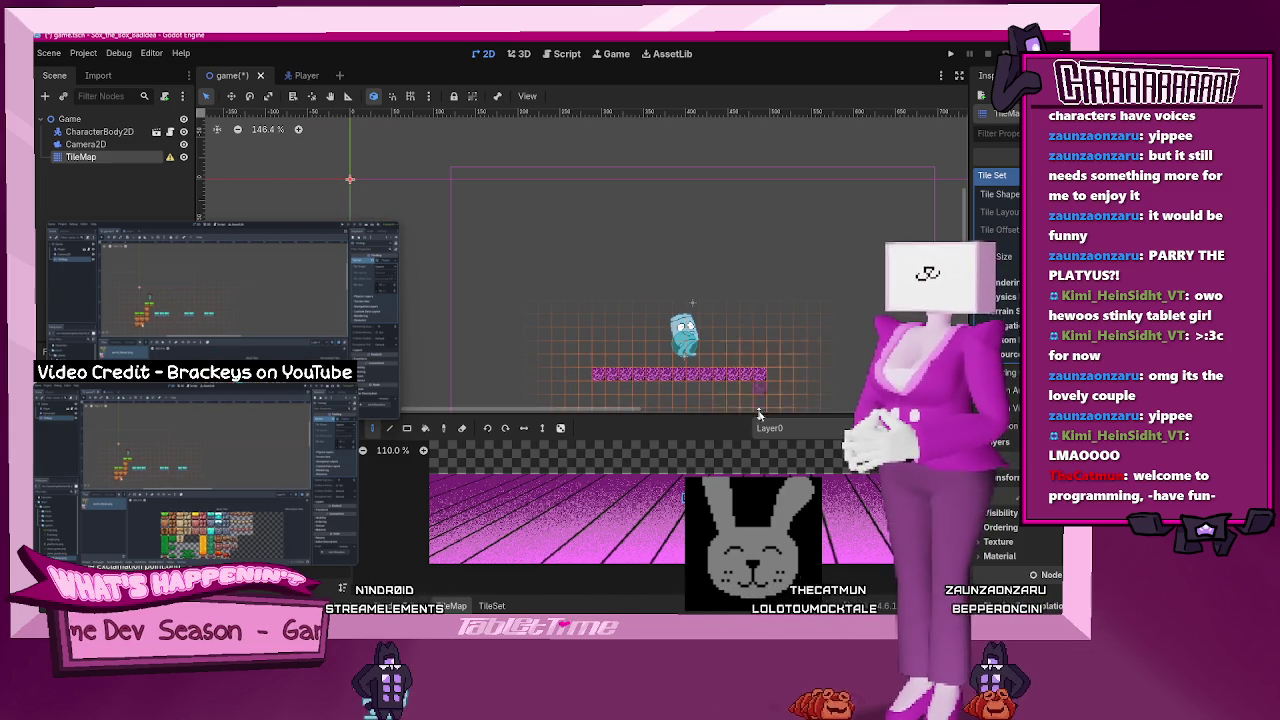
mouse_move(765, 375)
mouse_down()
mouse_move(590, 372)
mouse_move(793, 376)
mouse_up()
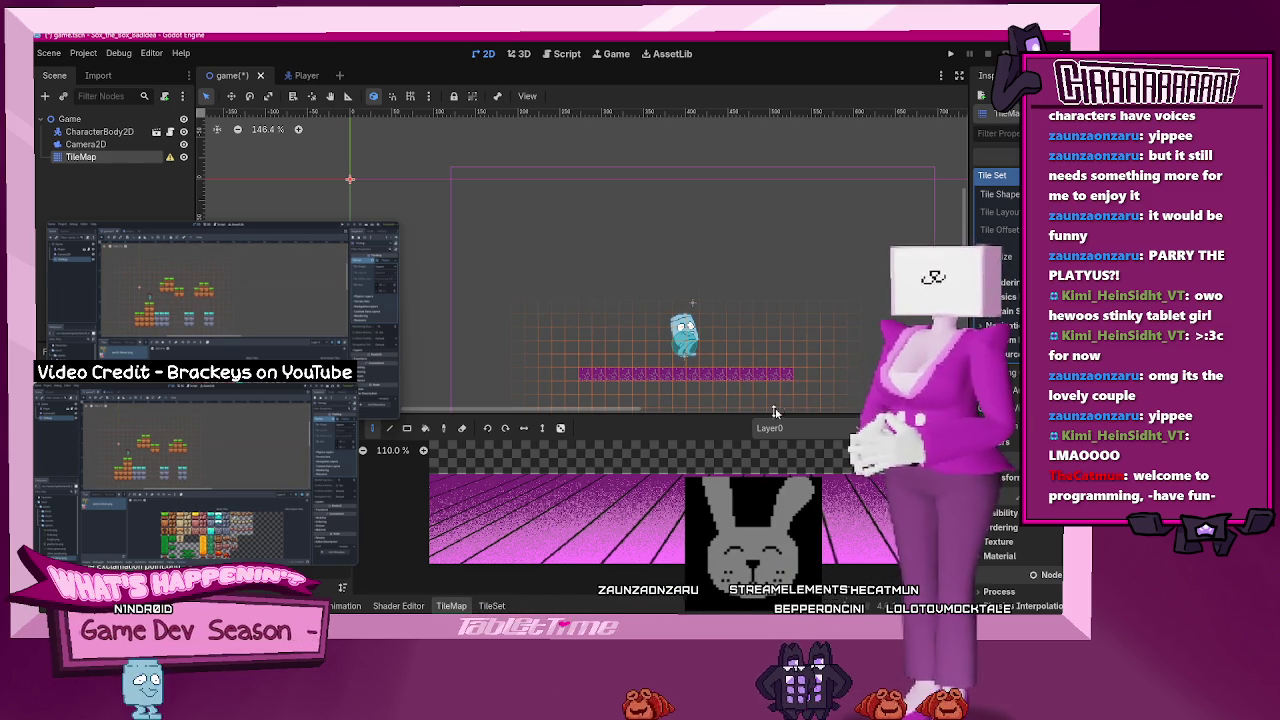
mouse_move(745, 387)
mouse_down()
mouse_move(598, 391)
mouse_move(623, 405)
mouse_up()
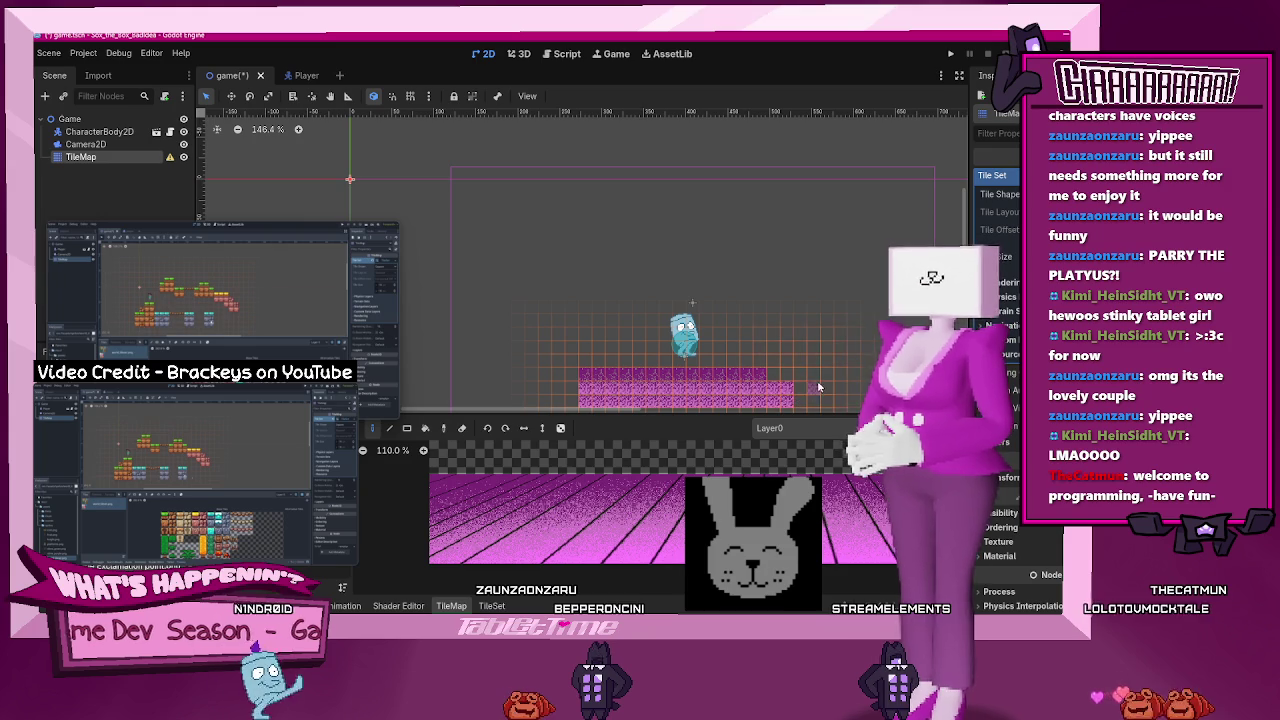
- Paint a staircase rising to the right, erase stray tiles, and add a bottom ground row
drag(806, 372, 910, 318)
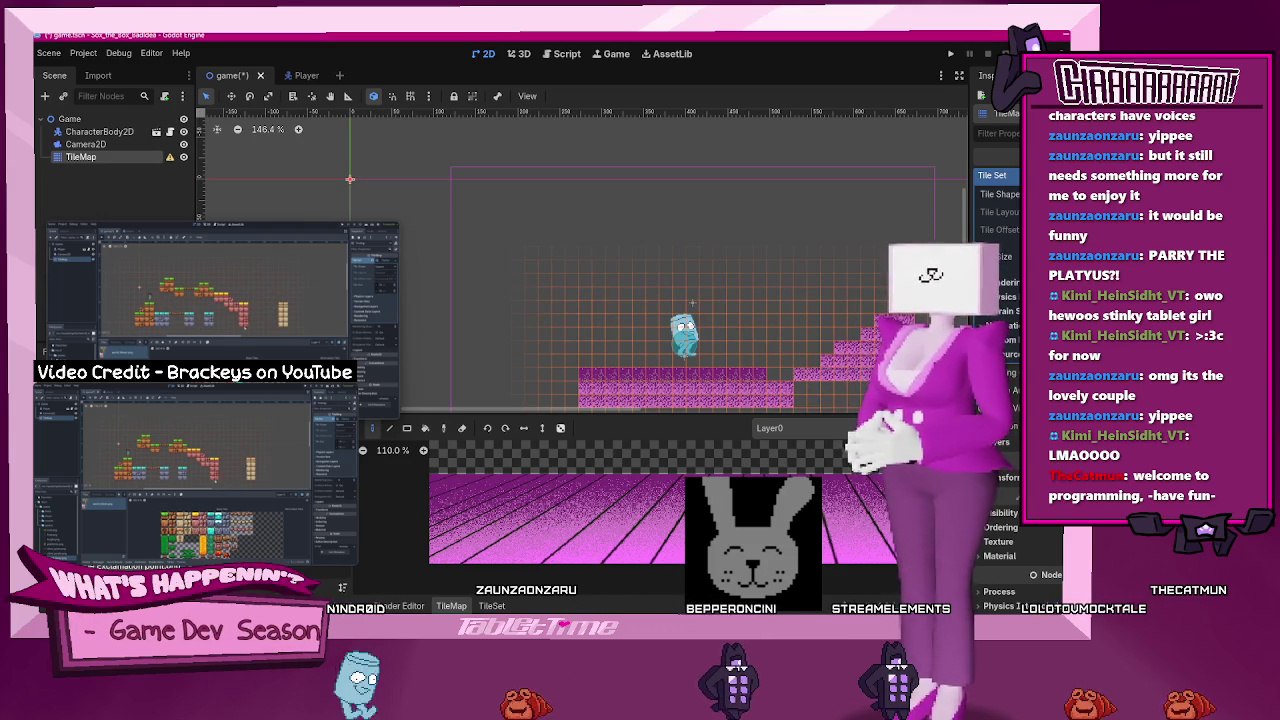
drag(833, 383, 800, 395)
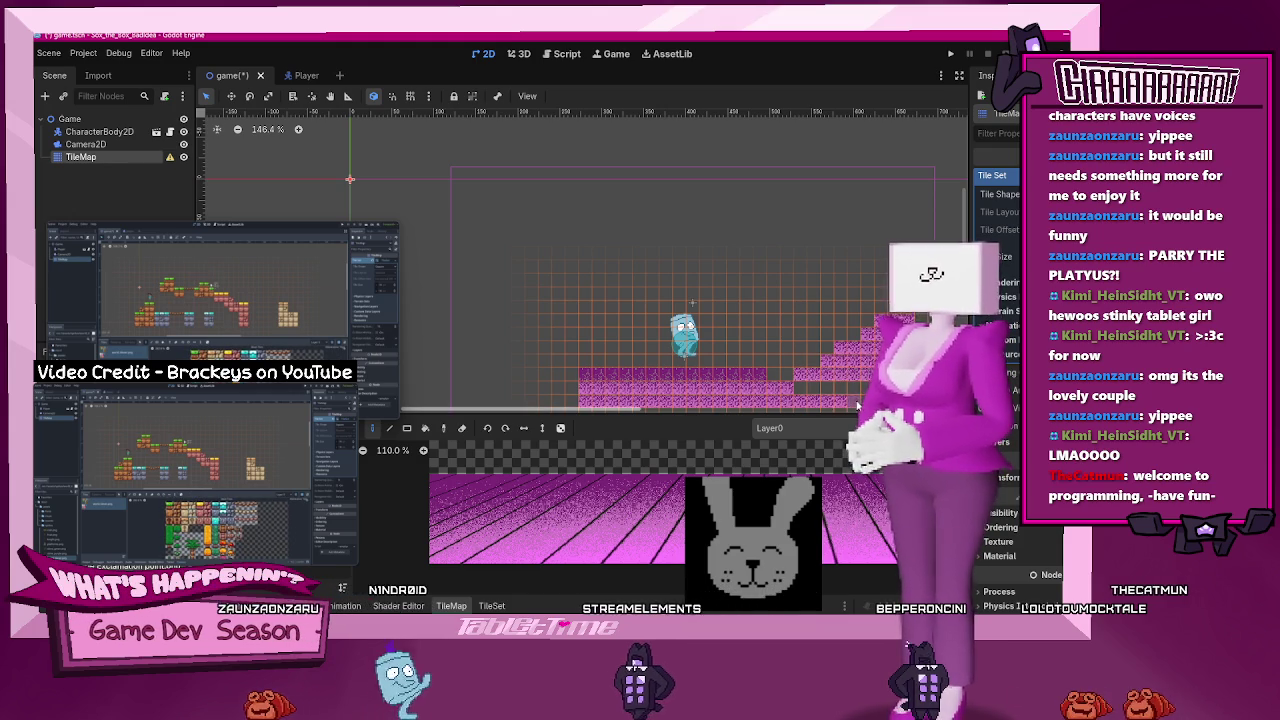
drag(578, 401, 801, 396)
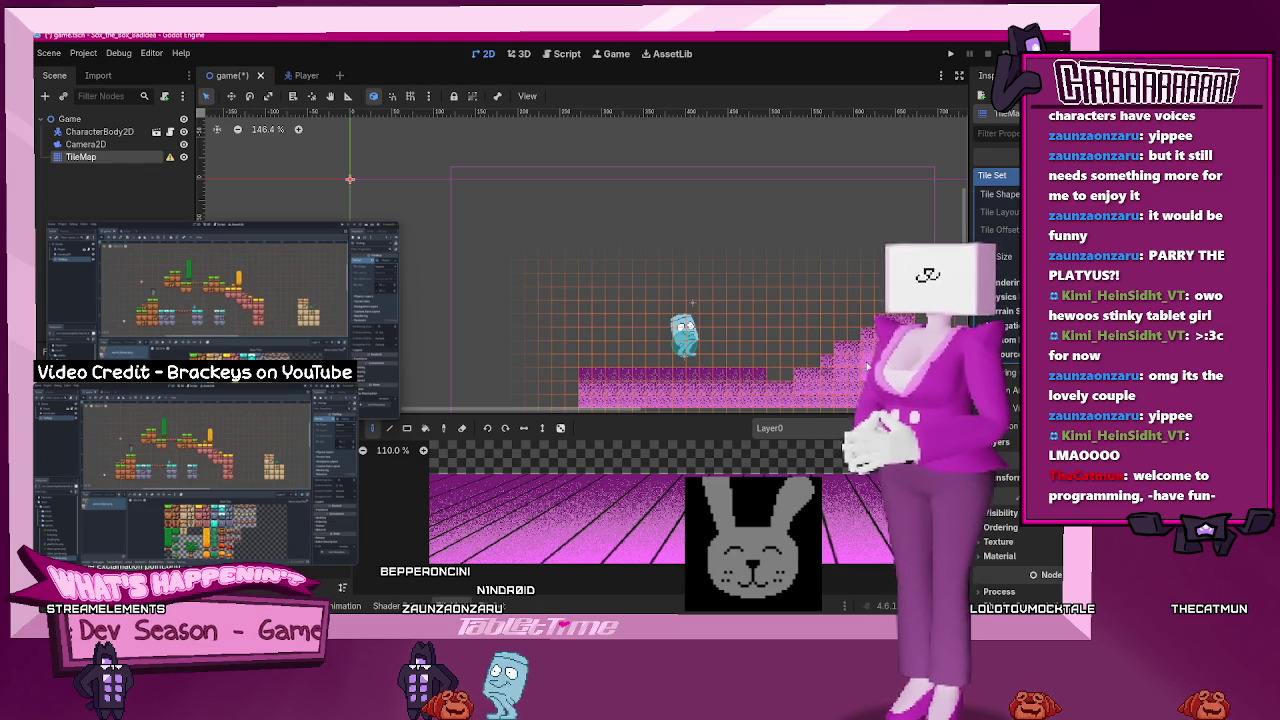
- Paint a descending pink staircase on the left, one single tile, and a short connecting row
scroll(670, 330, down, 3)
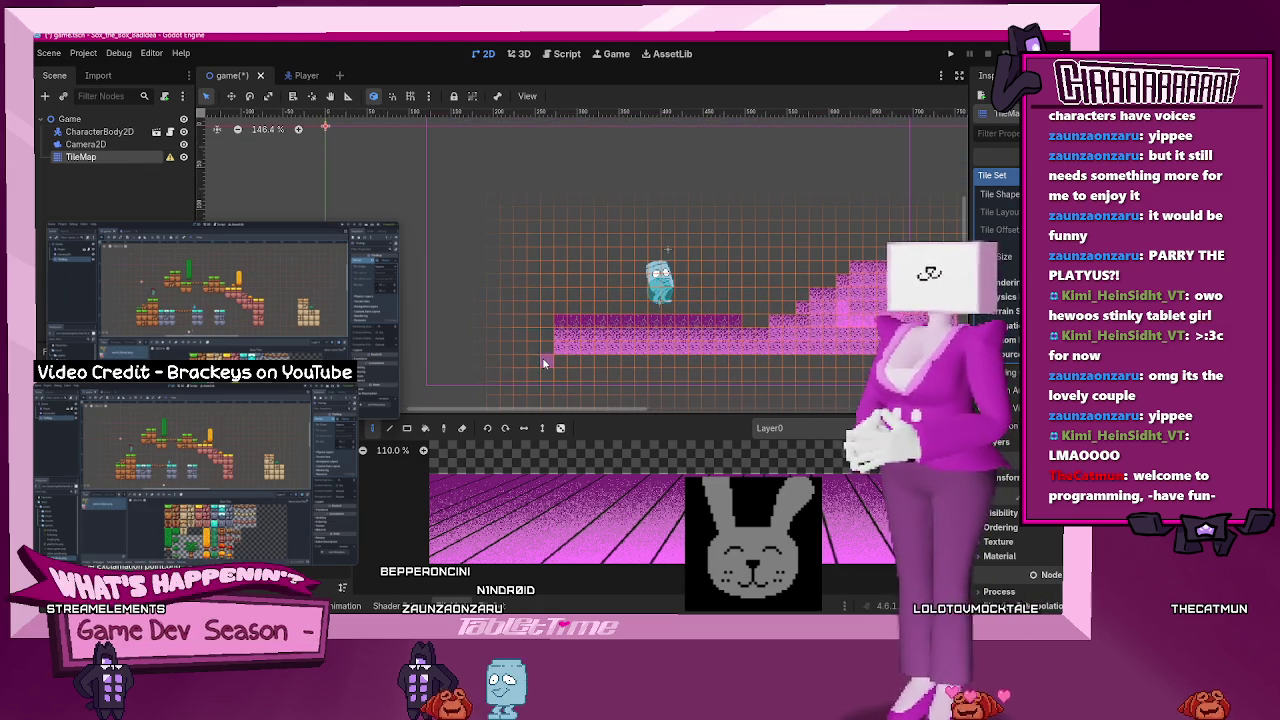
mouse_move(487, 345)
mouse_down()
mouse_move(447, 275)
mouse_move(485, 350)
mouse_up()
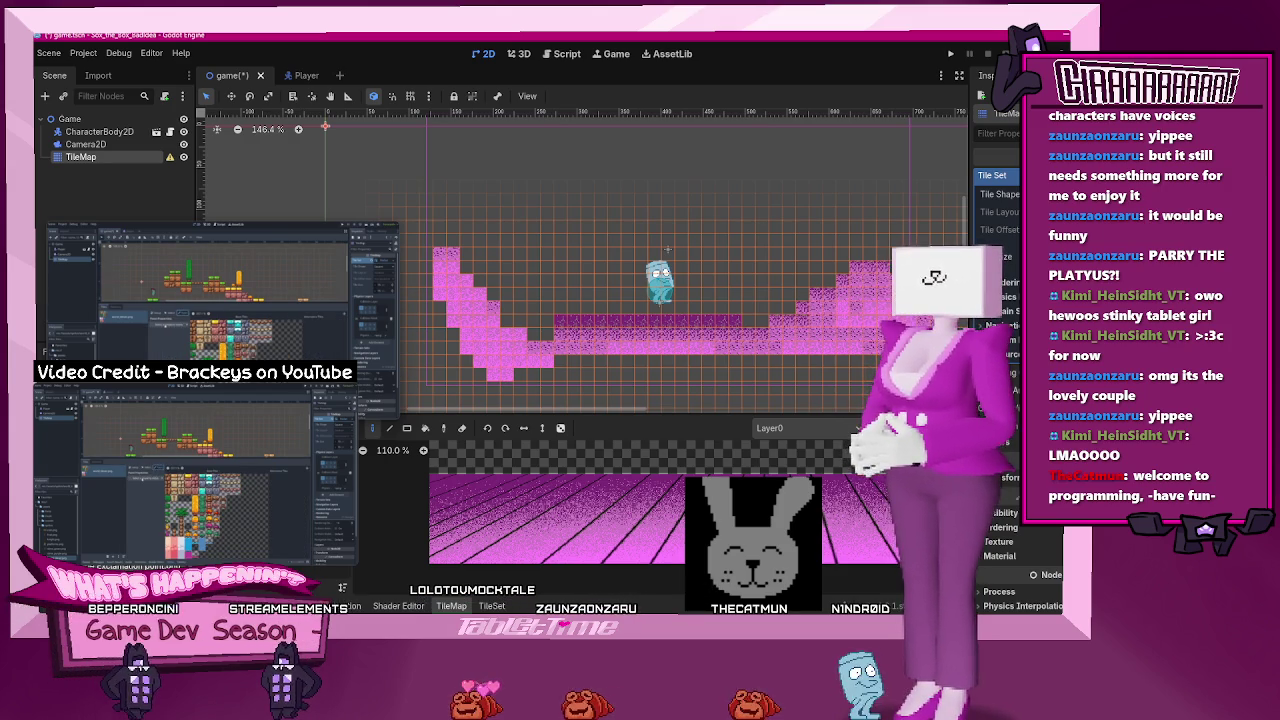
click(789, 267)
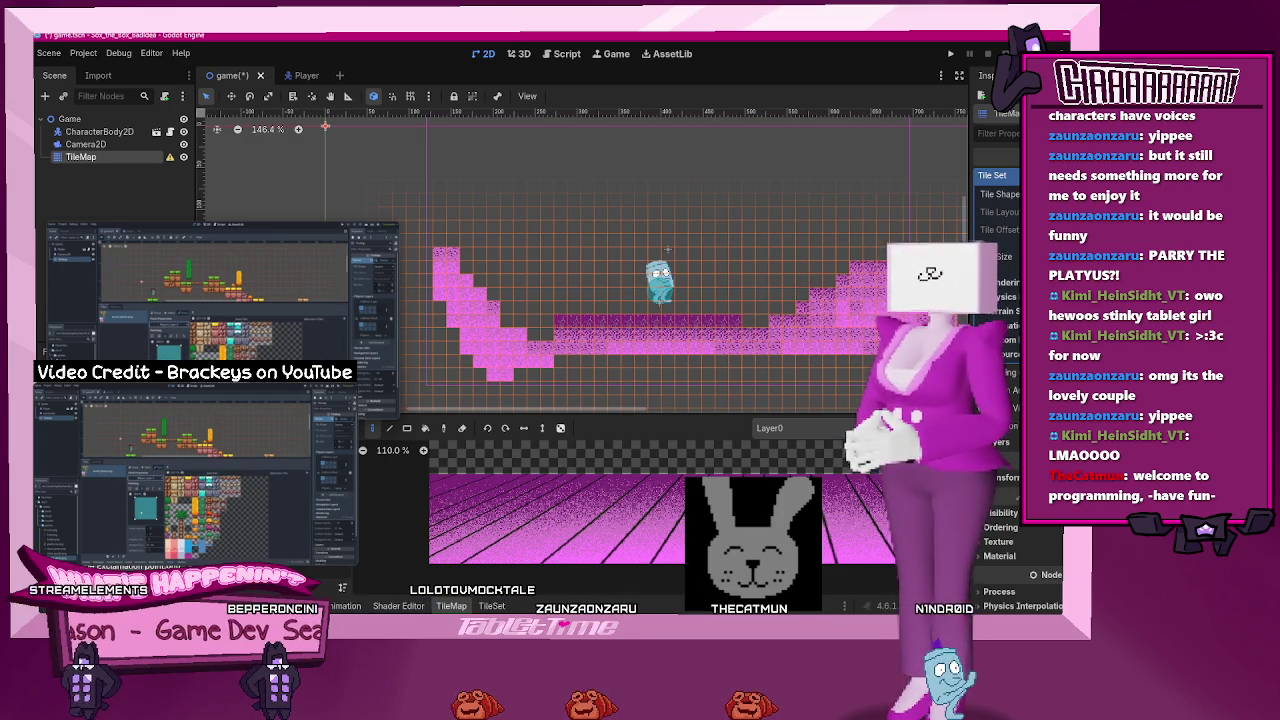
drag(550, 322, 503, 322)
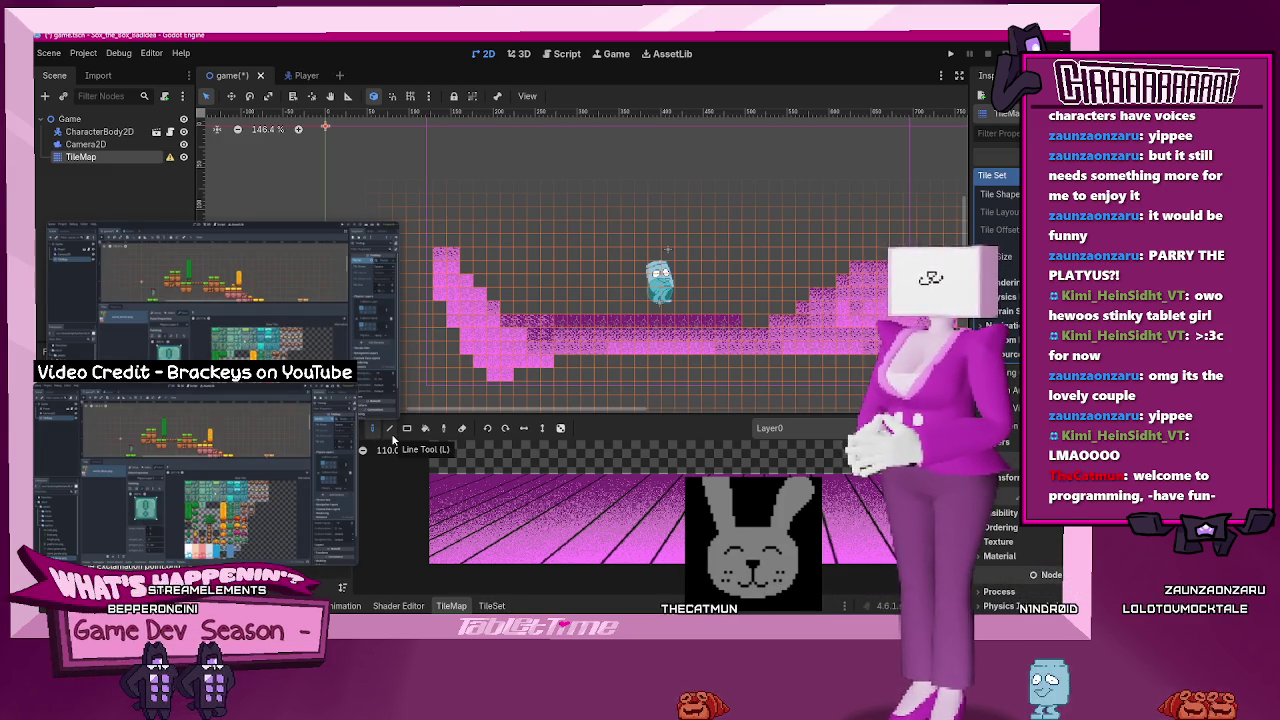
click(330, 428)
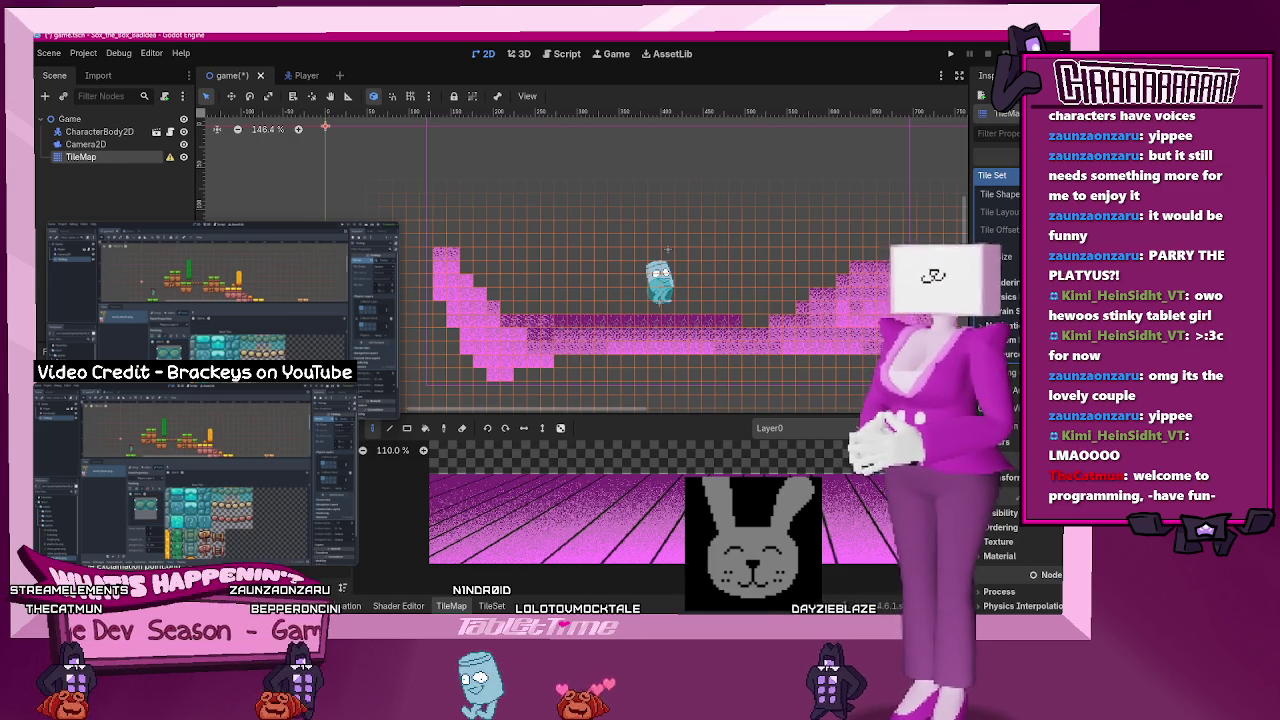
mouse_move(198, 553)
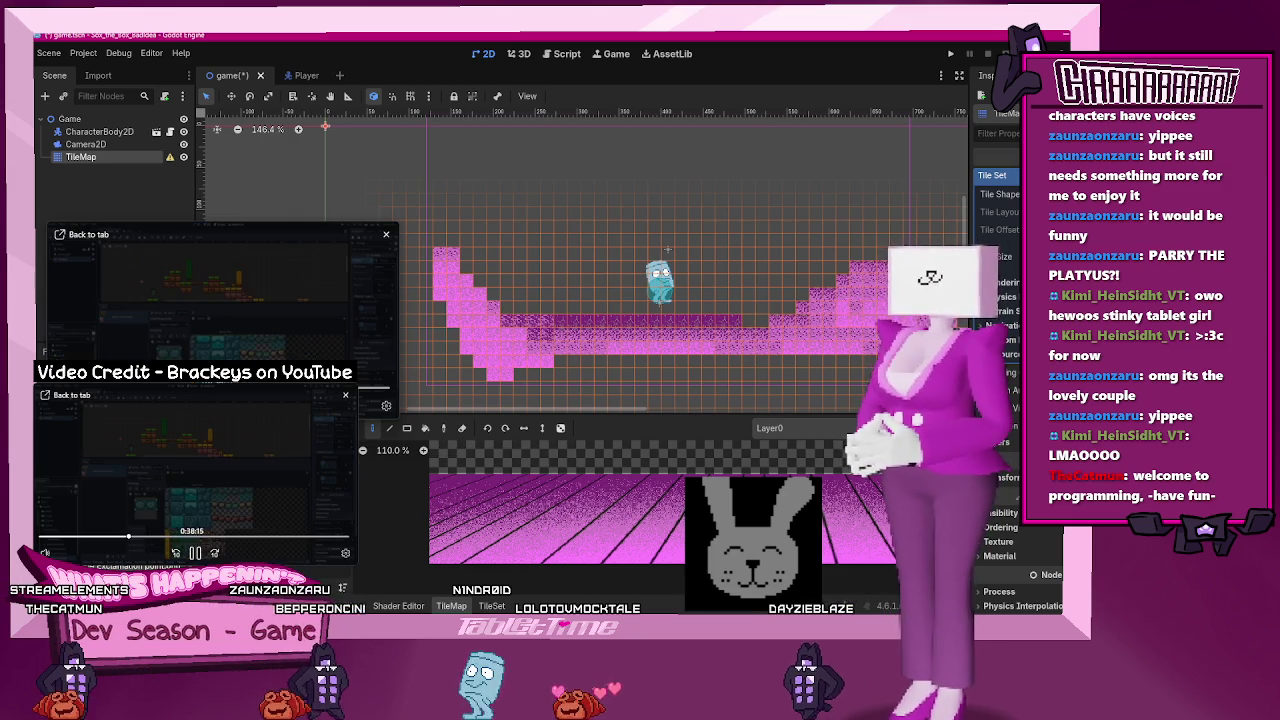
click(175, 553)
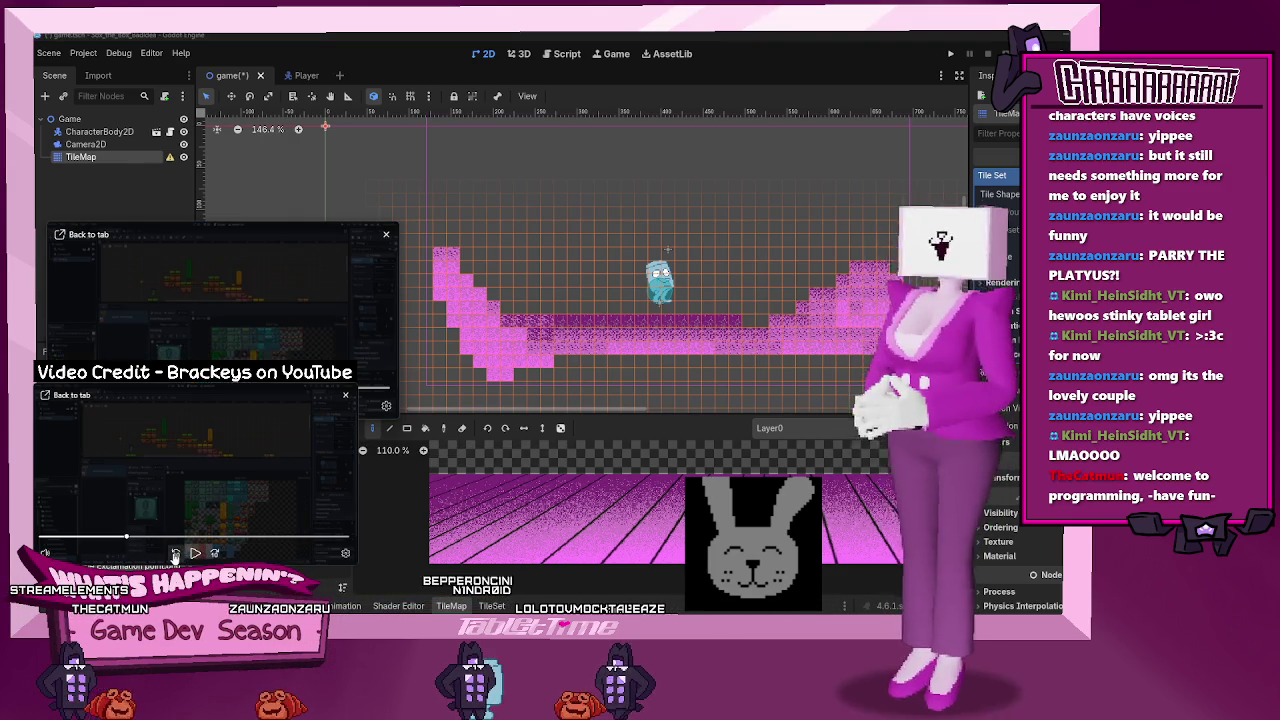
click(175, 553)
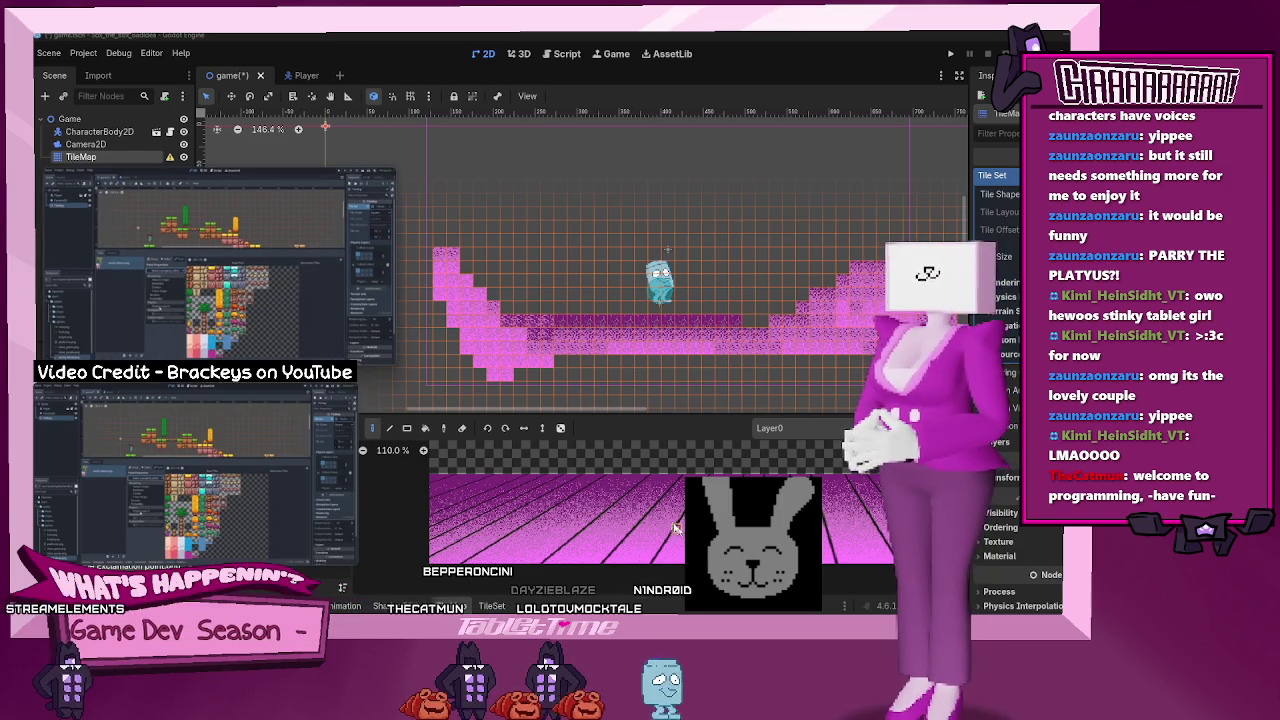
click(378, 431)
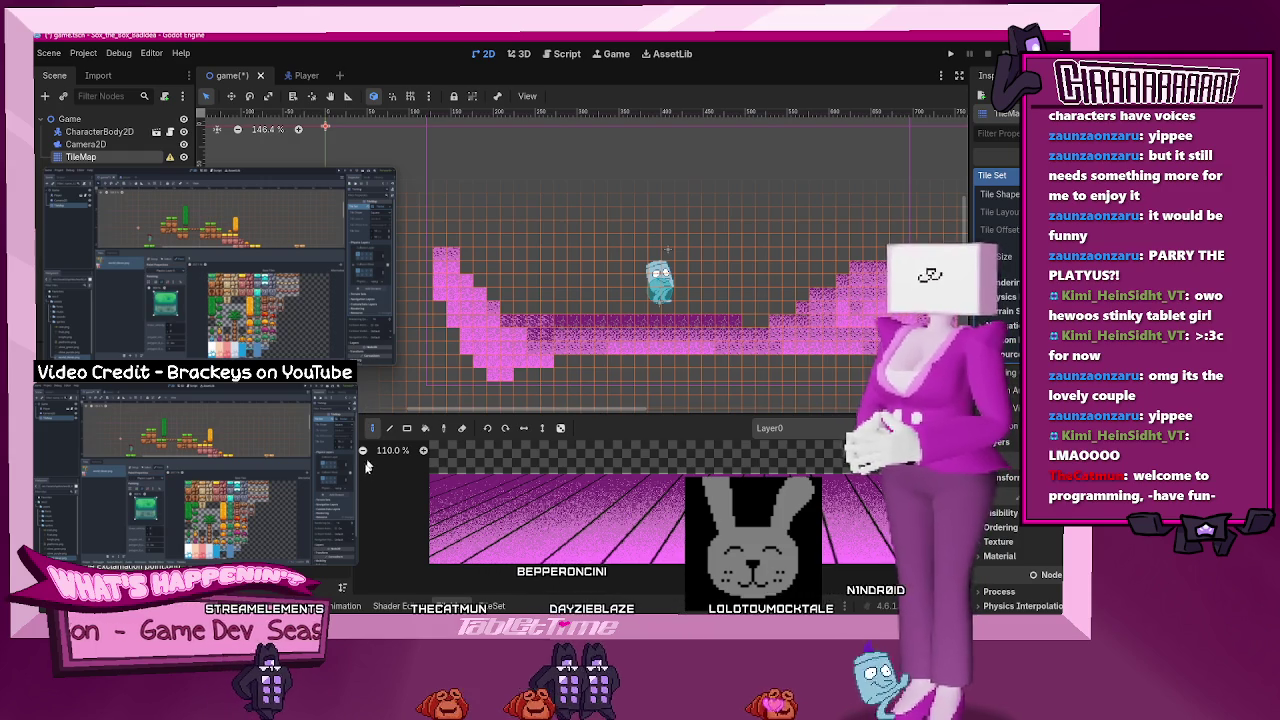
click(345, 560)
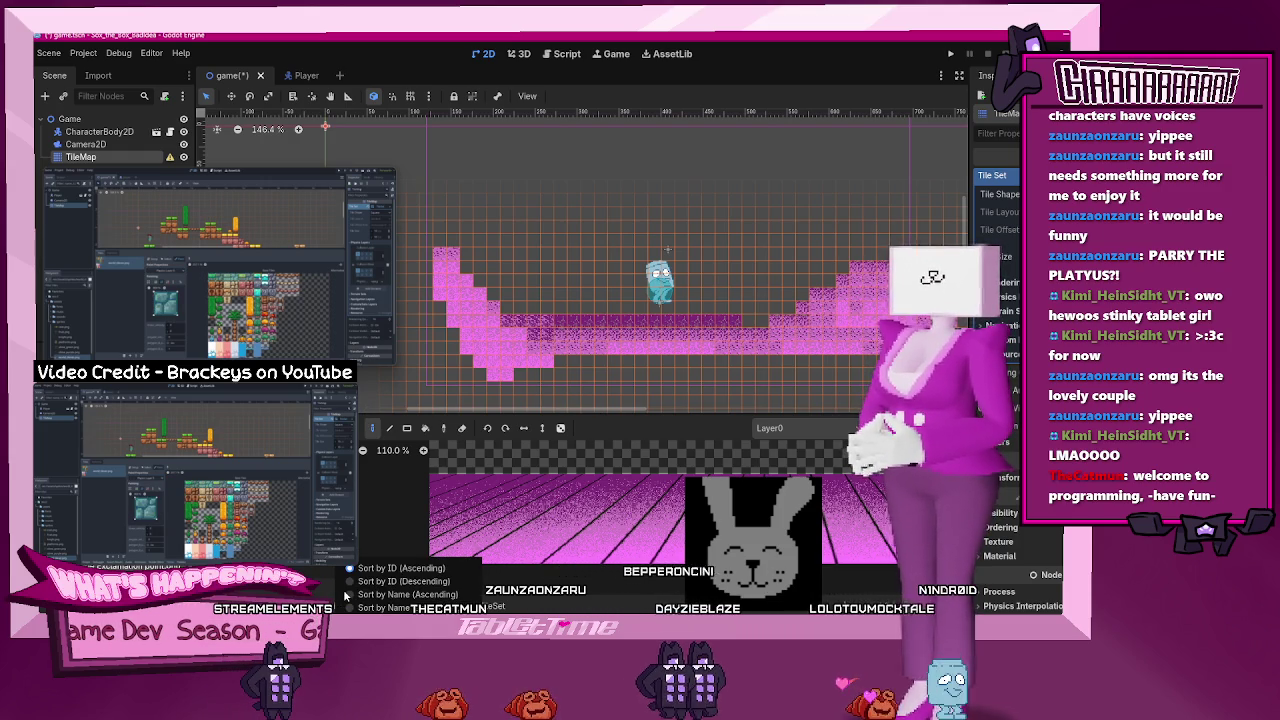
click(365, 568)
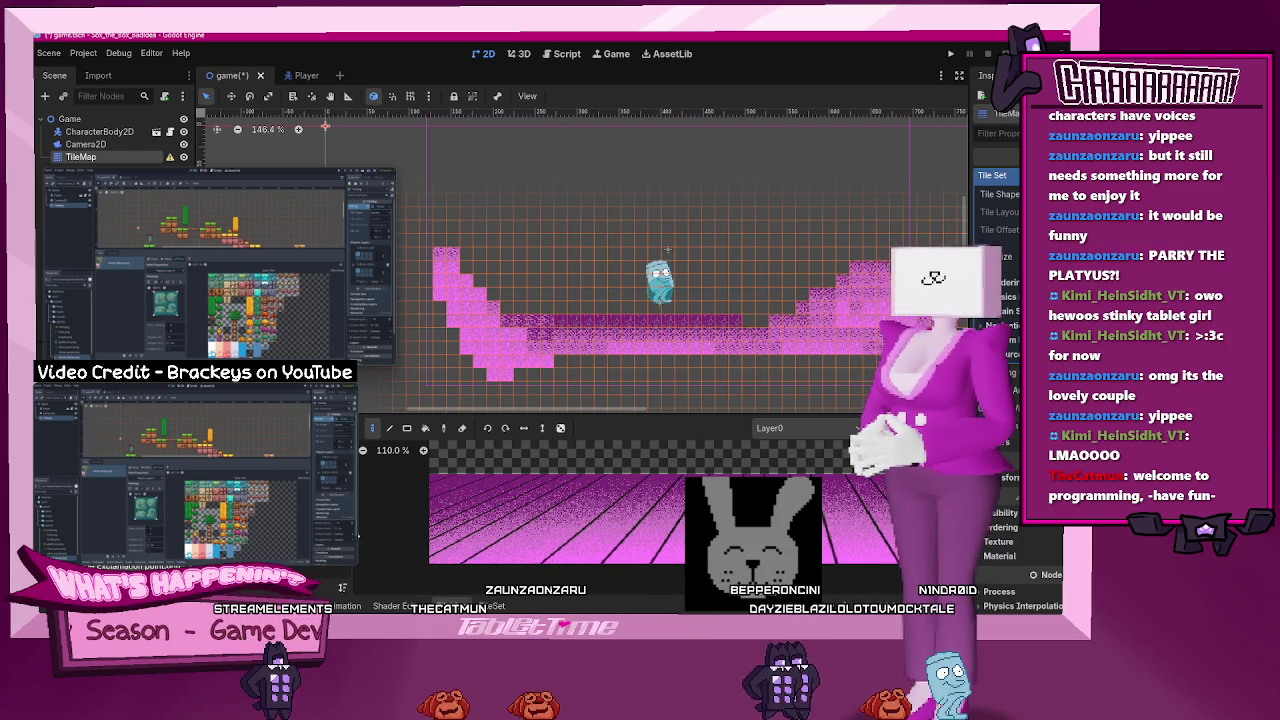
drag(358, 534, 370, 541)
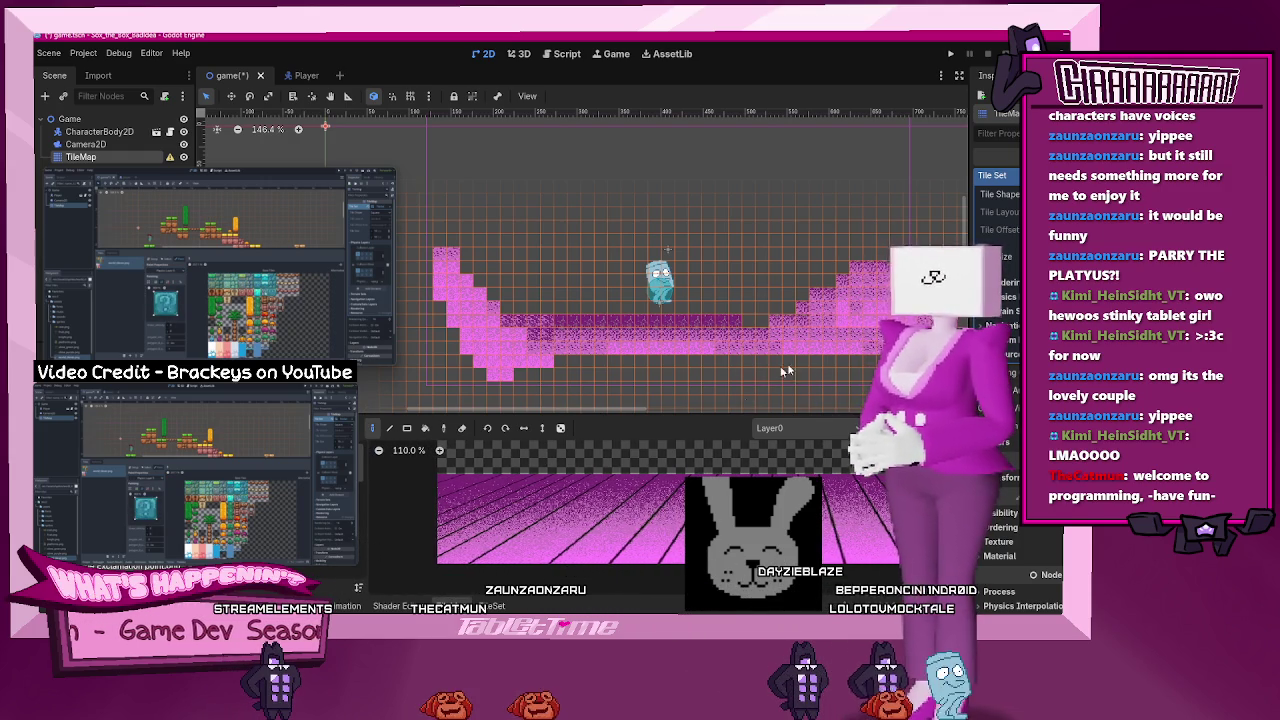
mouse_move(232, 285)
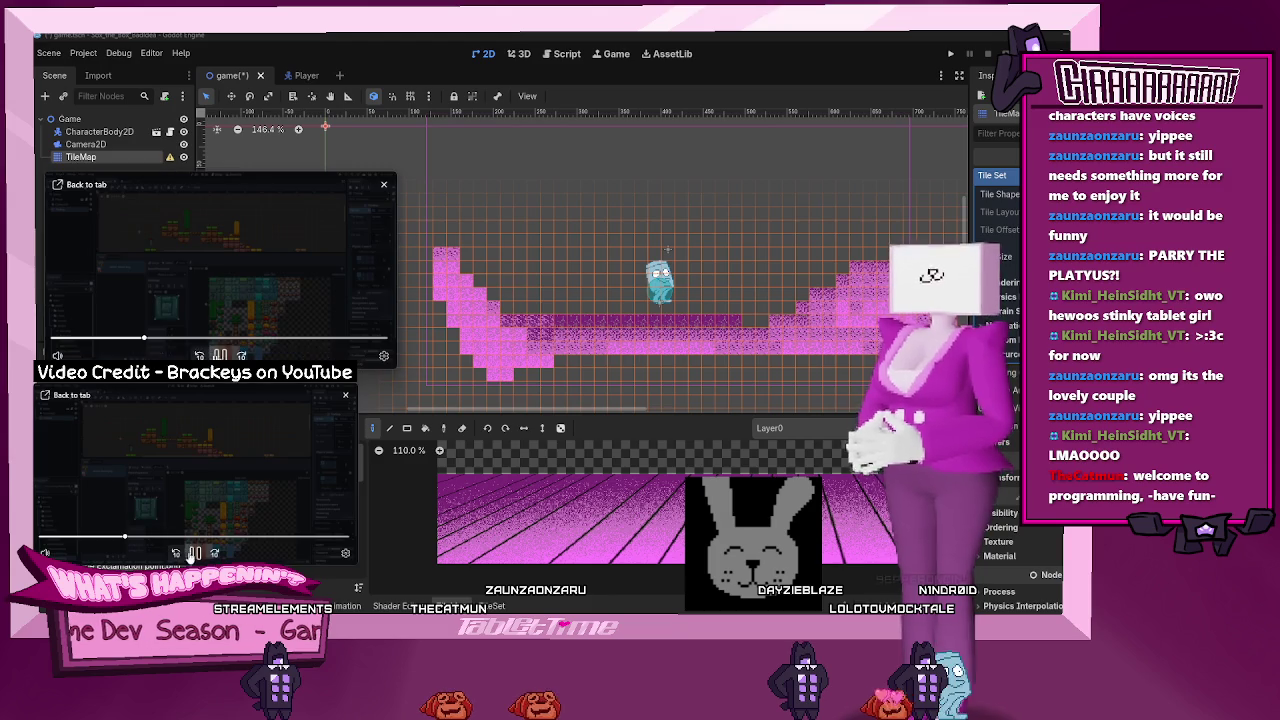
click(176, 554)
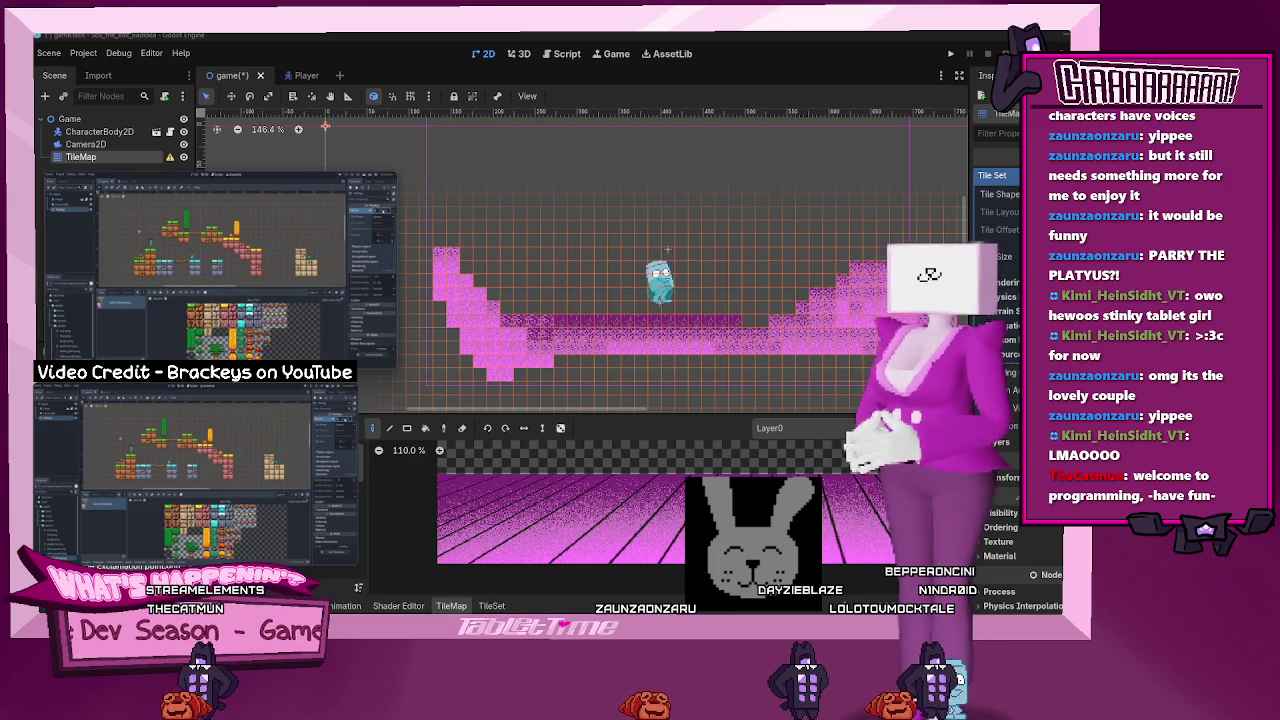
- Expand the TileMap's Tile Set resource in the Inspector and open its Physics settings
click(1000, 175)
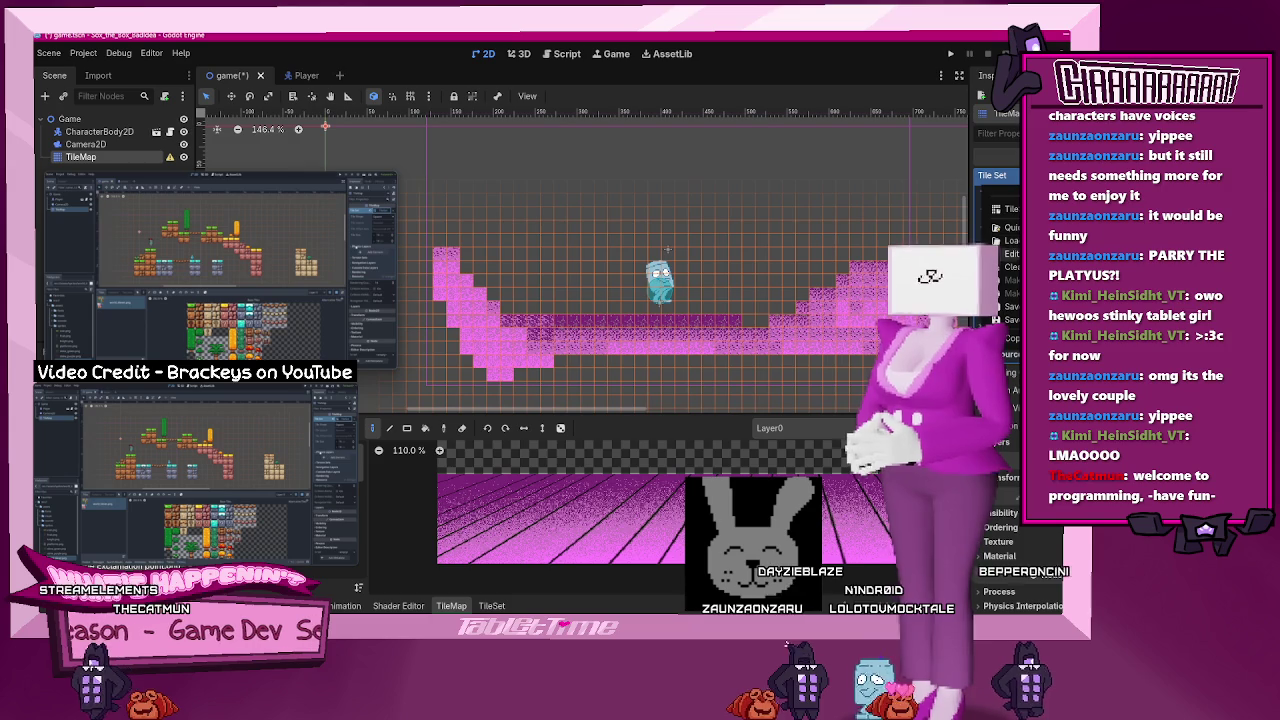
click(1011, 254)
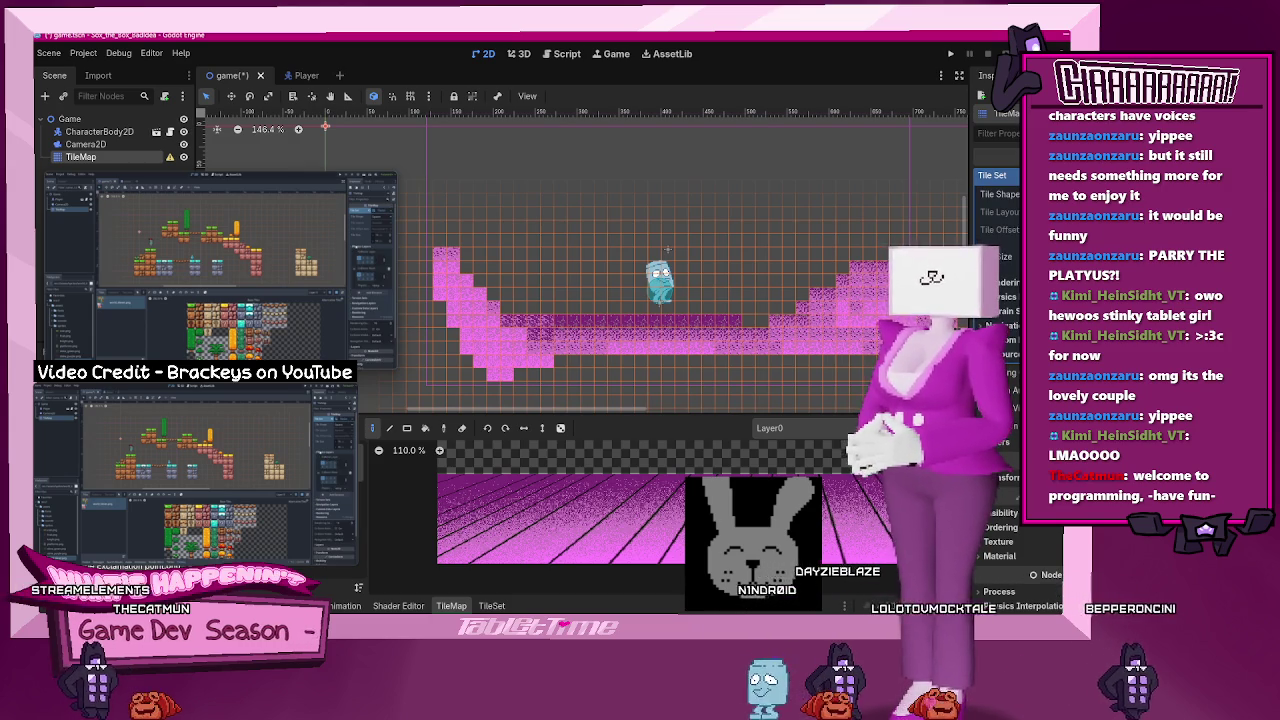
scroll(985, 228, down, 2)
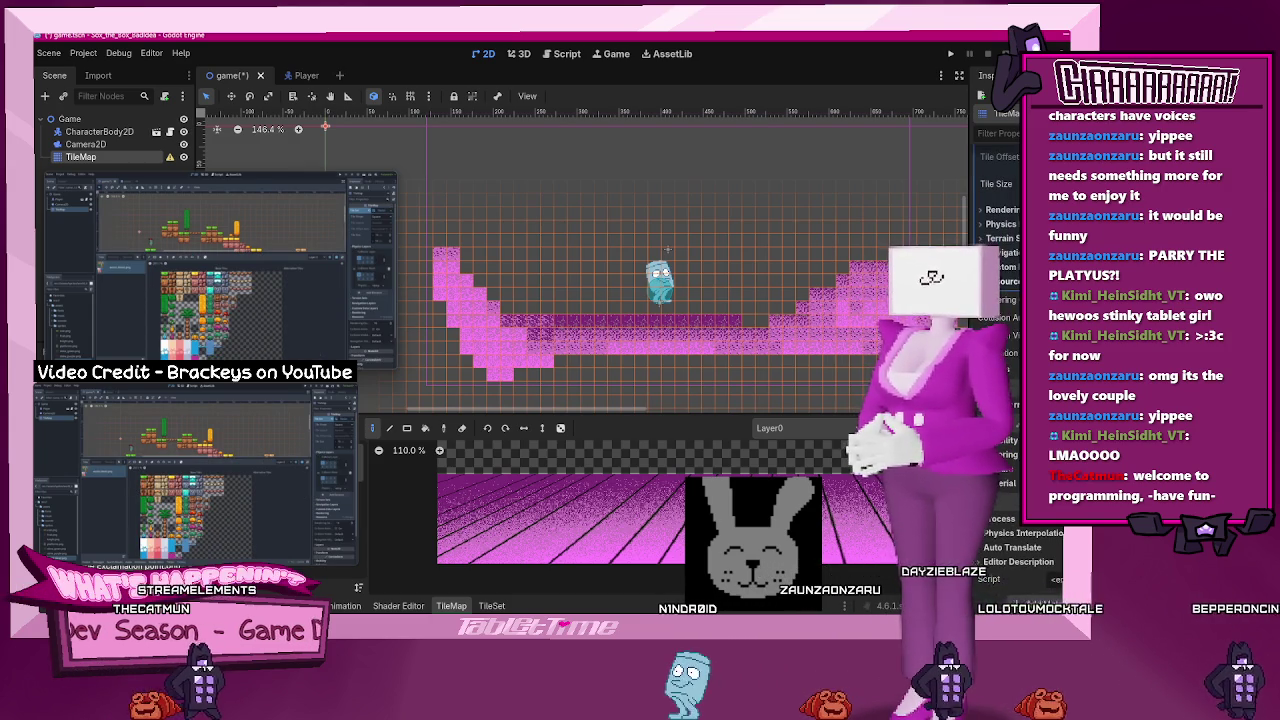
click(985, 226)
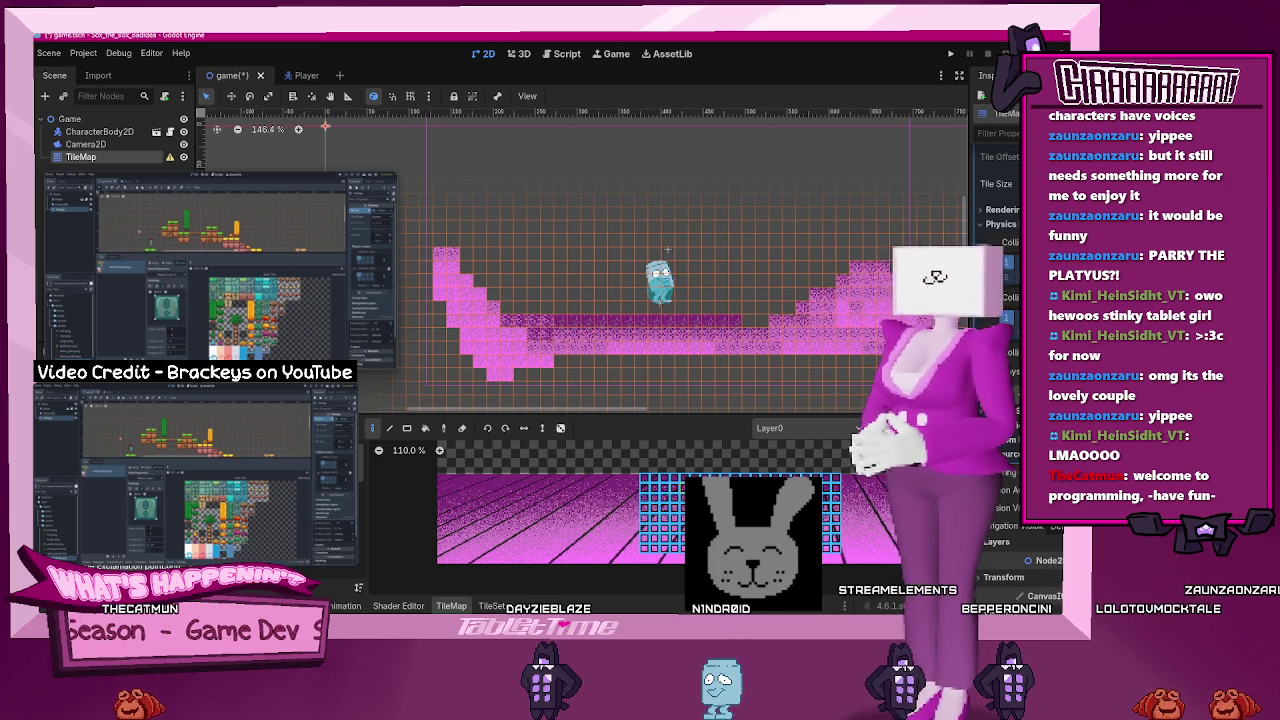
mouse_move(201, 355)
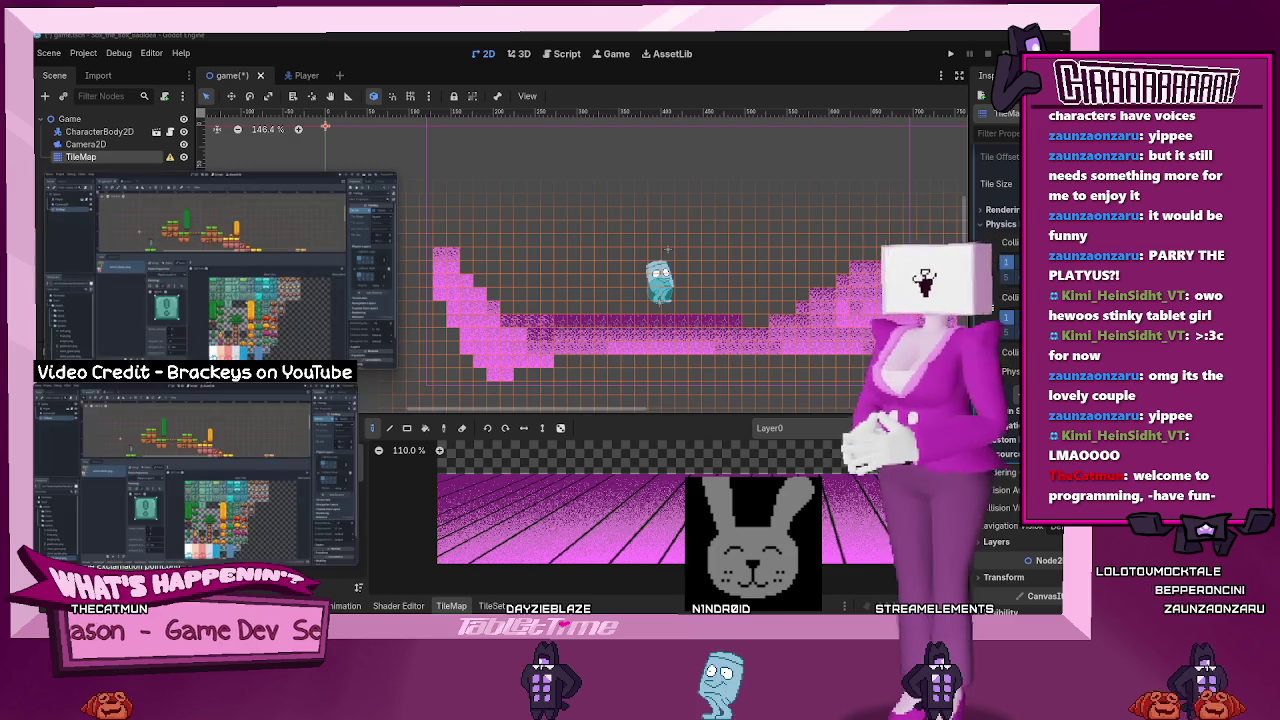
mouse_move(171, 556)
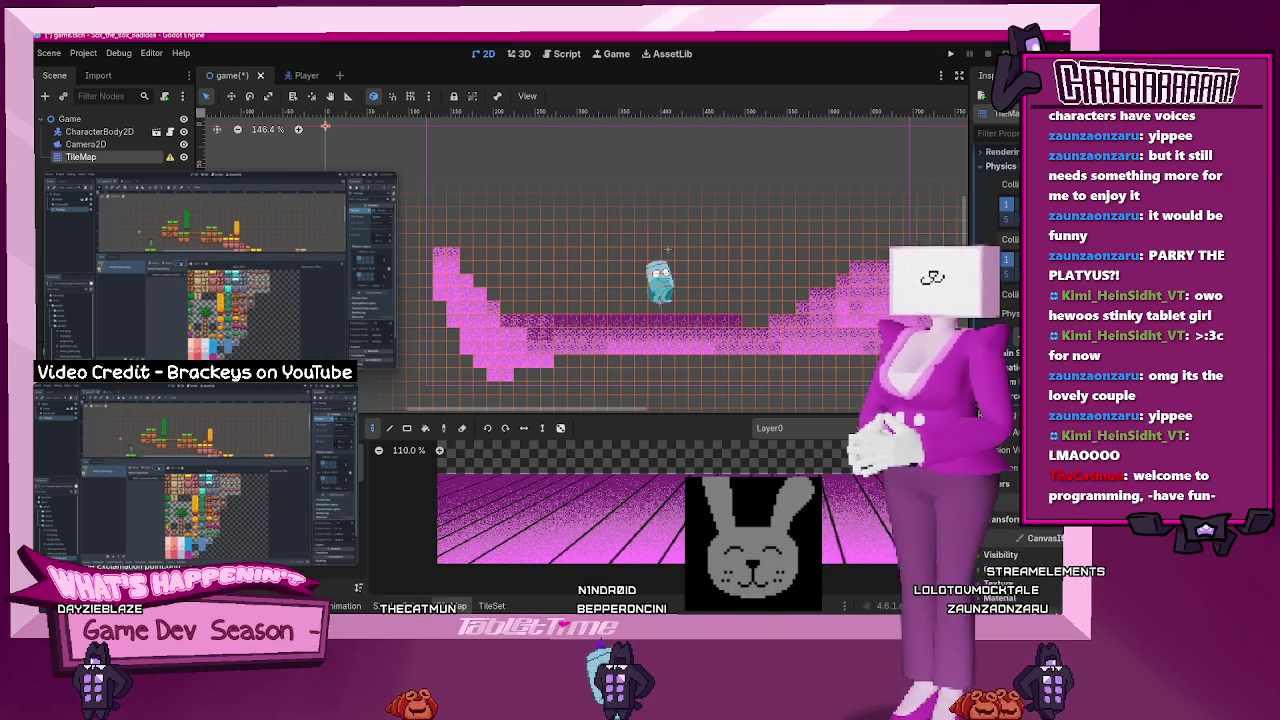
- Dismiss the PhysicsMaterial picker unused and bring up the TileSet editor with atlas source 0
click(1005, 270)
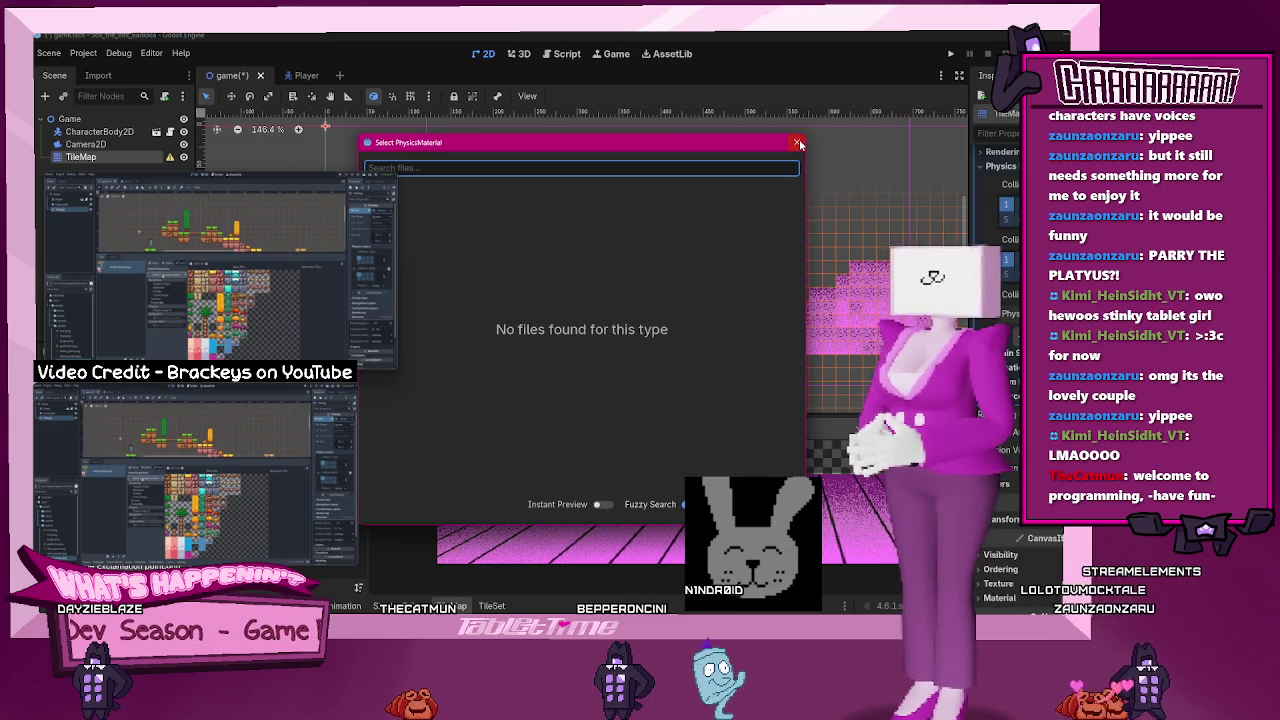
click(798, 143)
mouse_move(181, 322)
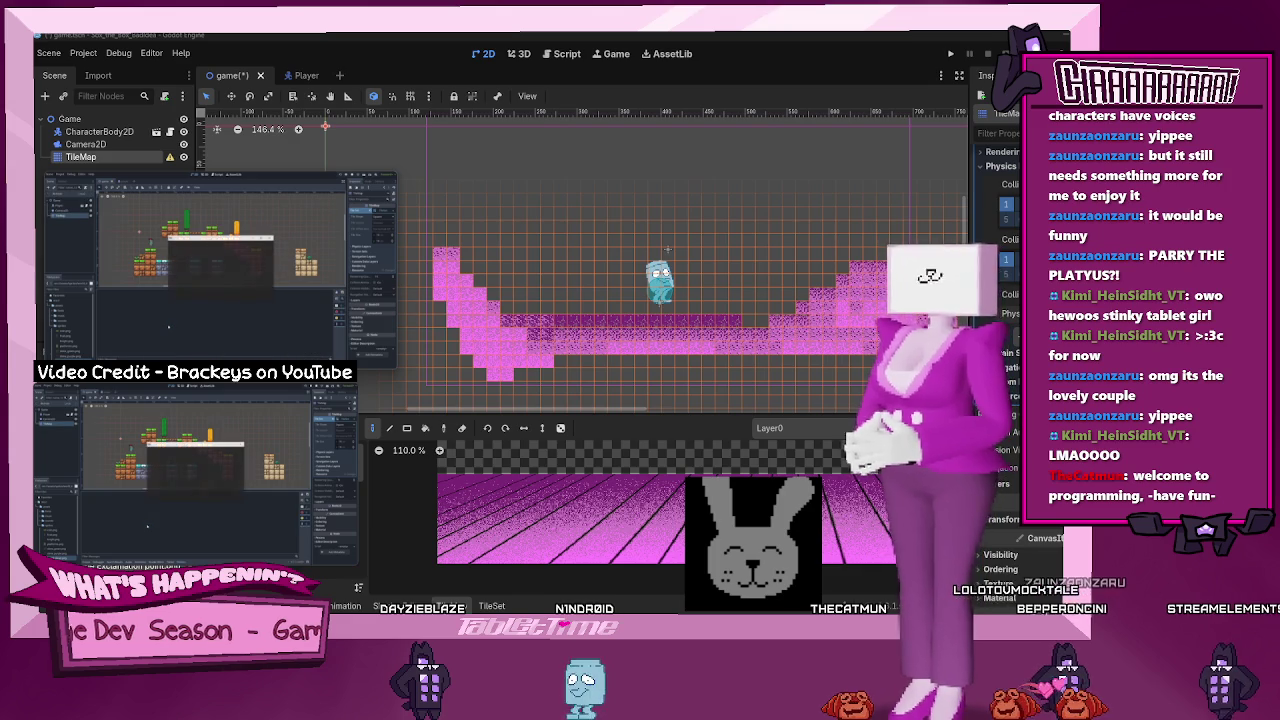
mouse_move(259, 366)
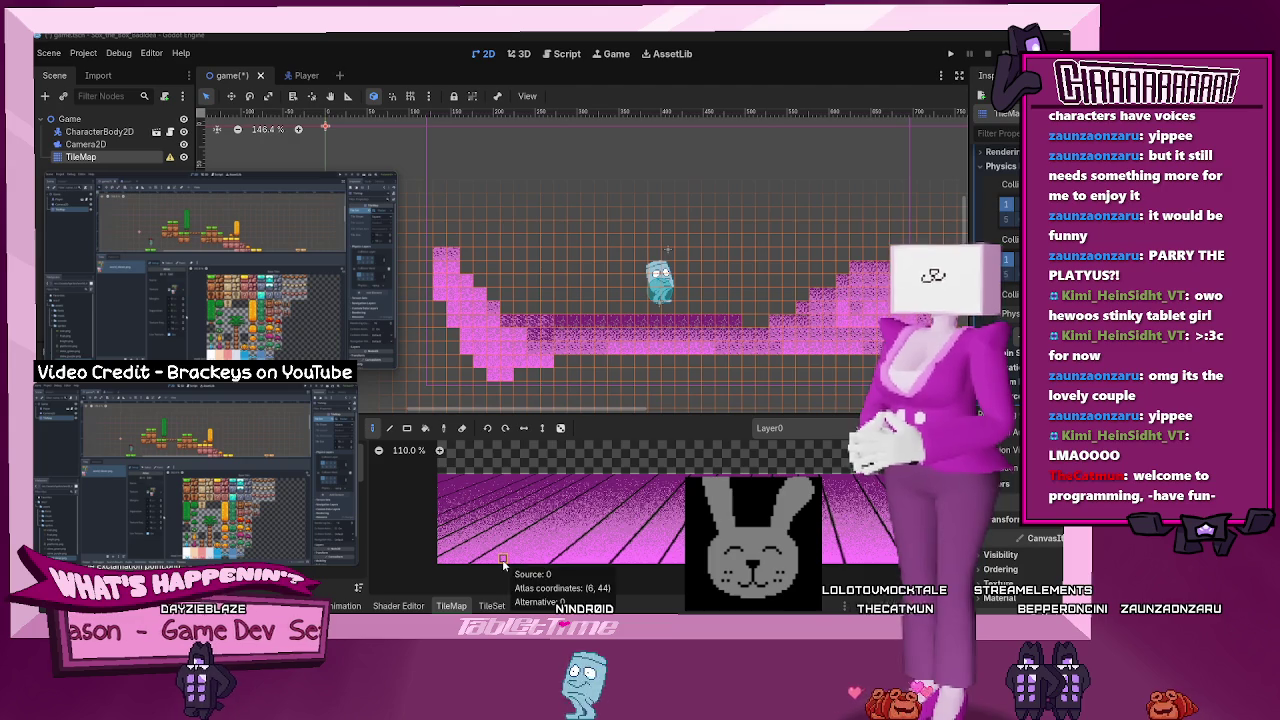
click(488, 606)
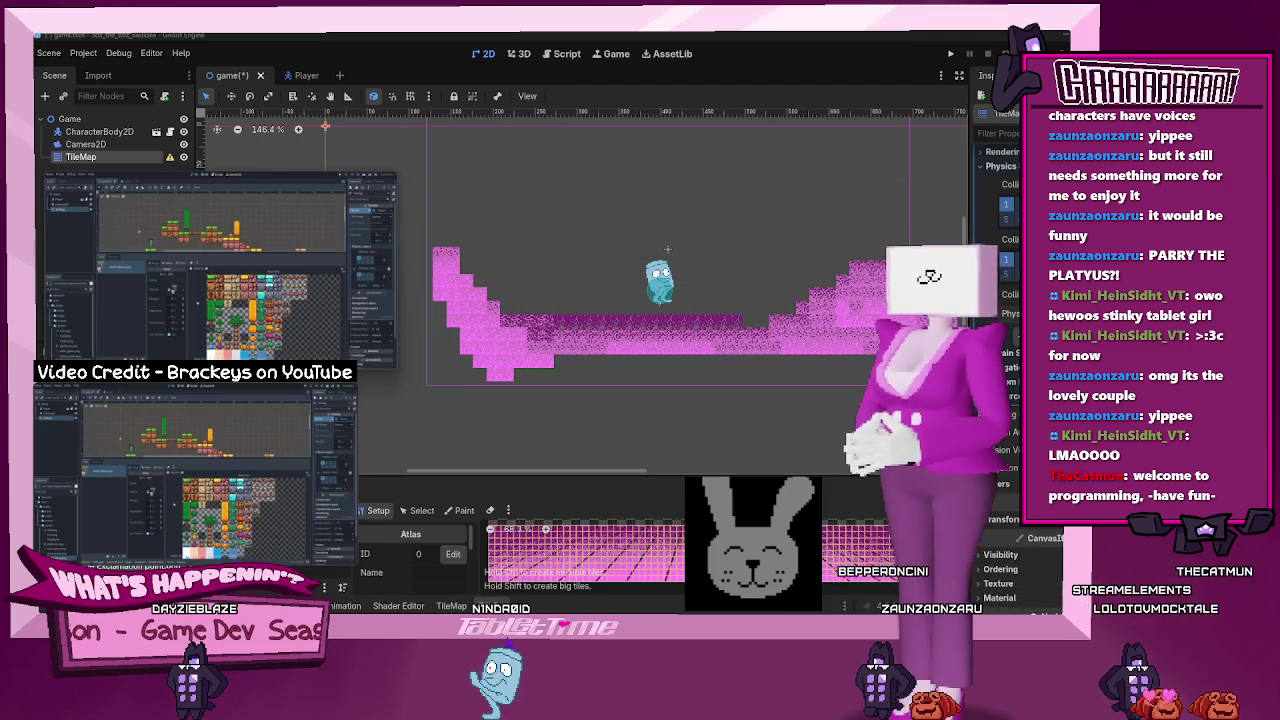
- Make the TileSet panel taller, switch to Paint mode, and open the property-to-paint dropdown
click(587, 468)
drag(587, 468, 587, 417)
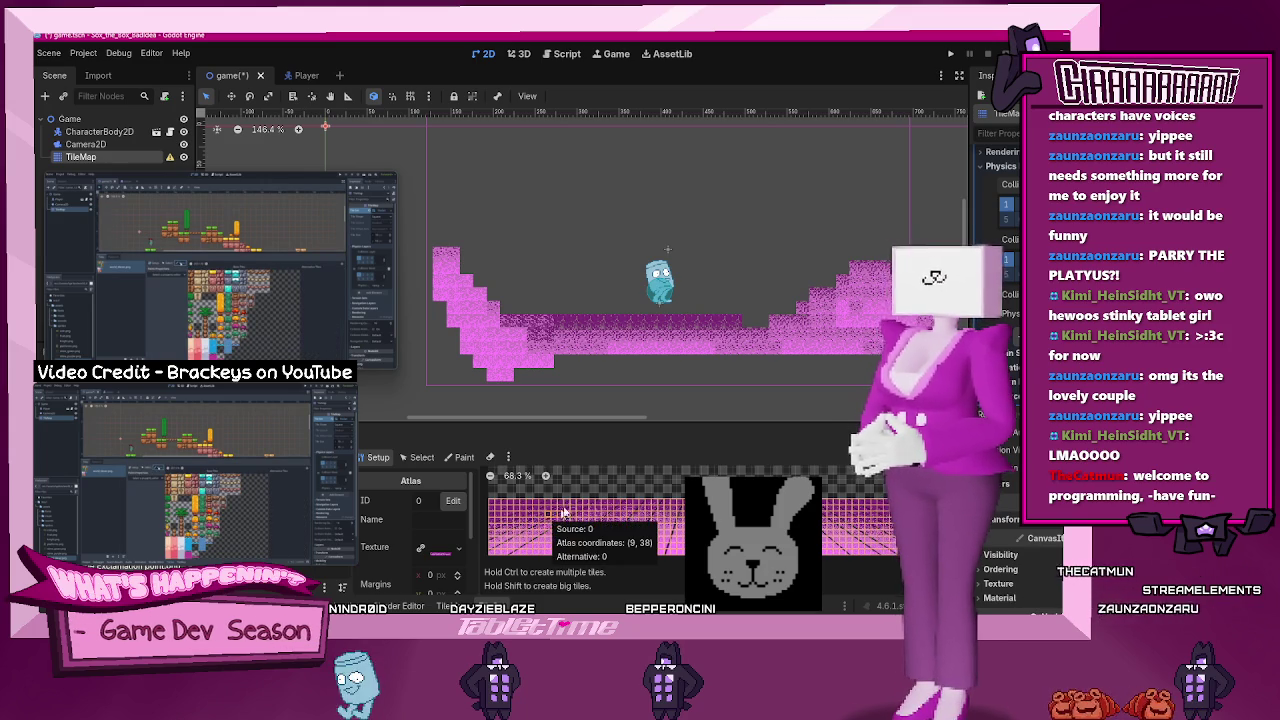
click(467, 458)
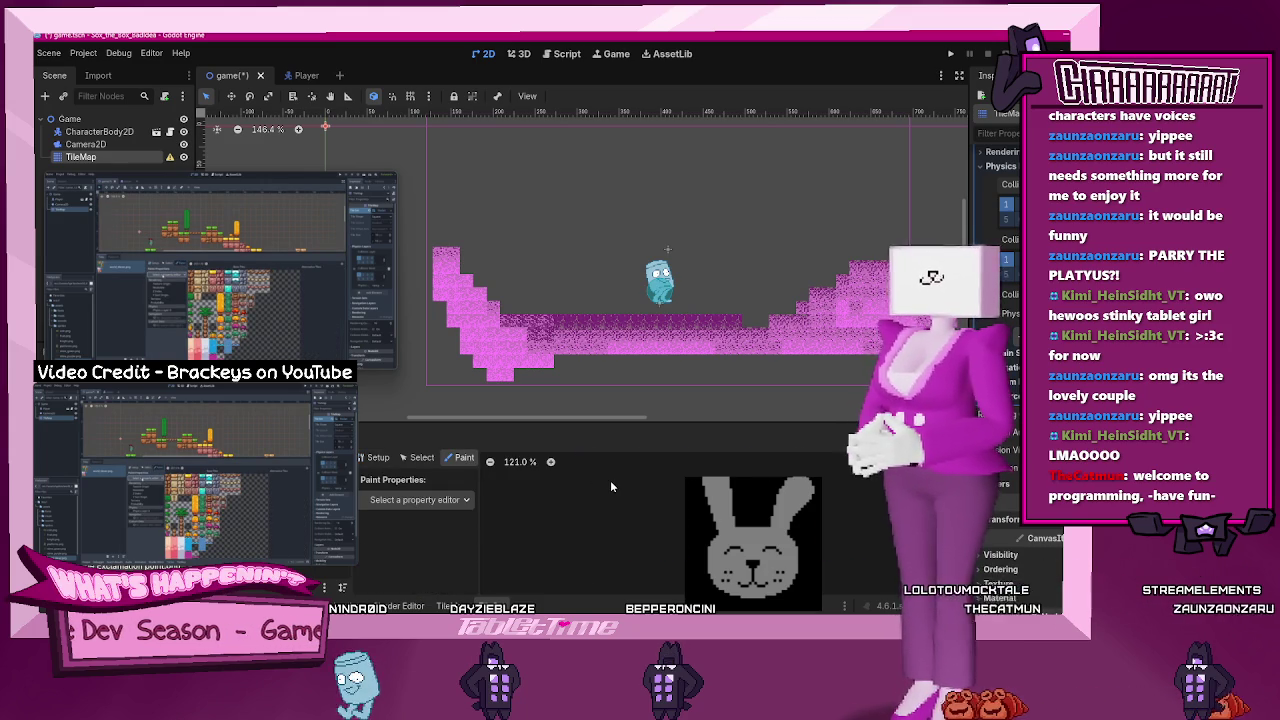
scroll(620, 493, down, 5)
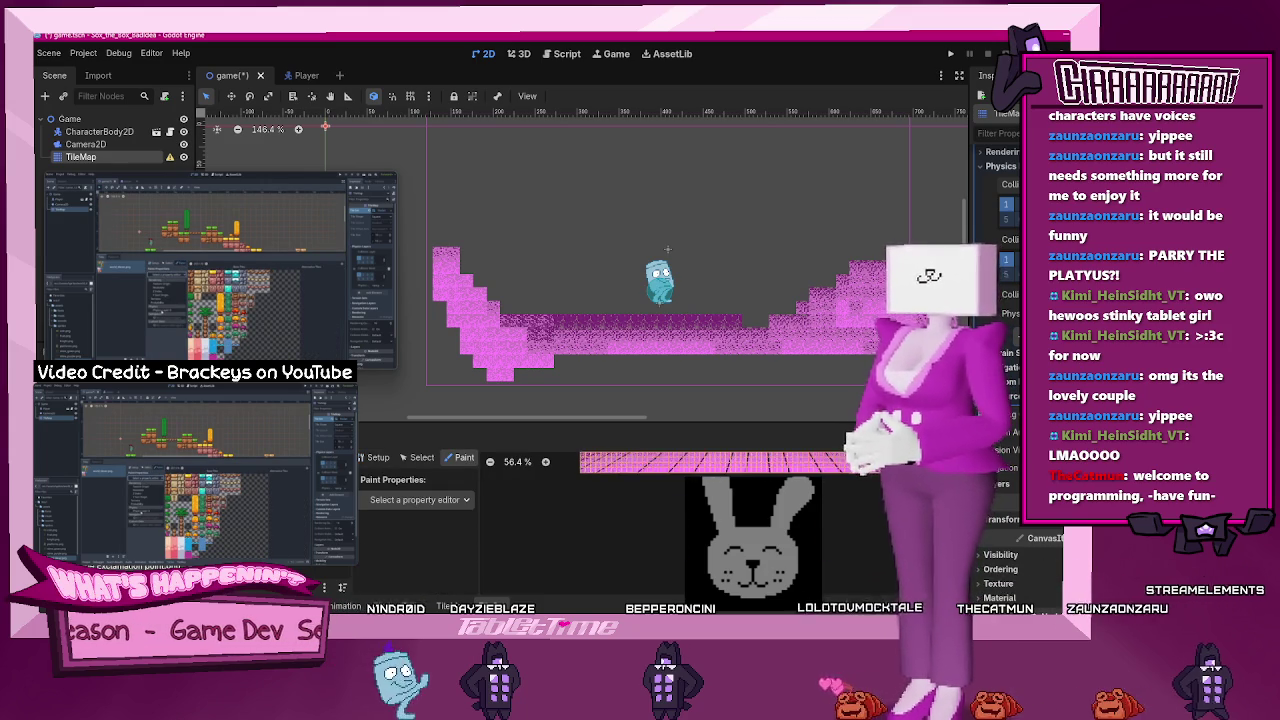
scroll(620, 480, up, 1)
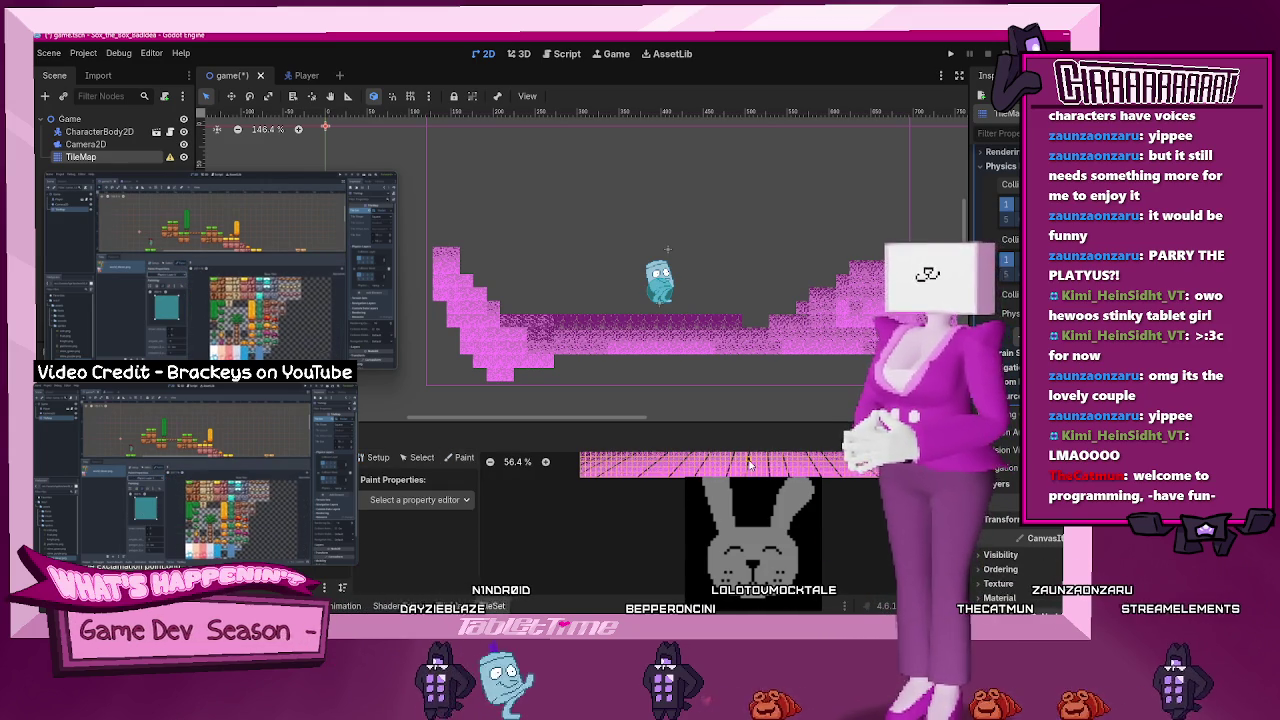
scroll(700, 510, up, 3)
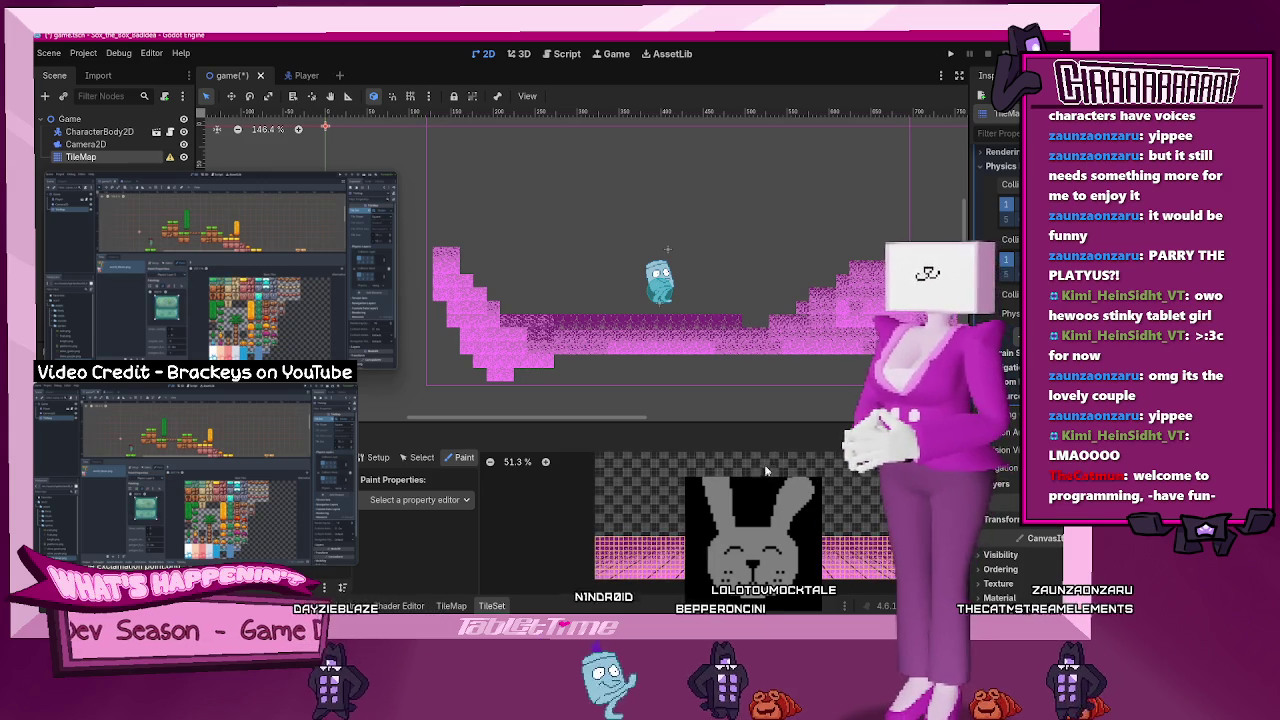
scroll(1000, 380, up, 2)
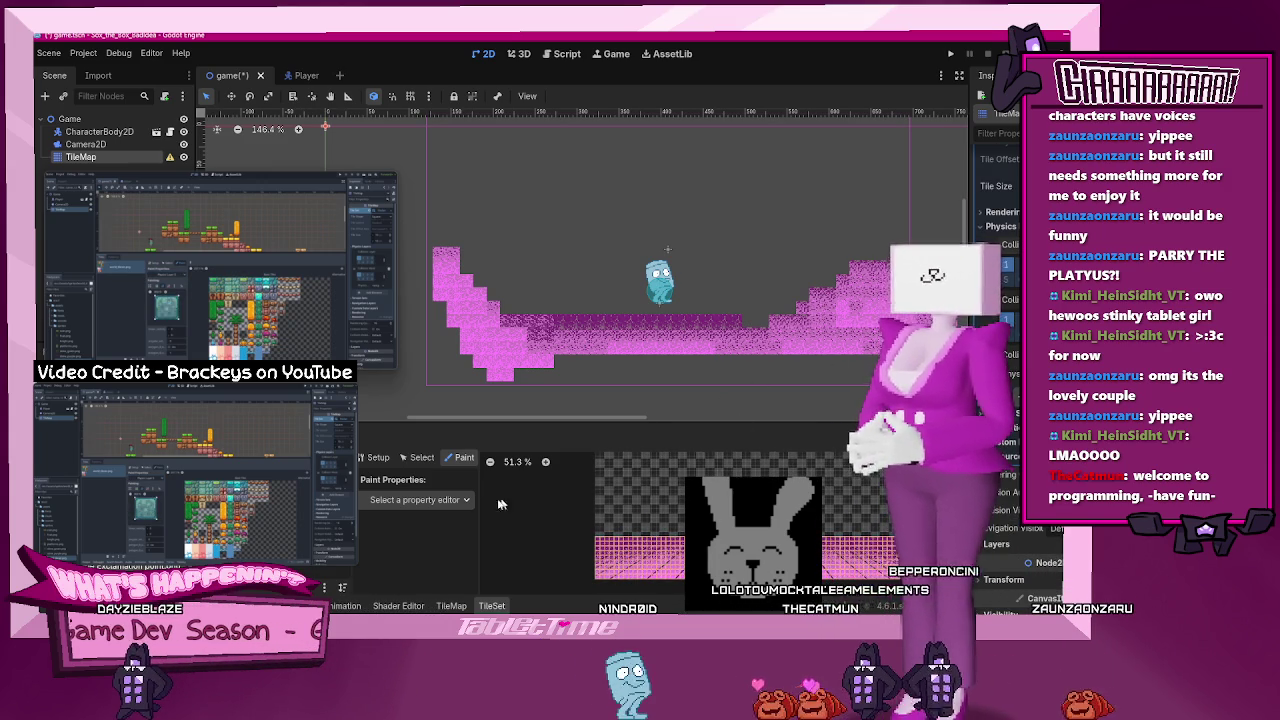
click(430, 499)
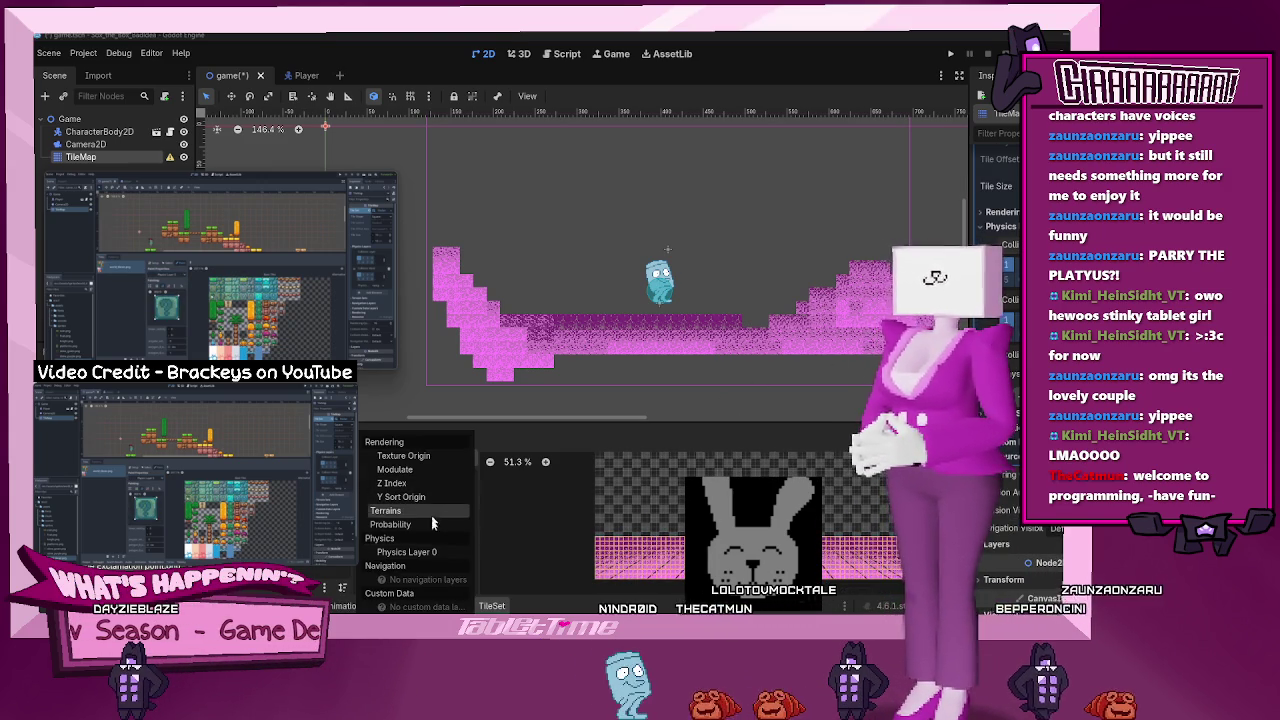
- Choose Physics Layer 0 as the paint property and zoom into the pink tile atlas
click(430, 552)
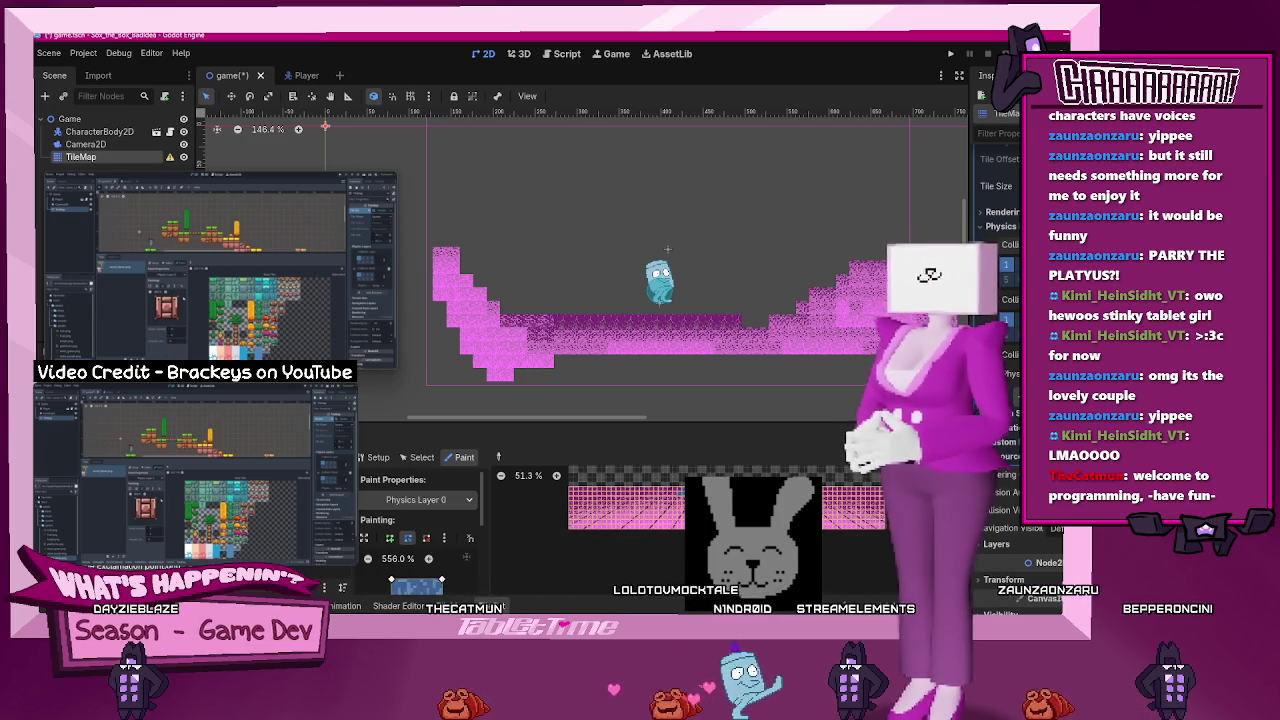
scroll(655, 516, up, 4)
scroll(652, 529, up, 1)
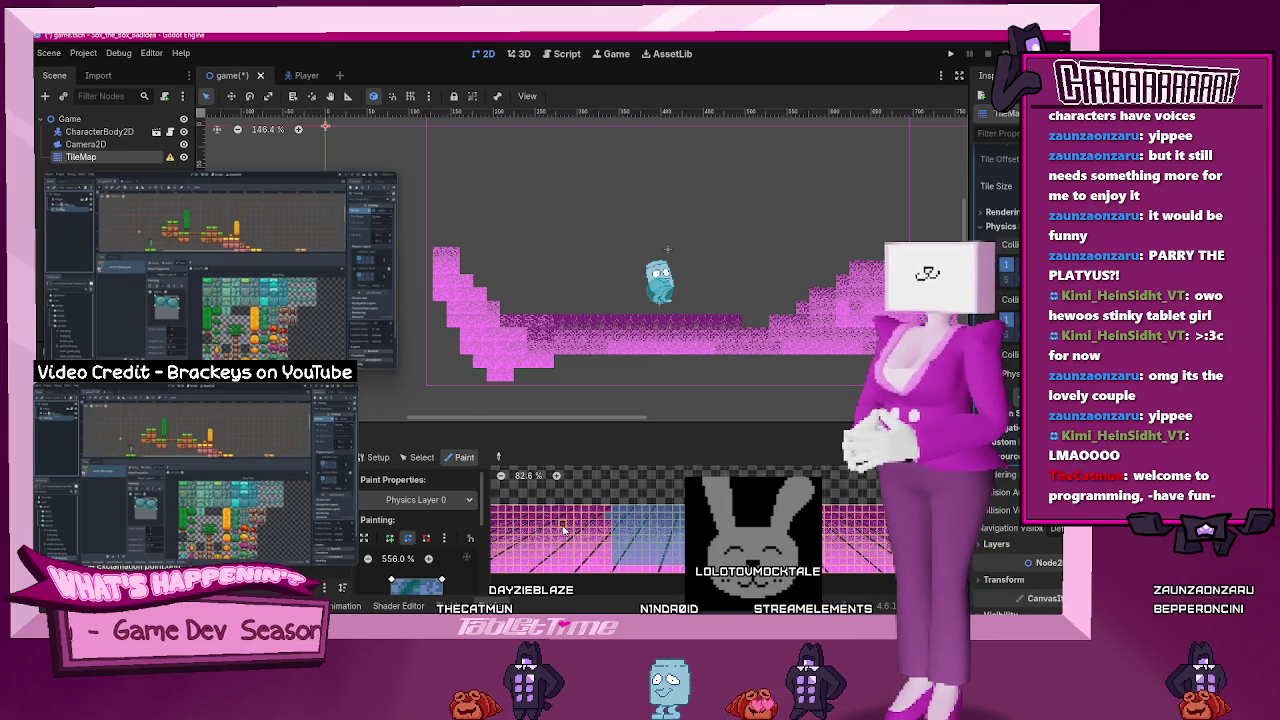
- Move the TileMap node above CharacterBody2D in the Scene dock and run the project
mouse_move(188, 196)
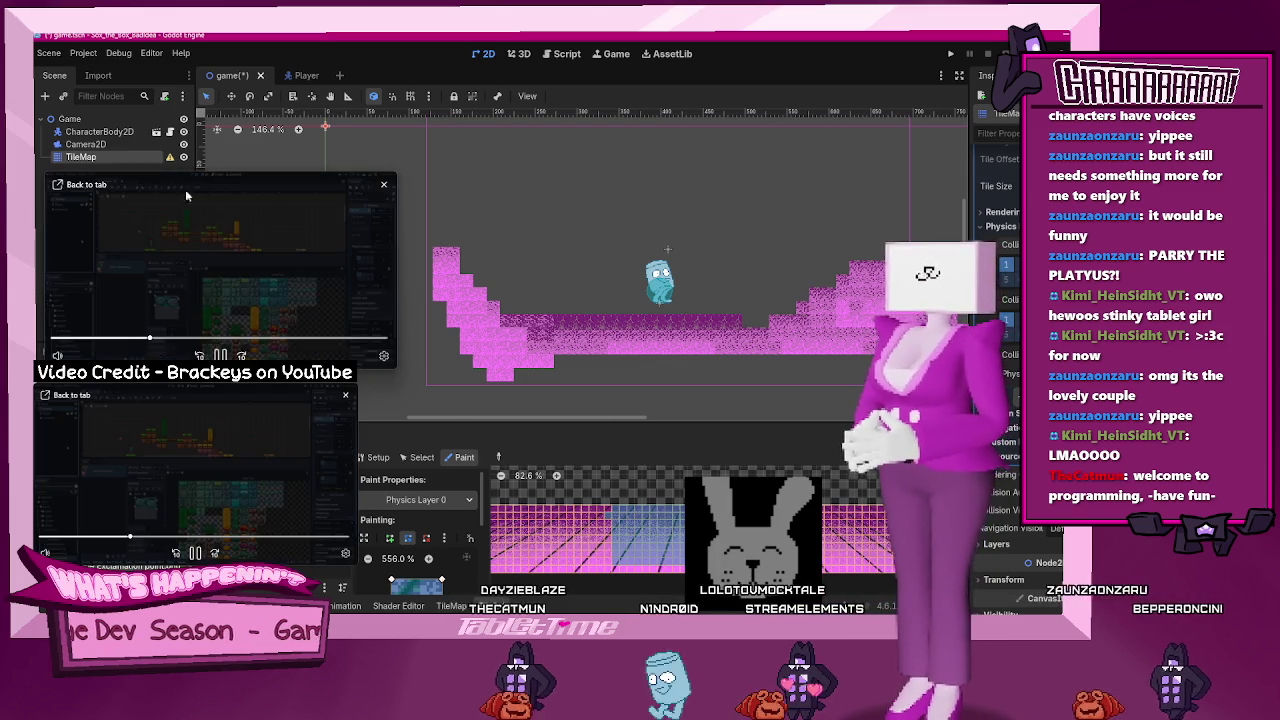
drag(188, 196, 313, 184)
drag(80, 157, 84, 127)
mouse_move(258, 248)
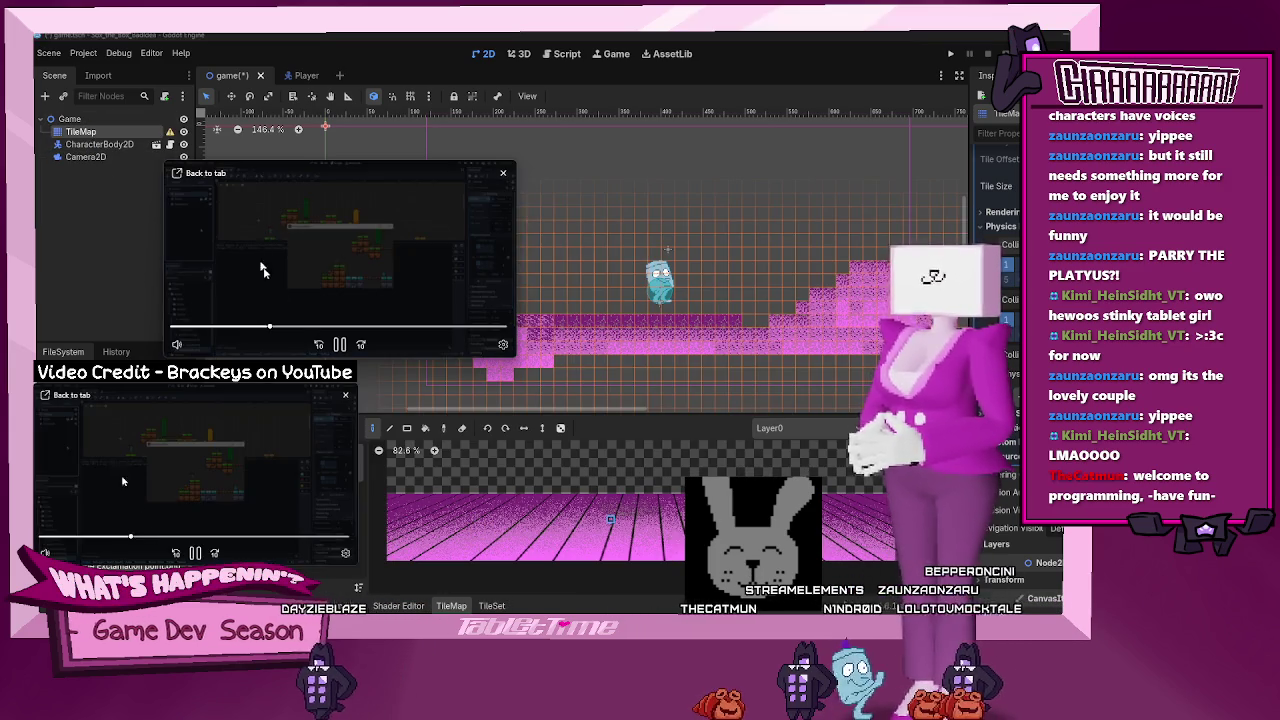
drag(258, 248, 179, 247)
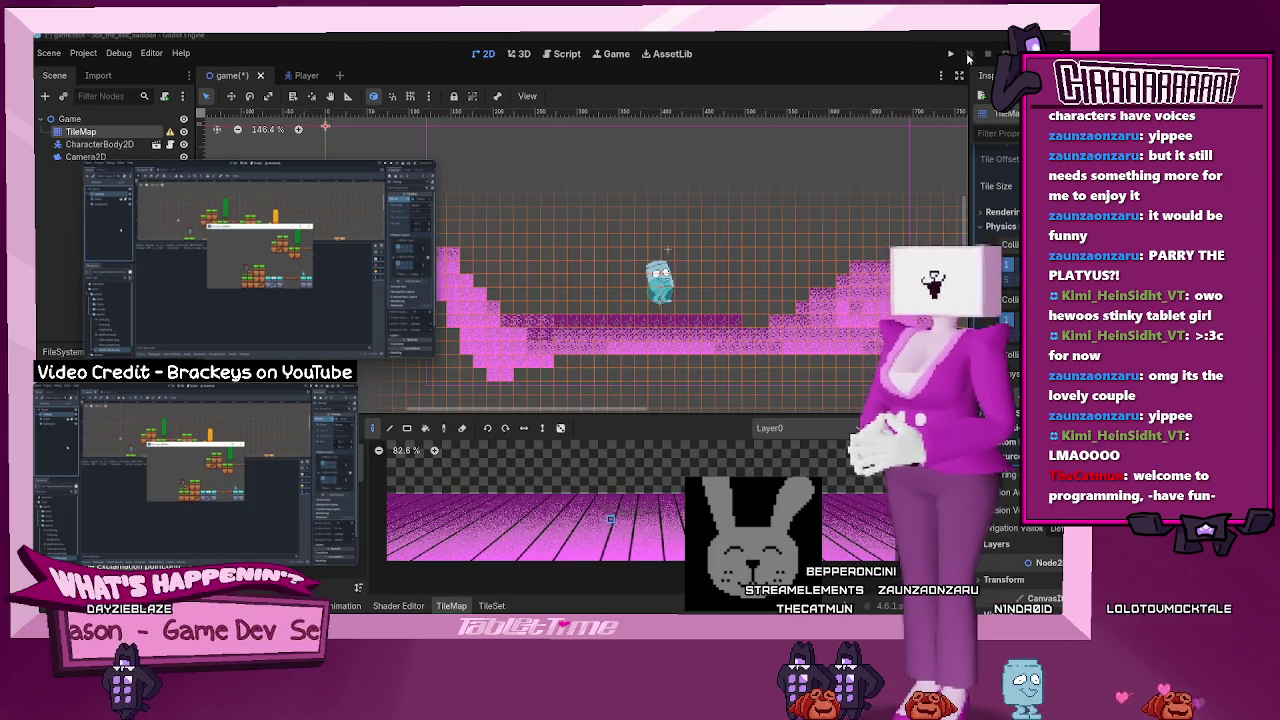
click(988, 58)
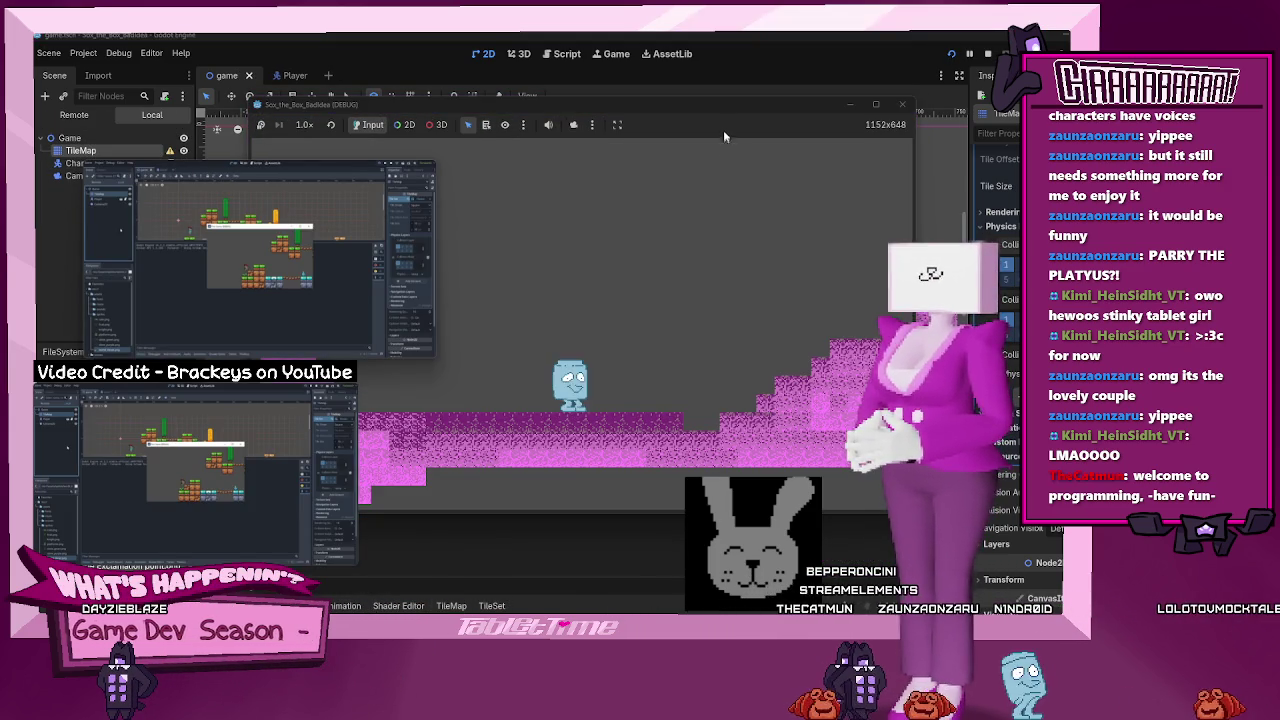
- Move the game window aside and walk and jump the player left and right
drag(733, 106, 838, 112)
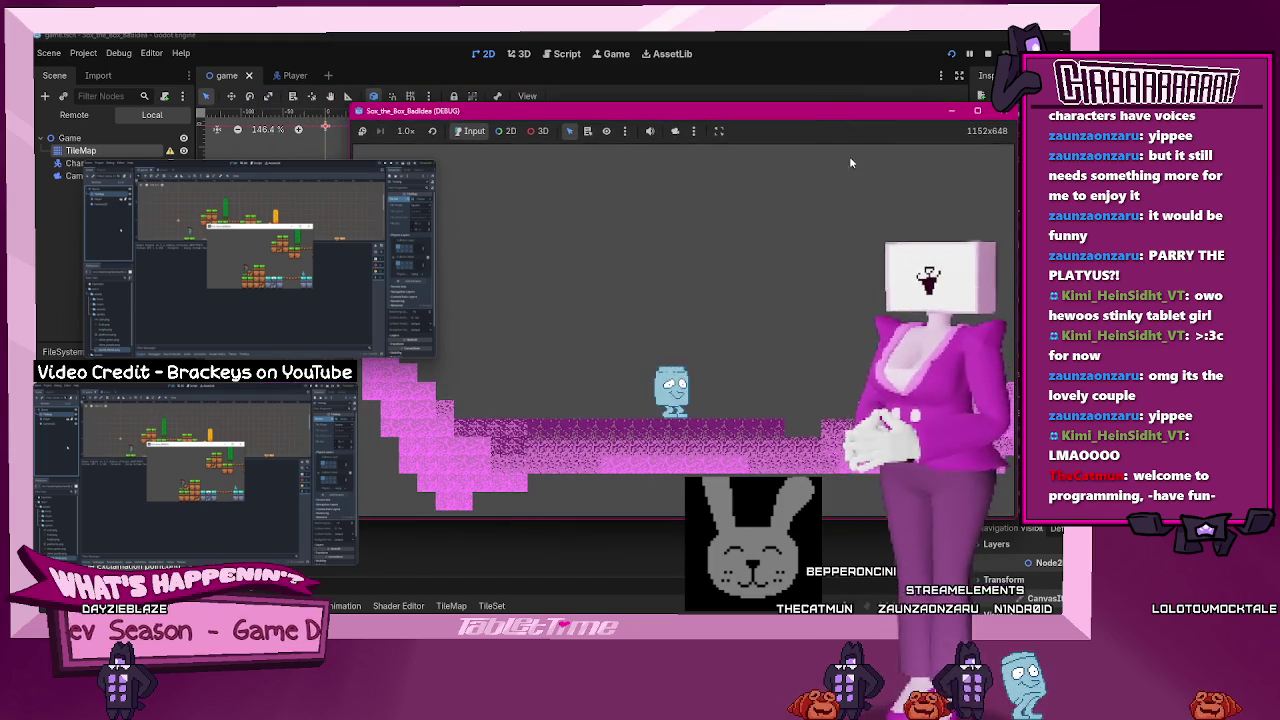
key(Left)
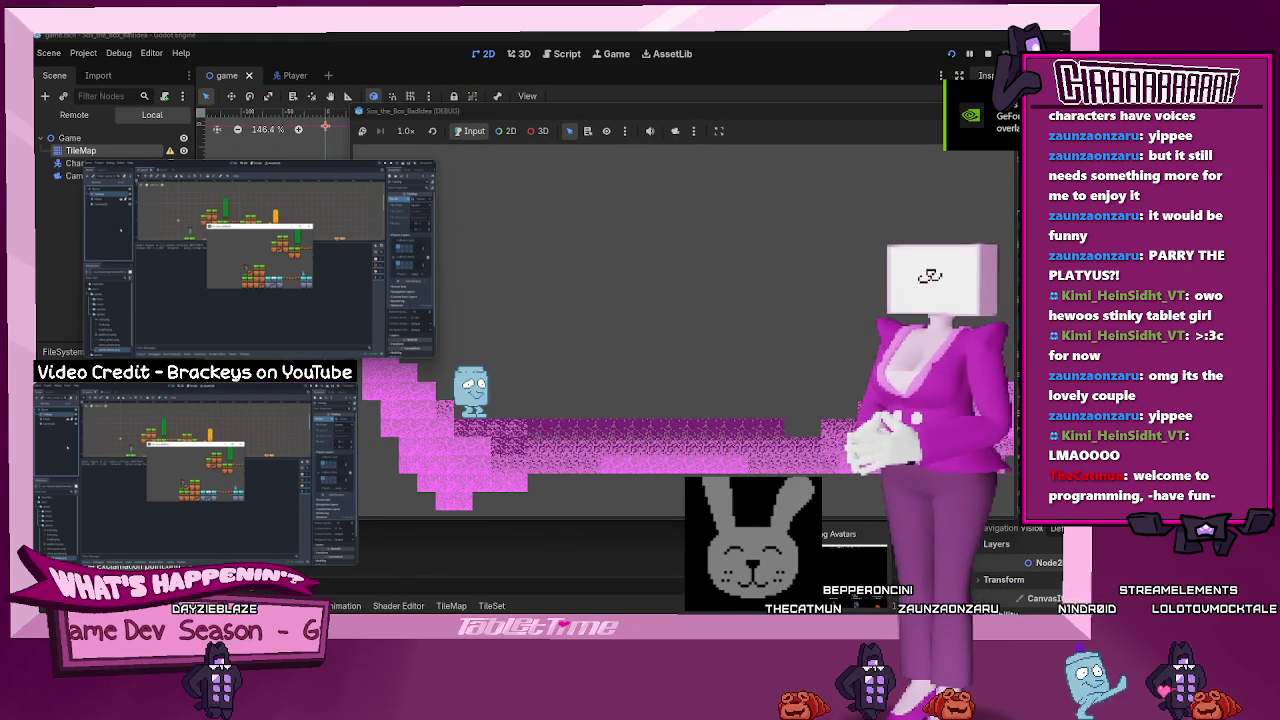
key(Left)
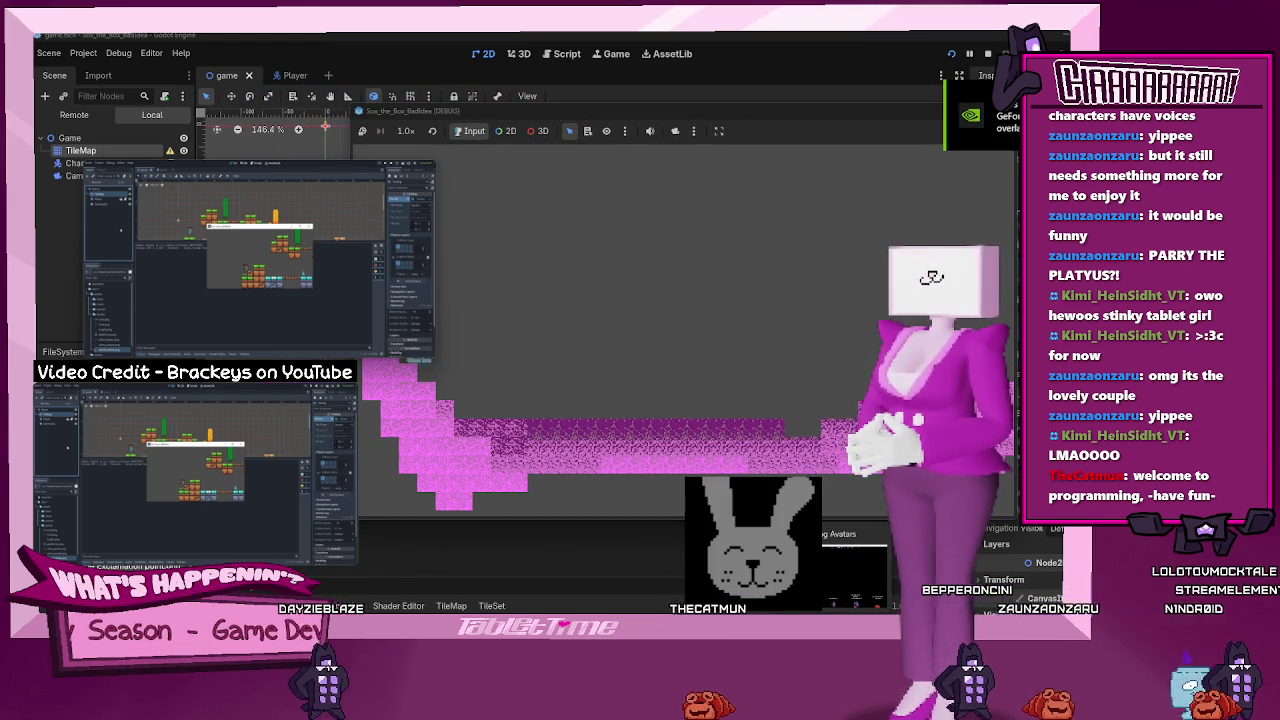
key(Right)
key(space)
key(Left)
key(Left)
key(space)
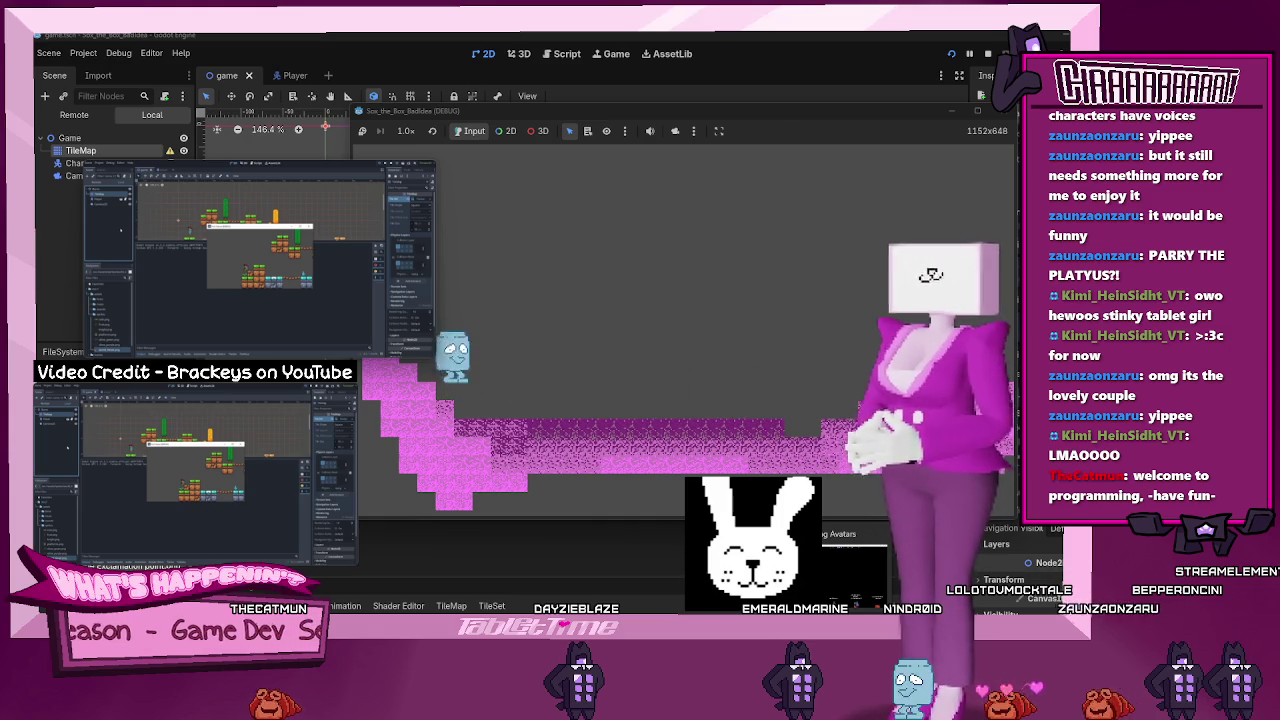
- Walk the player back and forth, then far right, and close the running game
key(Right)
key(Left)
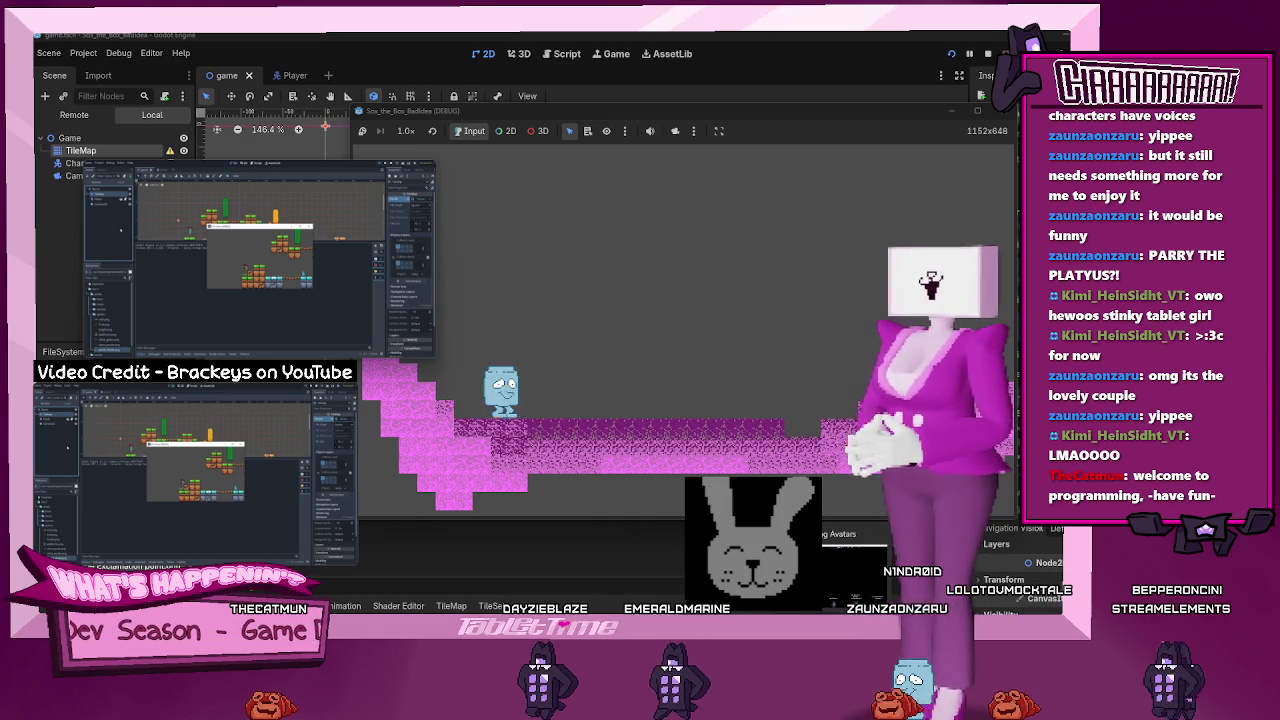
key(Right)
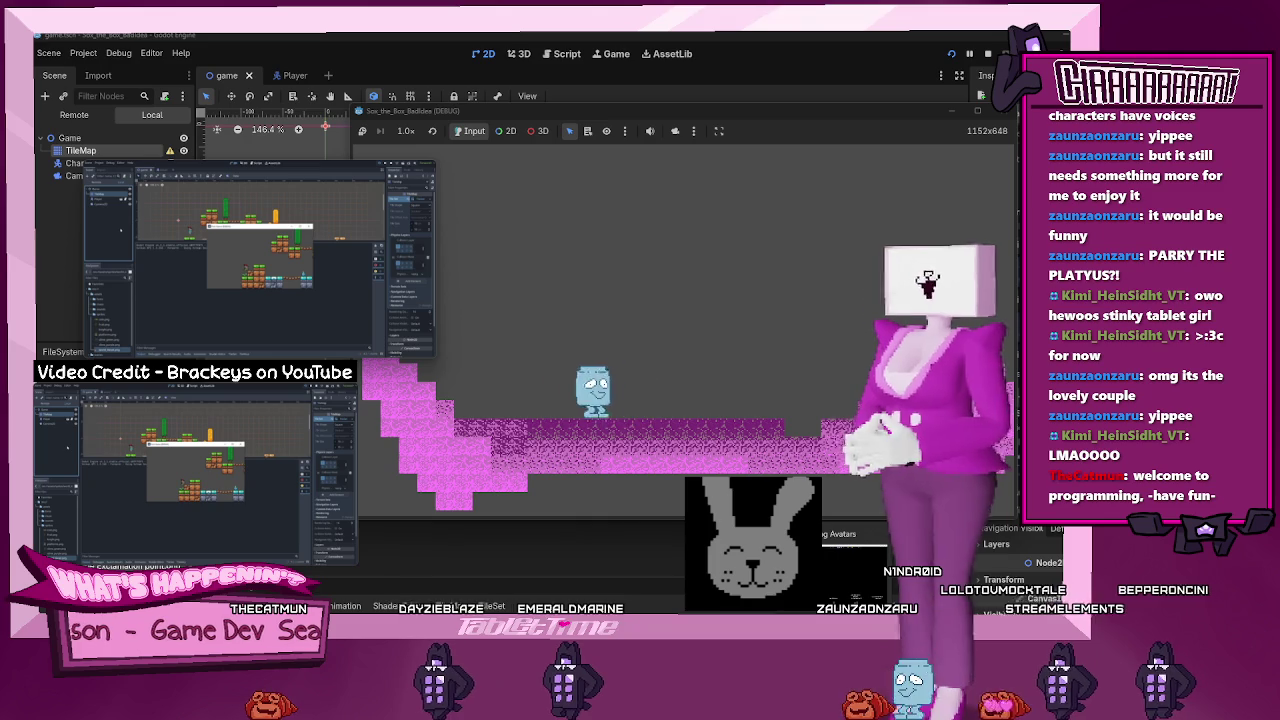
key(Left)
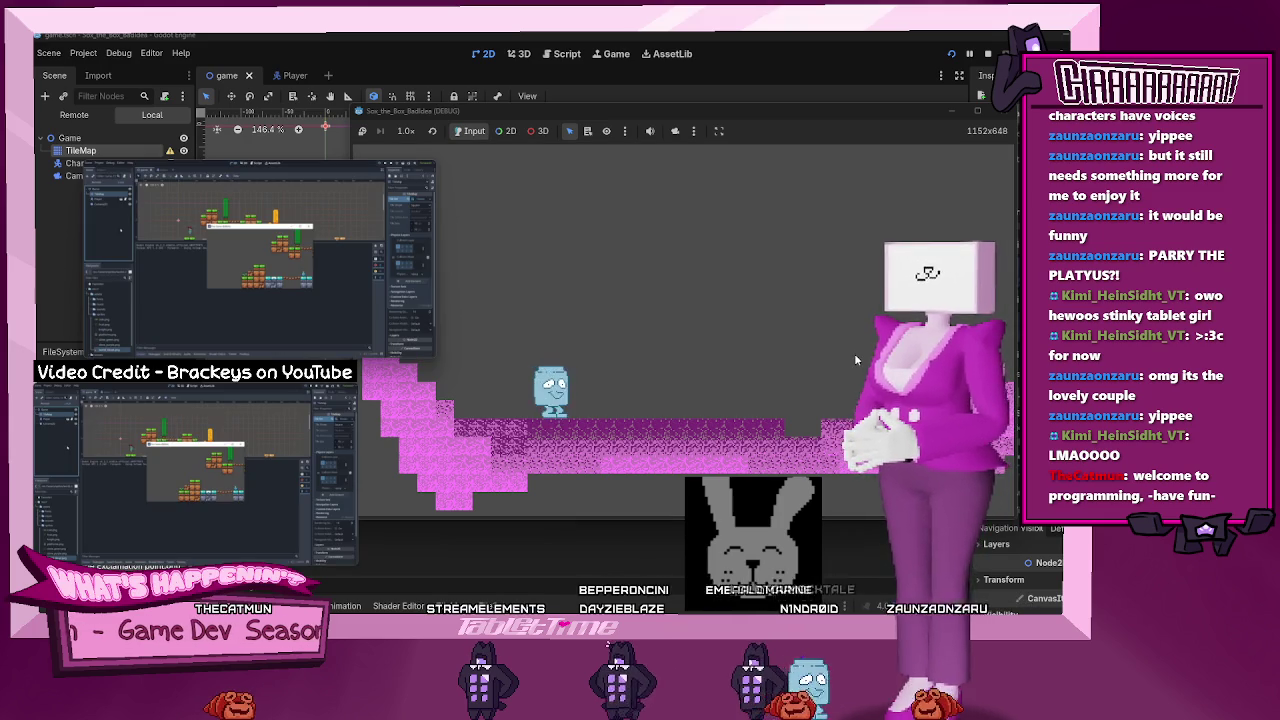
key(Right)
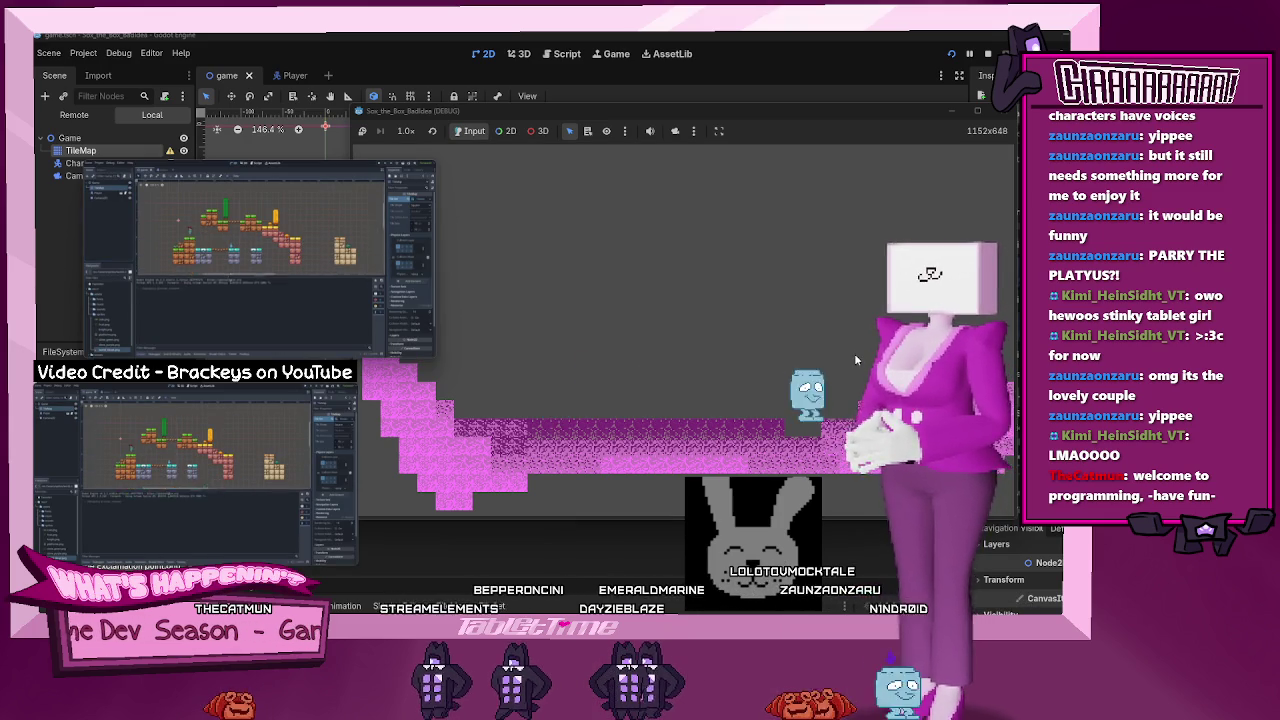
key(Right)
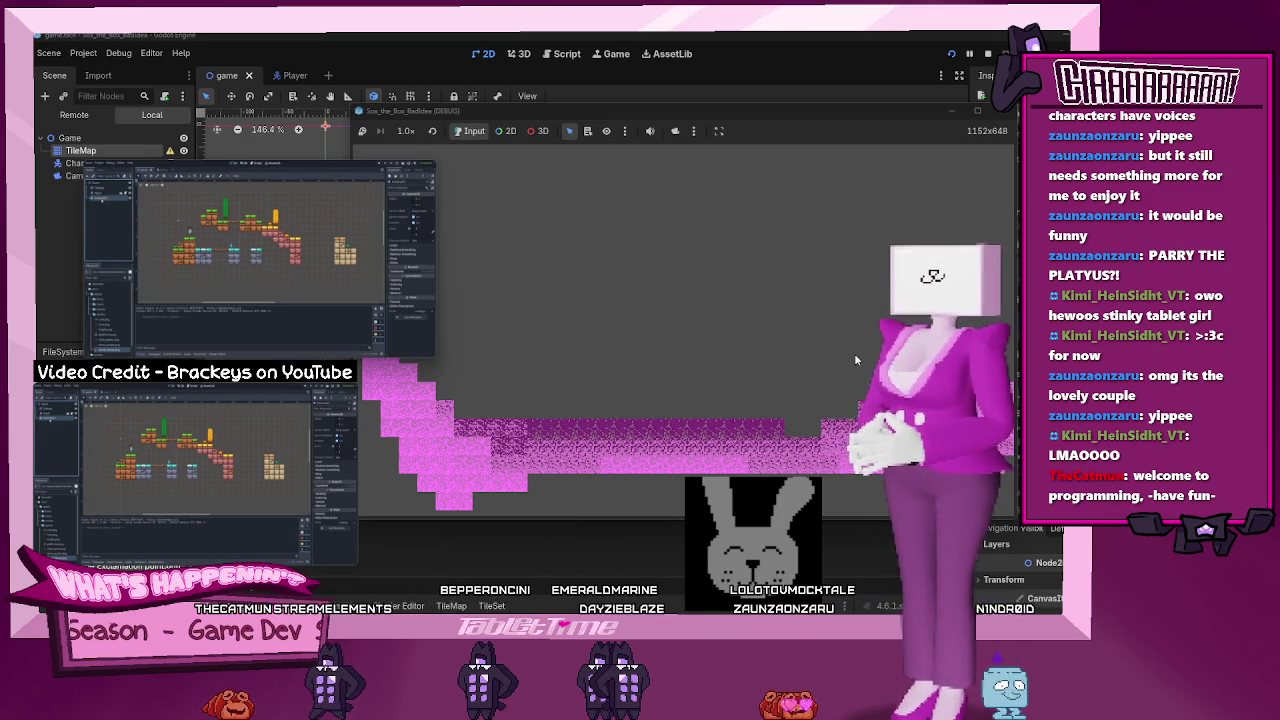
click(1008, 112)
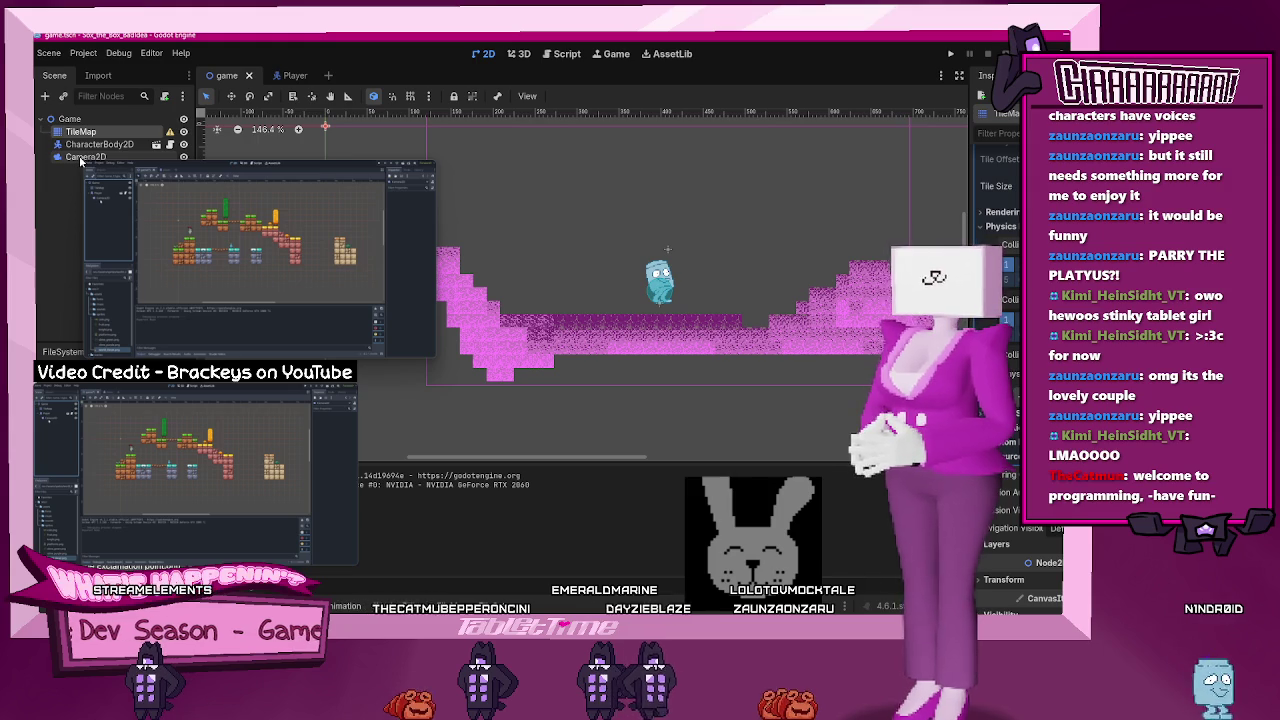
- Drag Camera2D under the CharacterBody2D player node and run the project to test it
drag(80, 158, 86, 147)
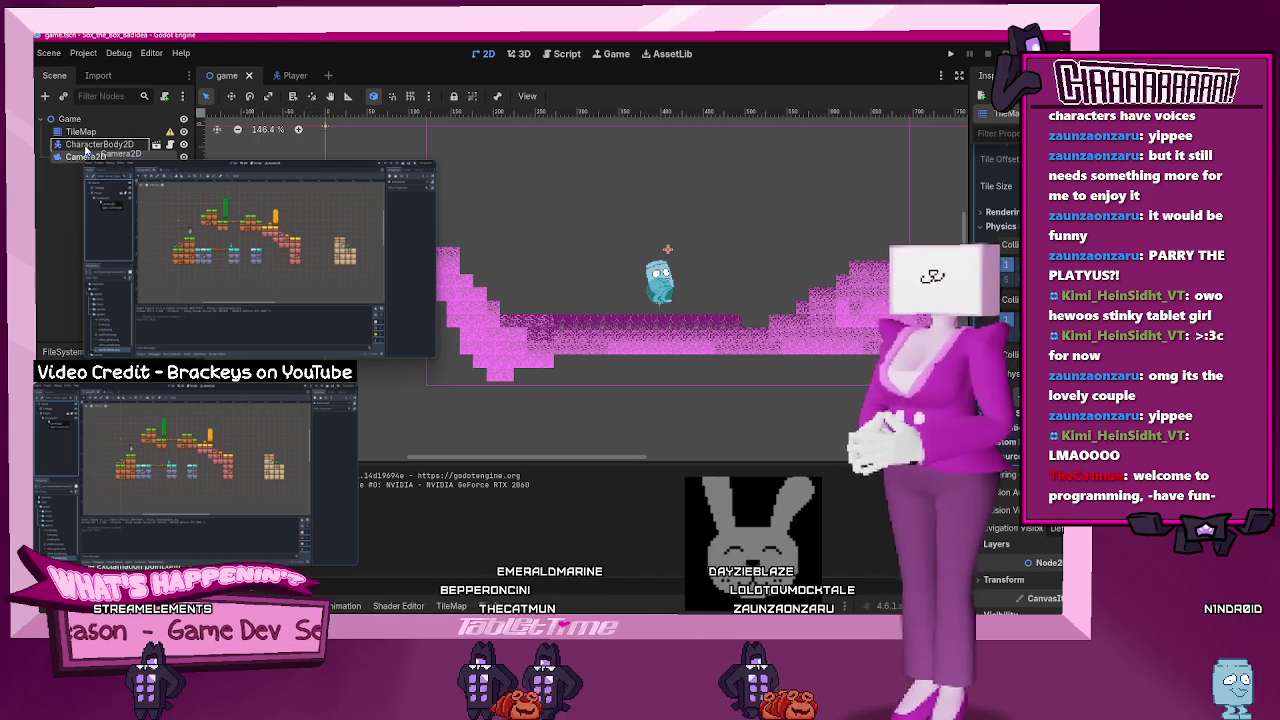
mouse_move(120, 200)
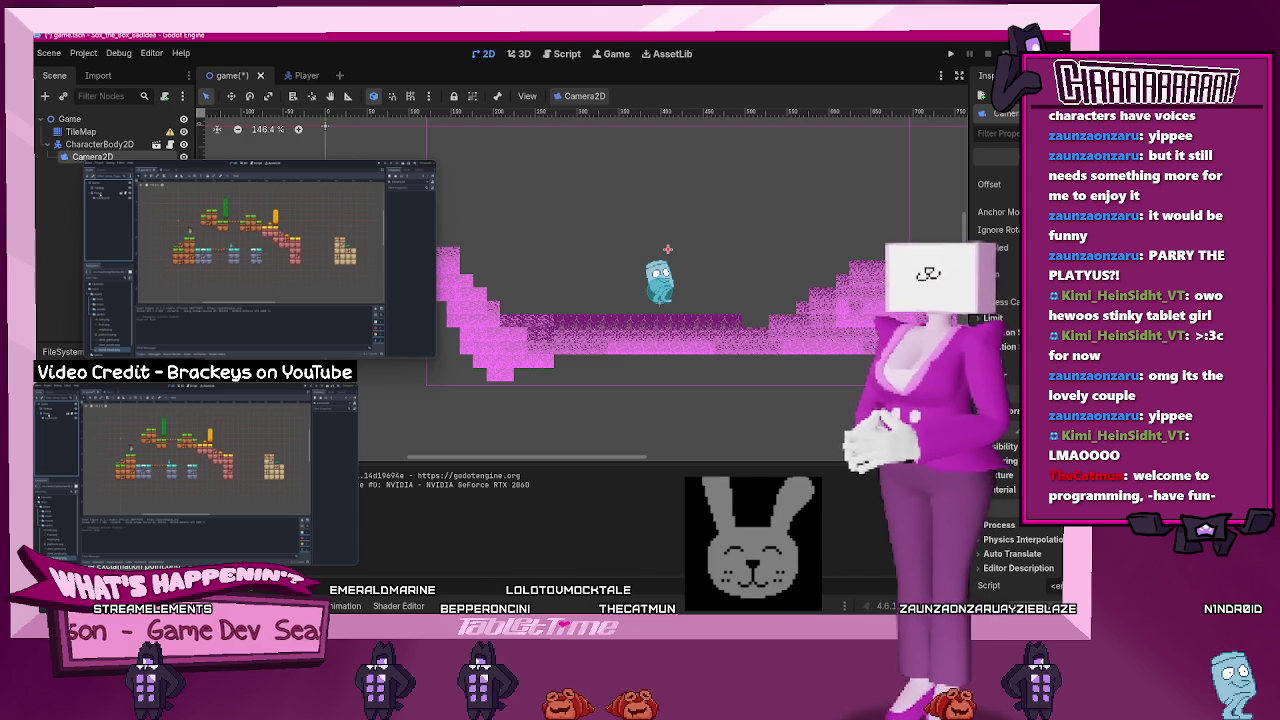
click(949, 55)
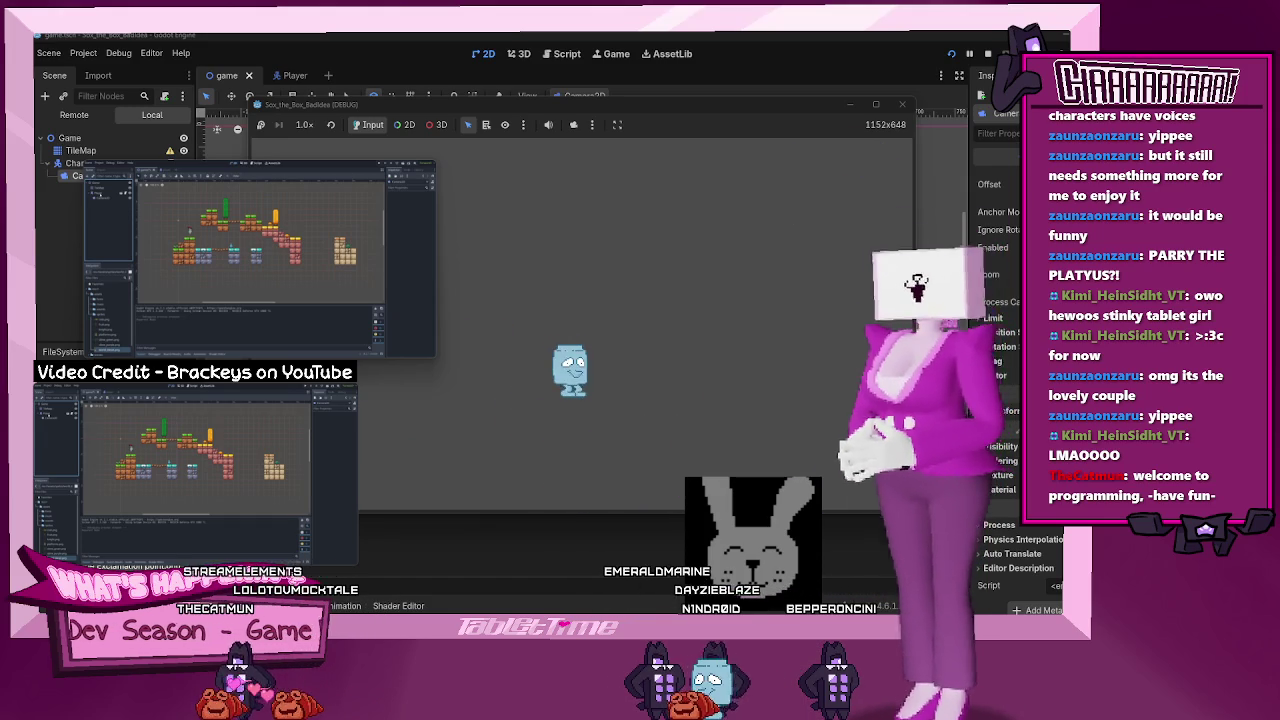
- Close the running game window and return to the 2D editor view
click(905, 108)
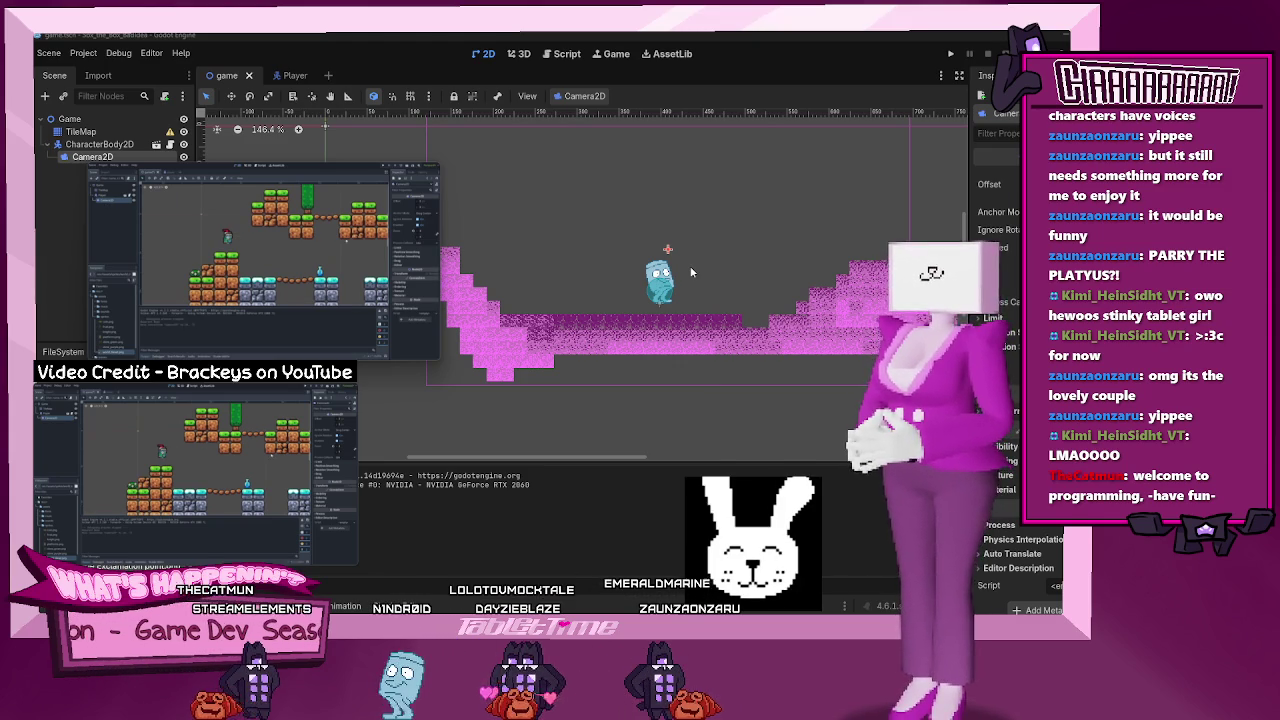
scroll(686, 267, up, 5)
scroll(687, 303, up, 2)
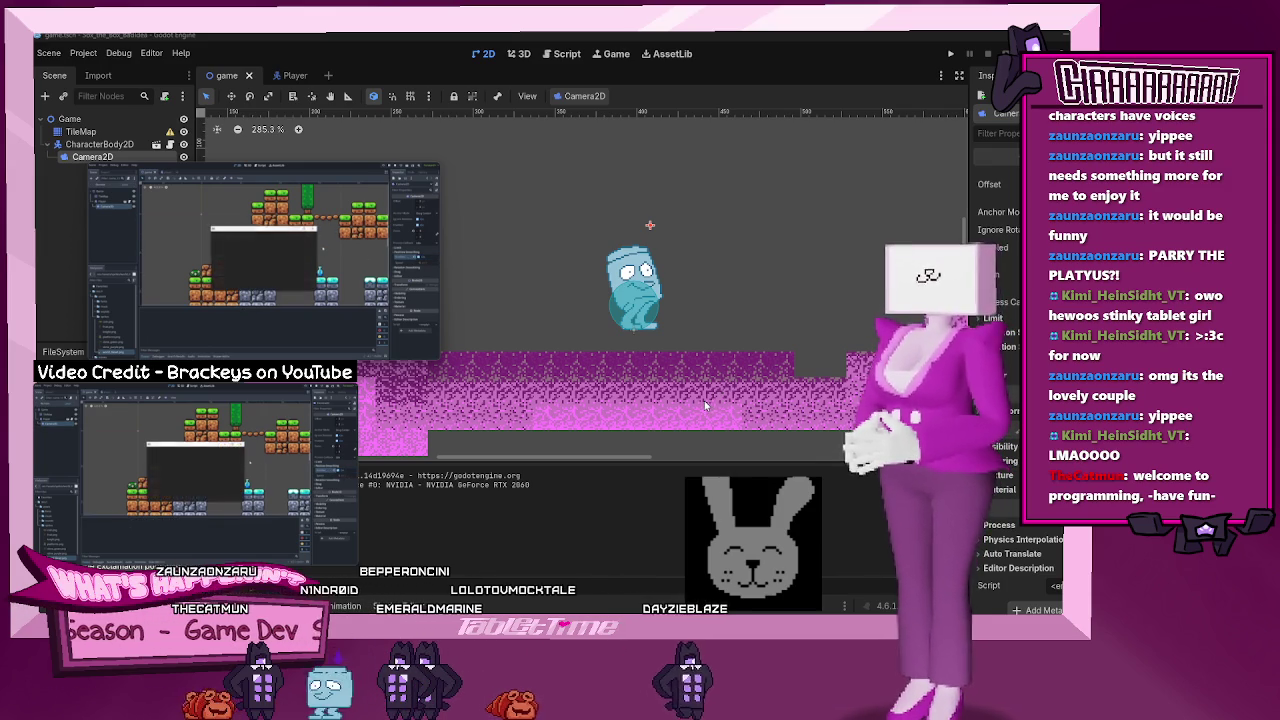
mouse_move(351, 344)
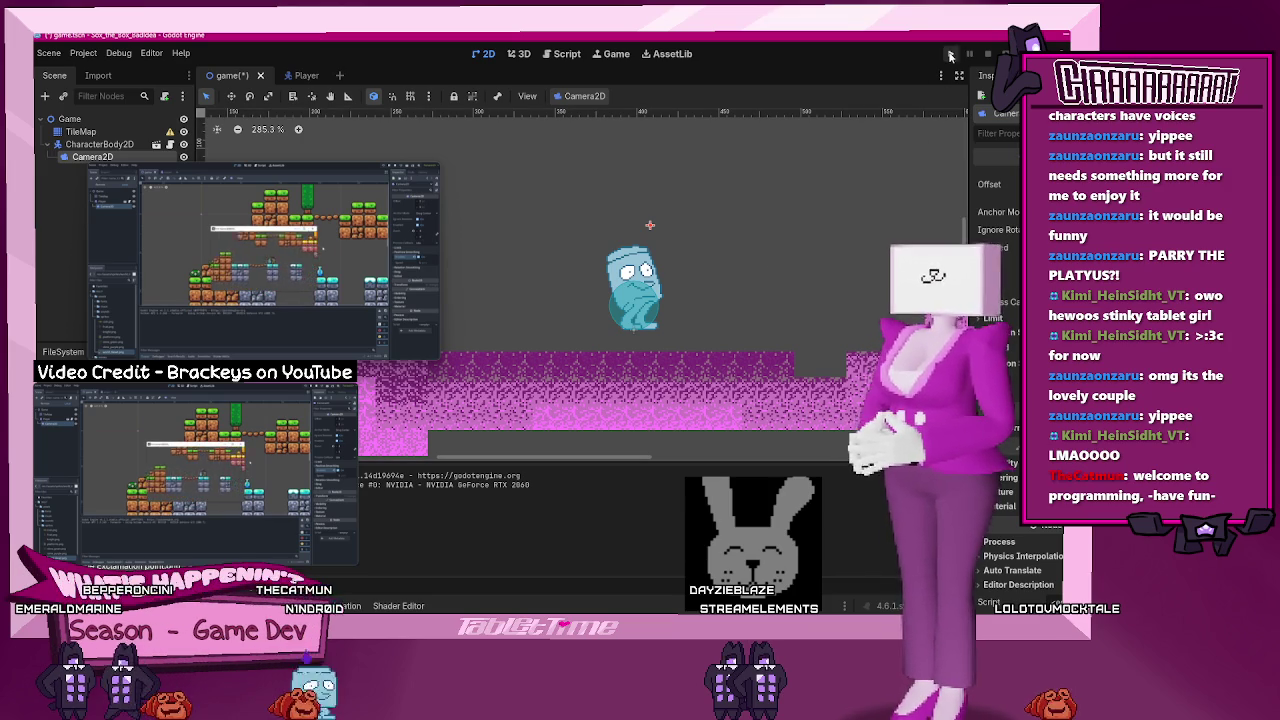
- Run the game again, move and jump the player across the staircases, then stop with F8
click(952, 55)
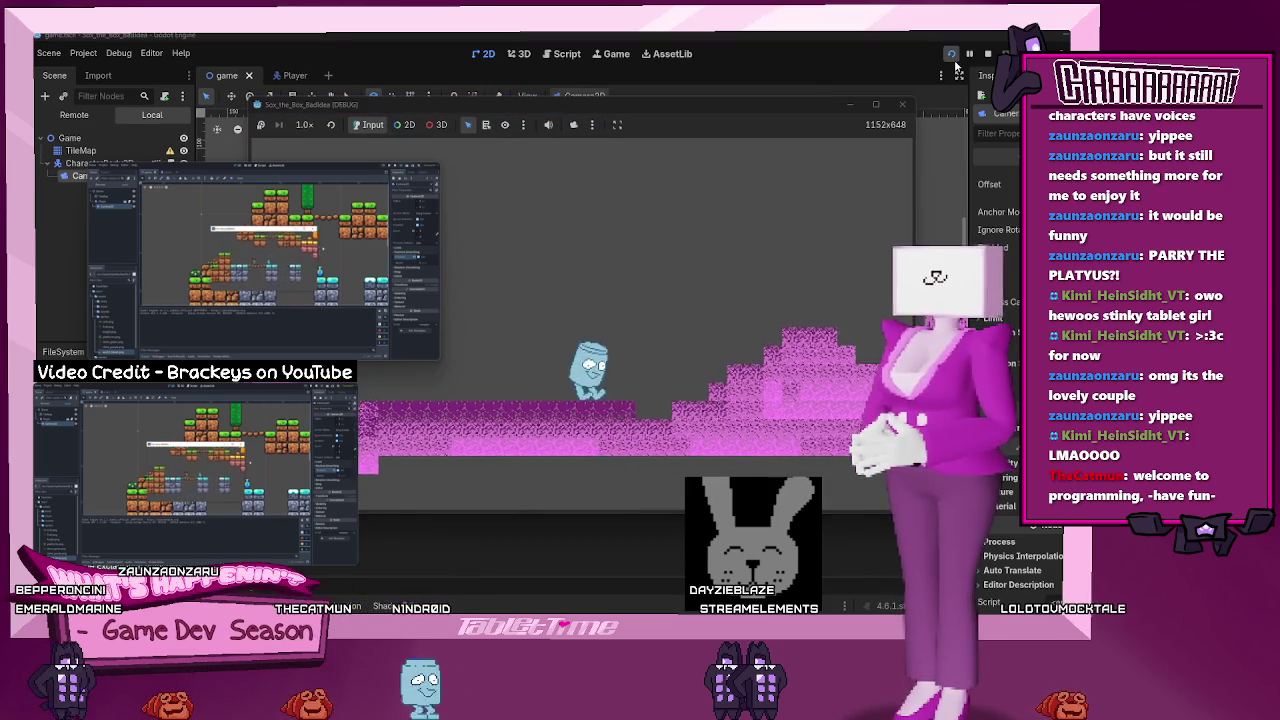
key(Right)
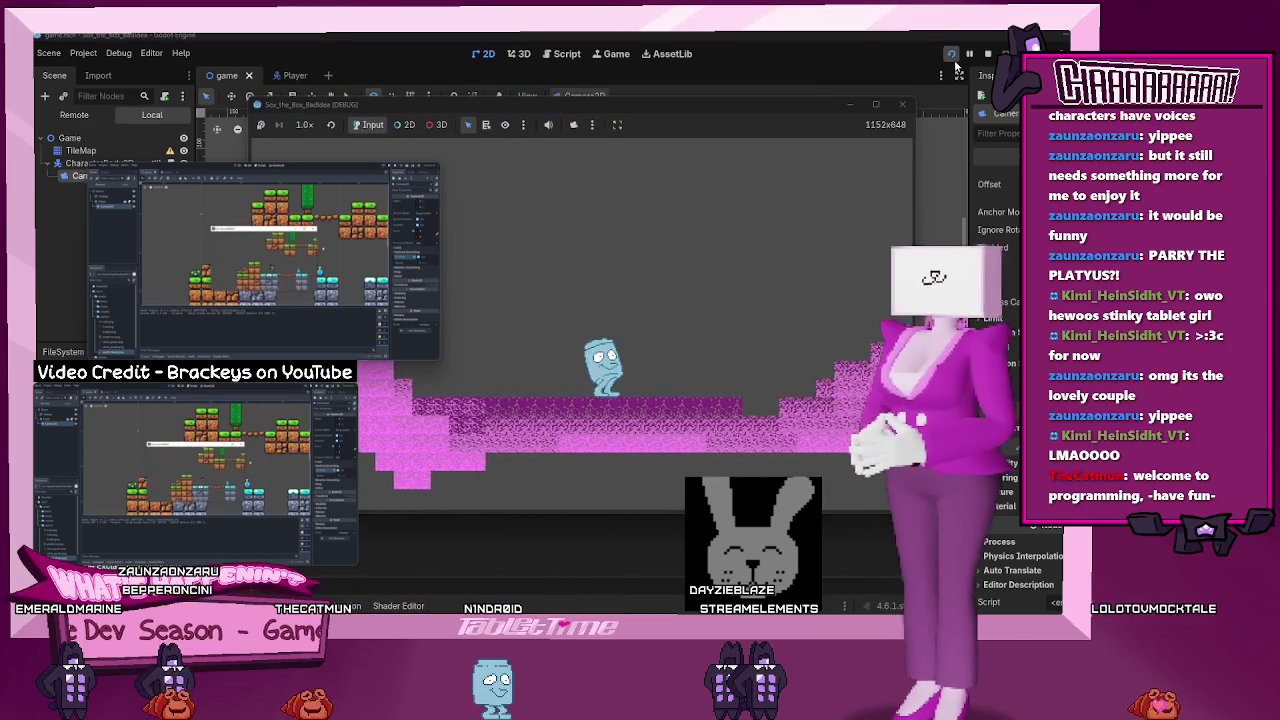
key(Right)
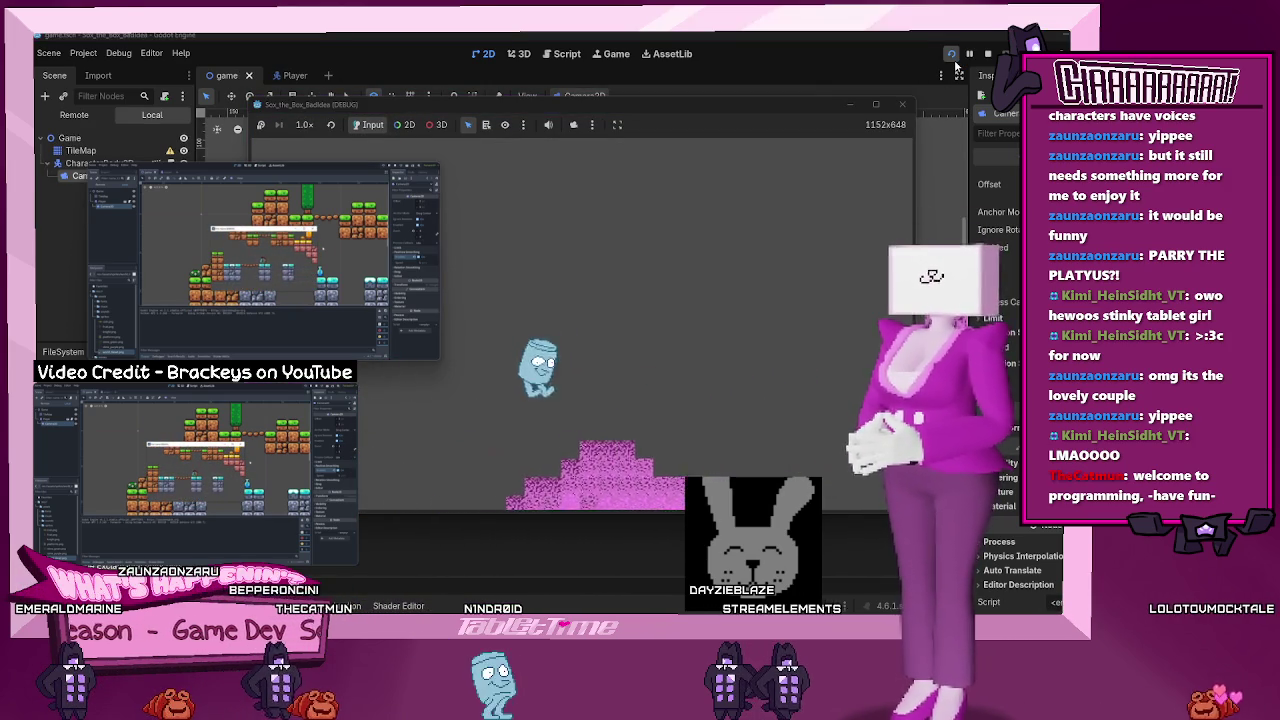
key(Right)
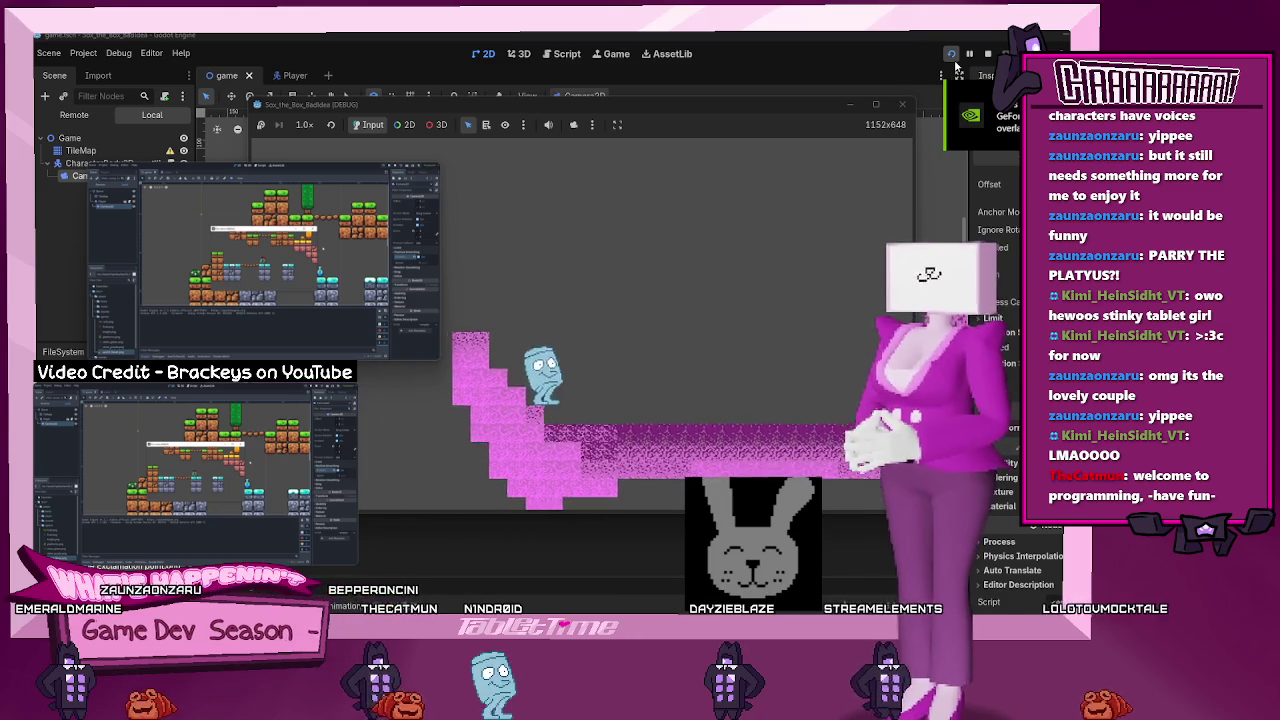
key(Right)
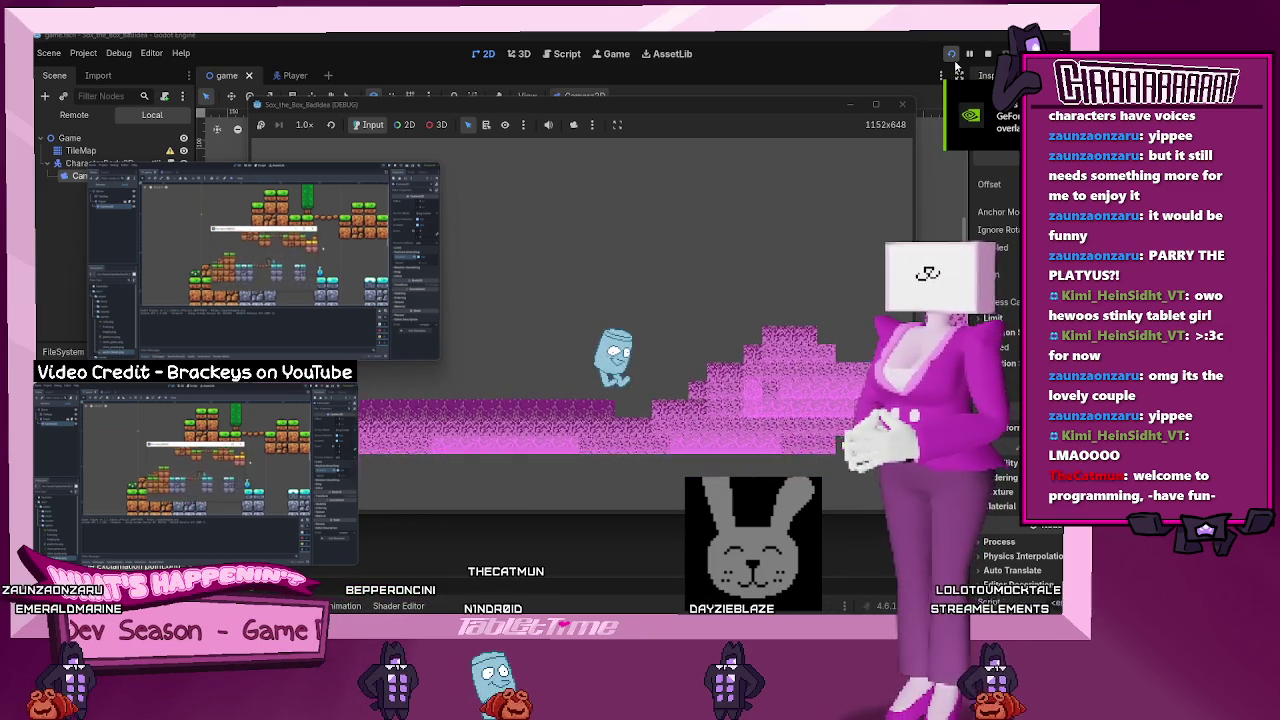
key(Left)
key(space)
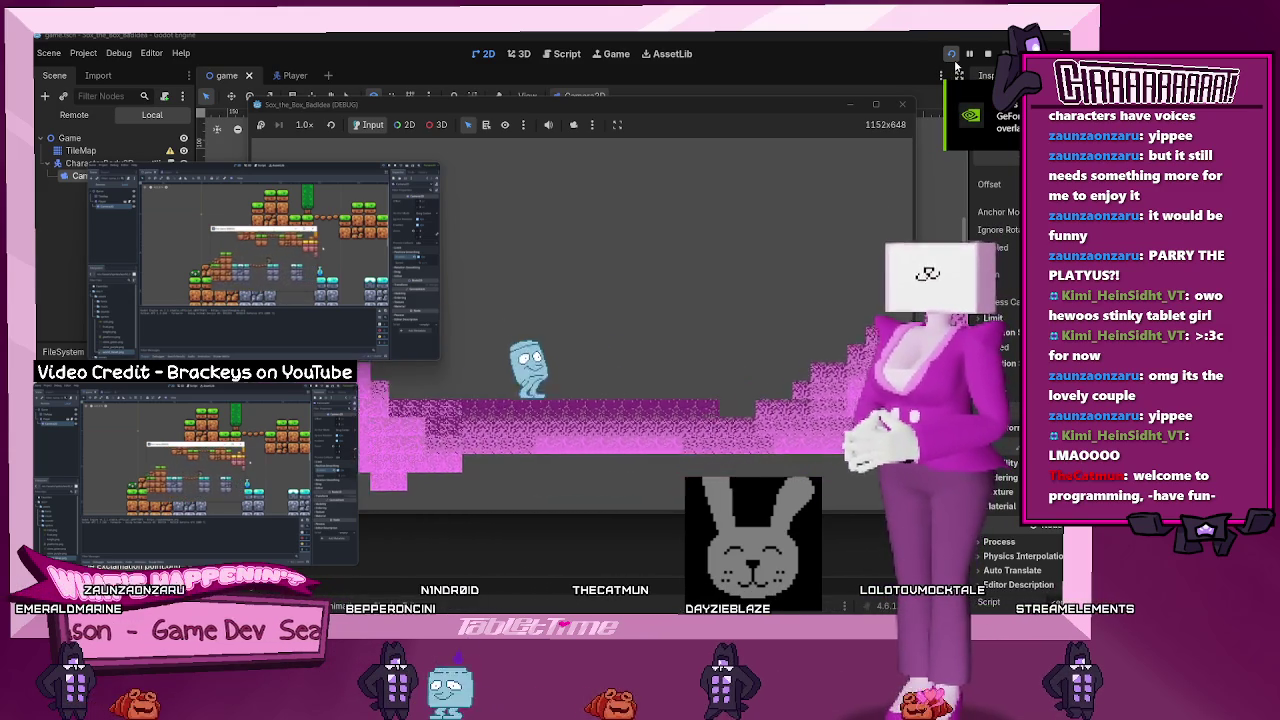
key(Right)
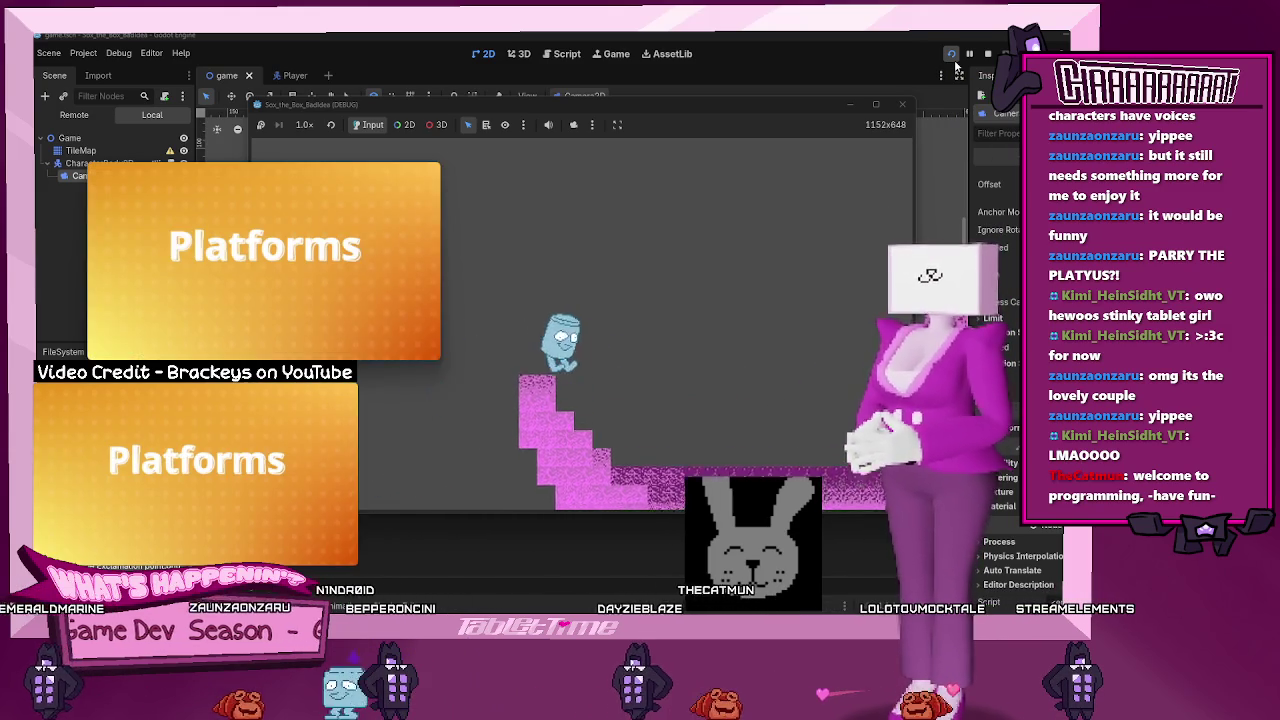
key(Left)
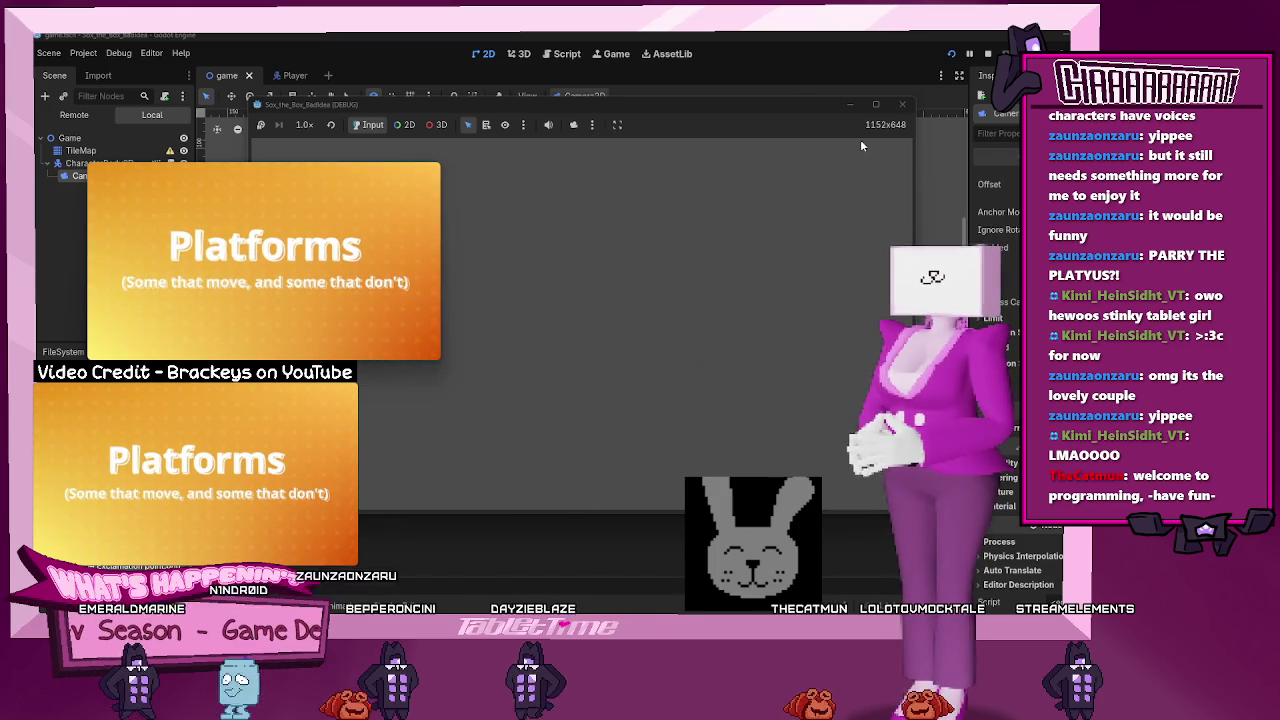
key(F8)
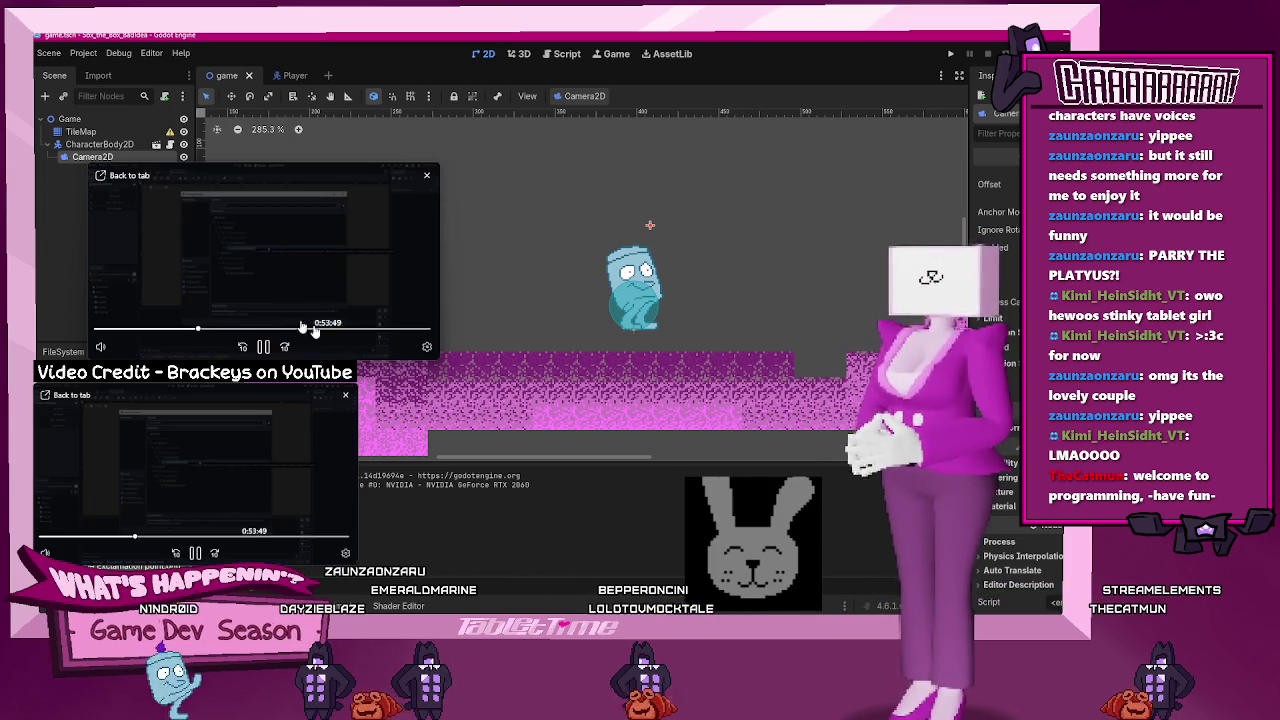
- Add an AnimatableBody2D node under Game with a Sprite2D child
drag(333, 338, 445, 315)
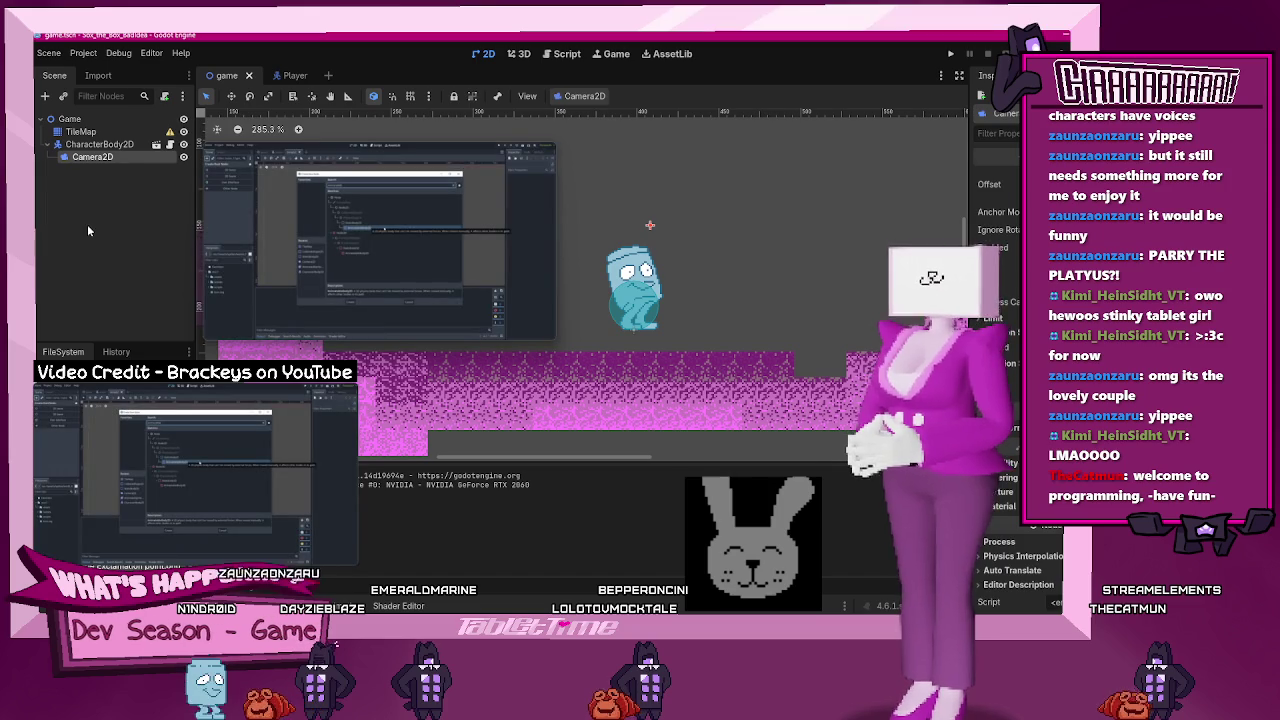
click(44, 97)
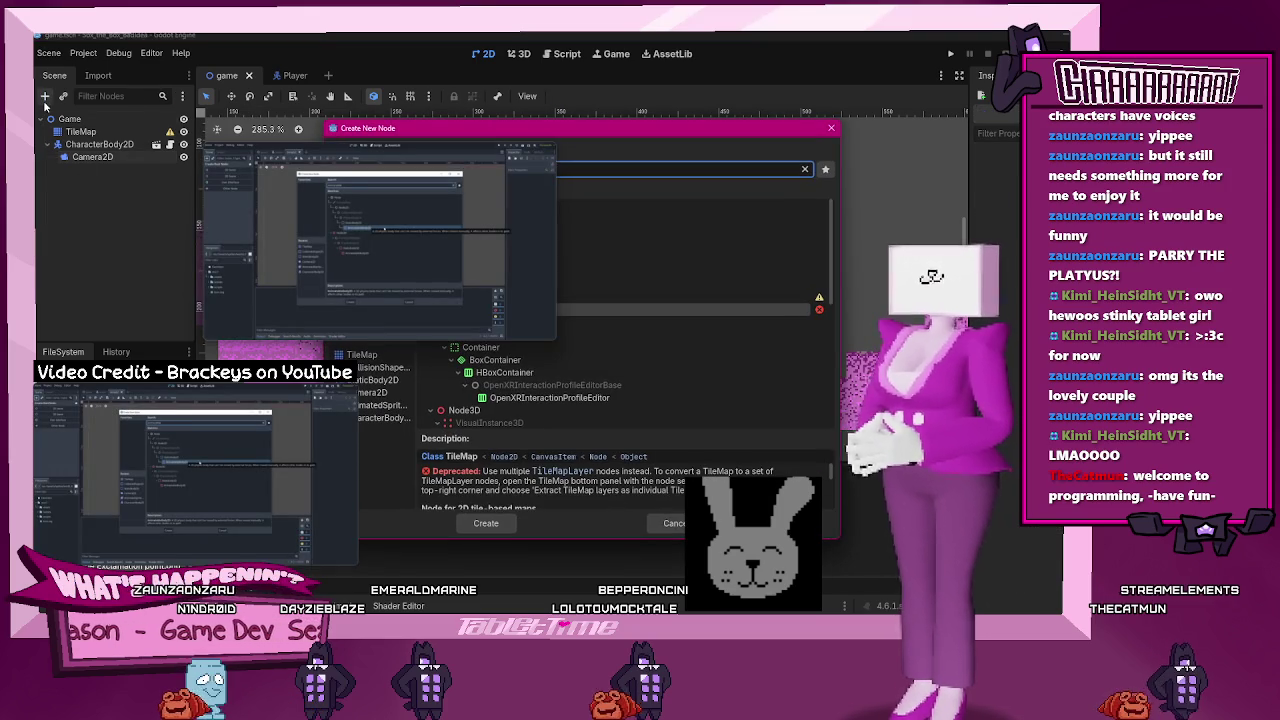
mouse_move(478, 159)
mouse_down()
mouse_move(383, 177)
mouse_move(330, 262)
mouse_move(312, 262)
mouse_up()
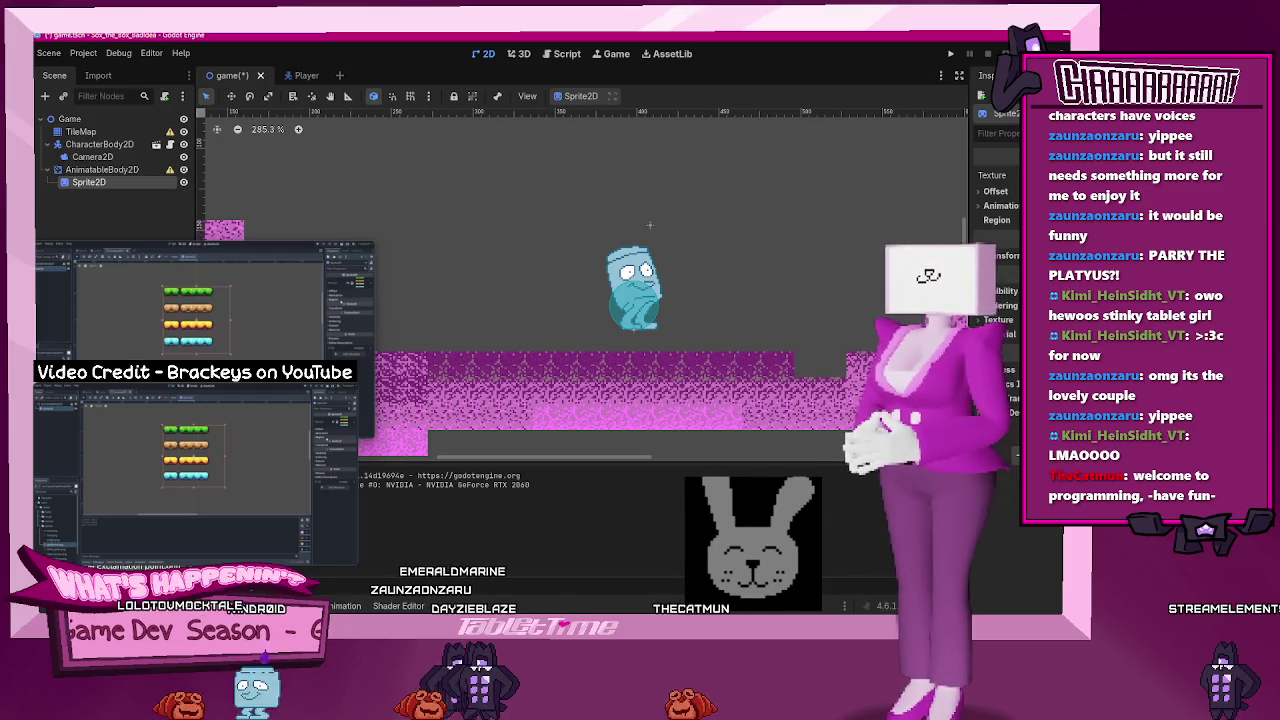
- Open the Sprite2D texture slot, centre the view on the sprite, and adjust its node in the tree
click(1016, 207)
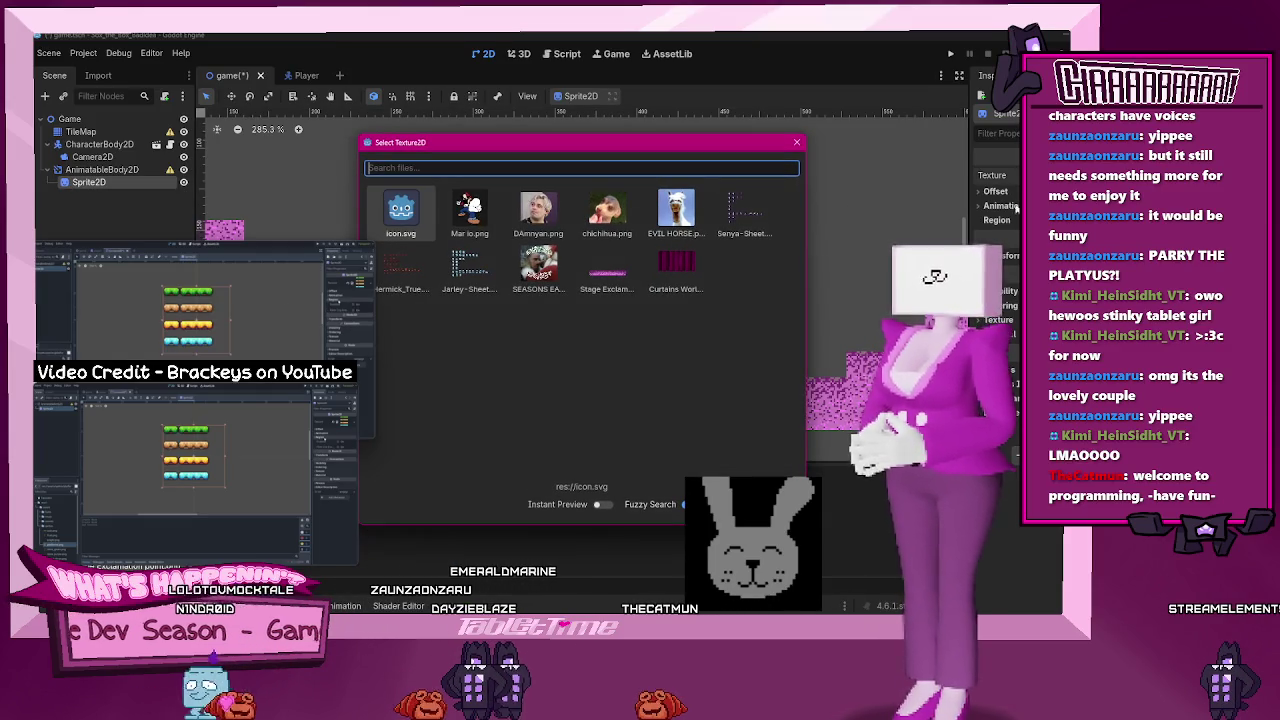
click(796, 144)
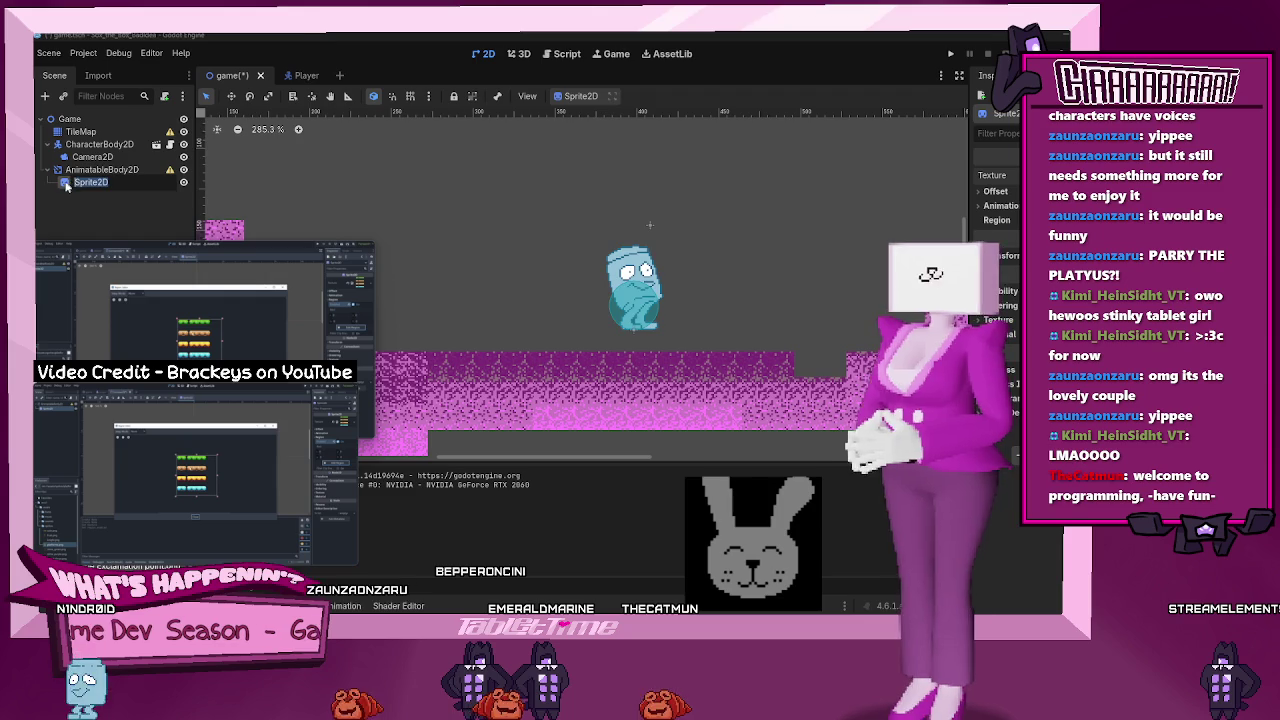
double_click(65, 186)
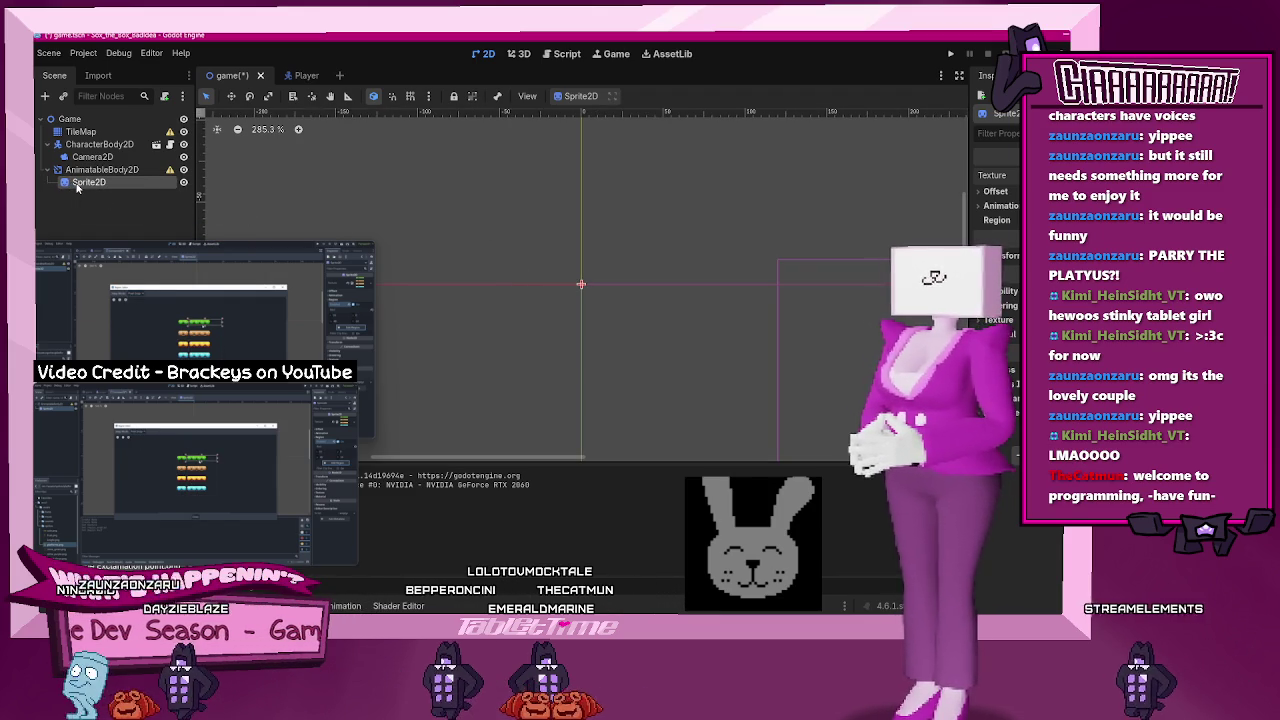
mouse_move(77, 188)
mouse_down()
mouse_move(371, 110)
mouse_move(167, 192)
mouse_up()
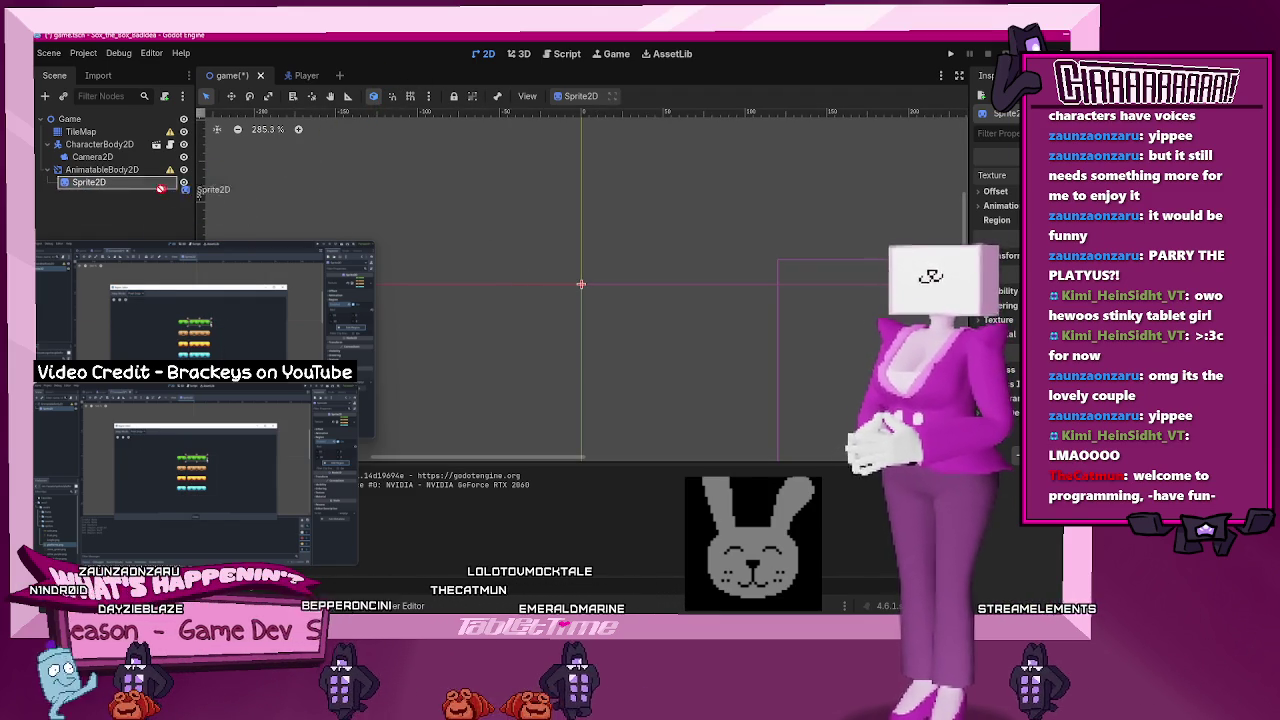
right_click(80, 194)
click(66, 195)
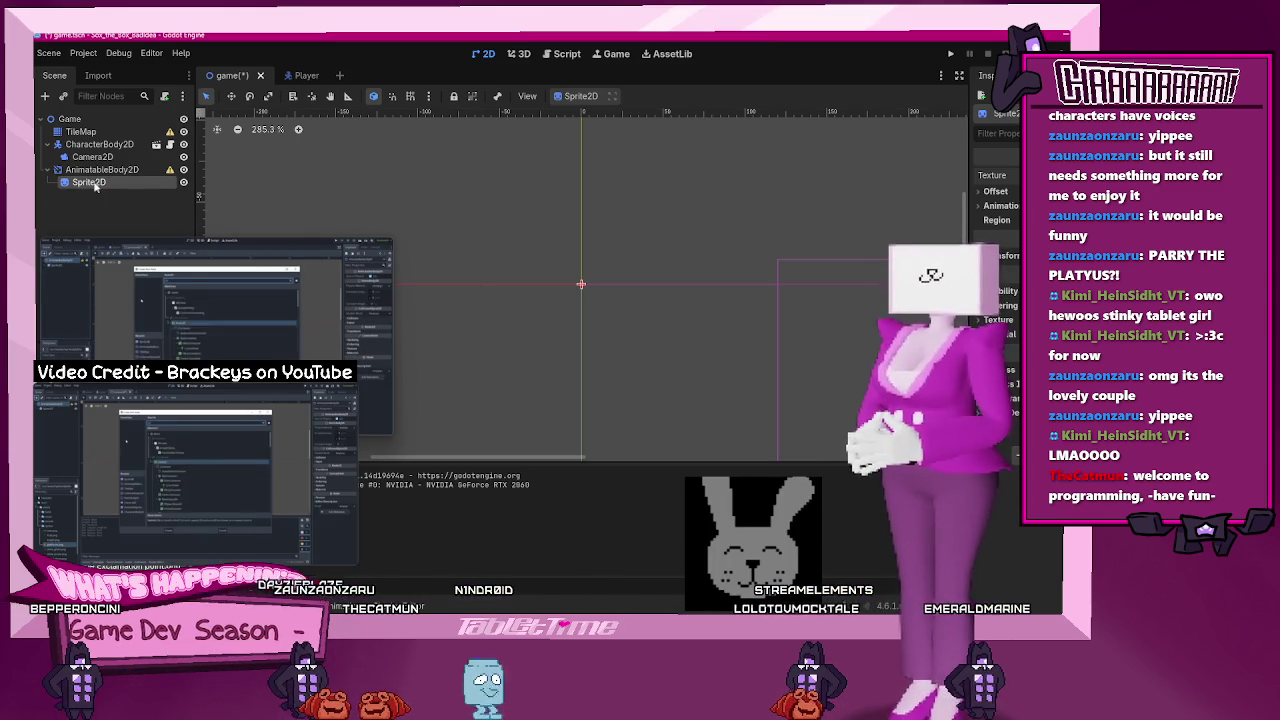
- Assign chichihua.png as the sprite texture and squash it into a thin horizontal strip
click(1000, 176)
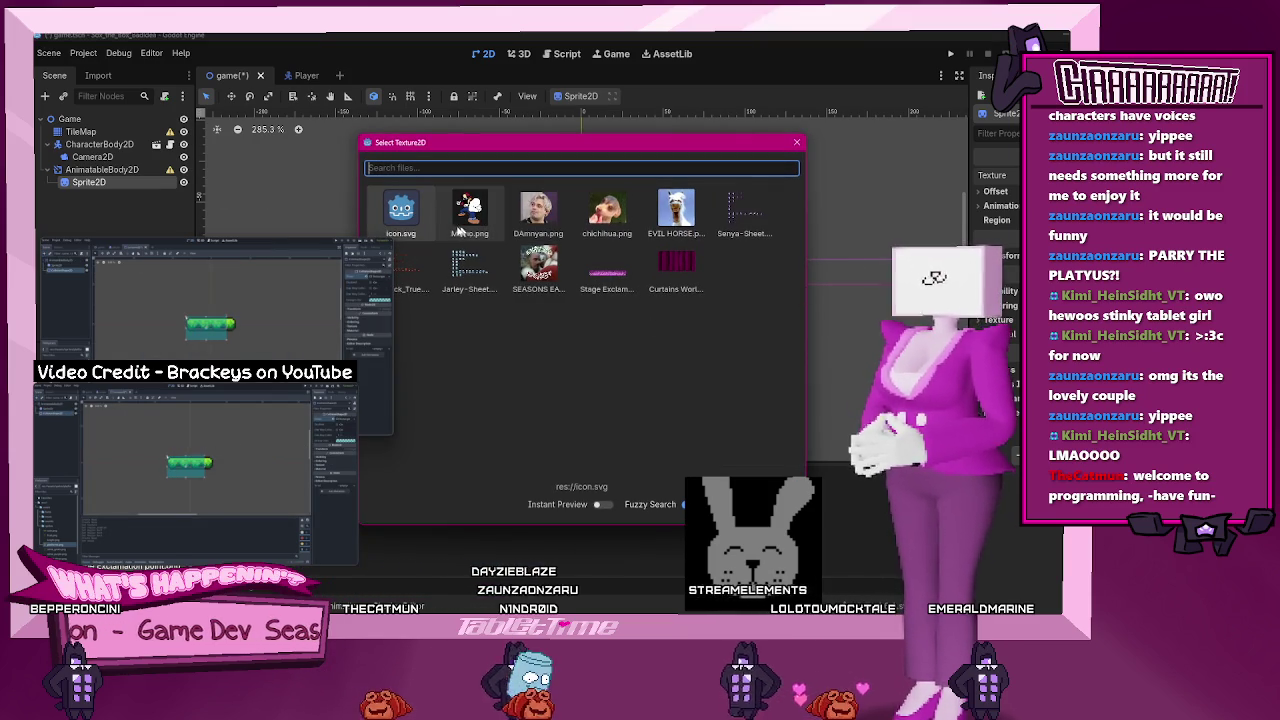
double_click(607, 218)
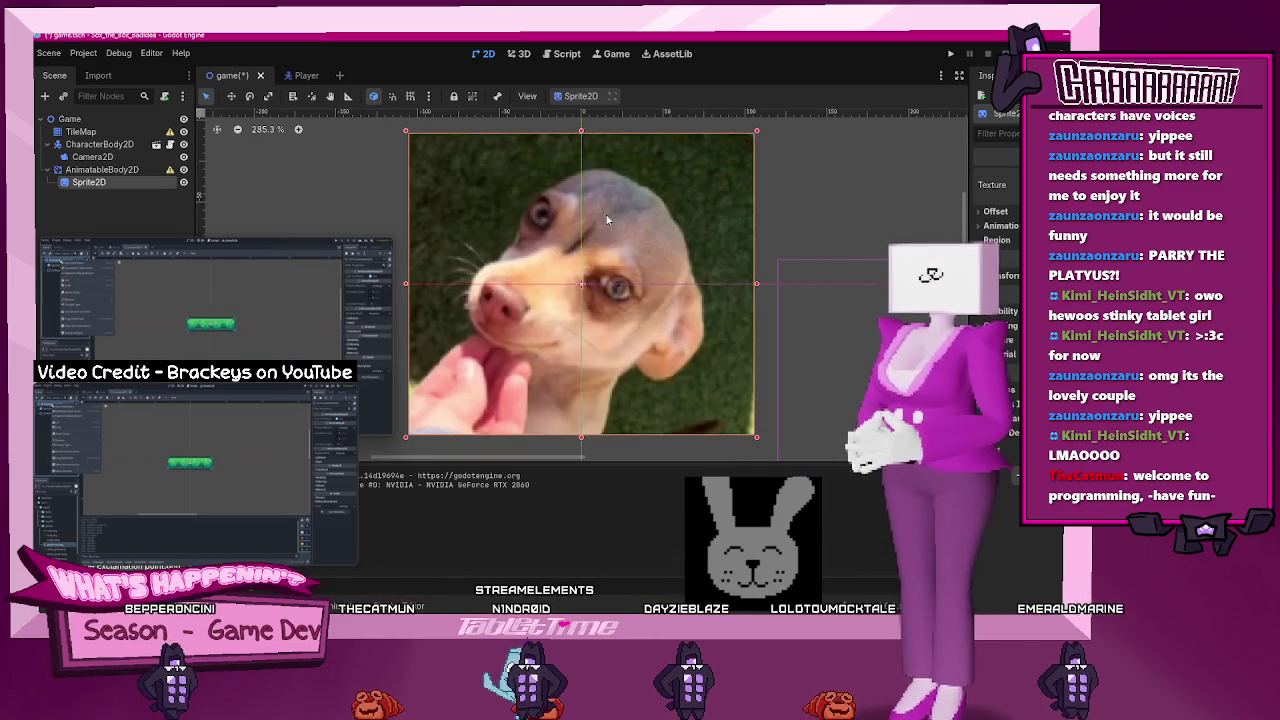
mouse_move(587, 133)
mouse_down()
mouse_move(548, 408)
mouse_move(551, 297)
mouse_up()
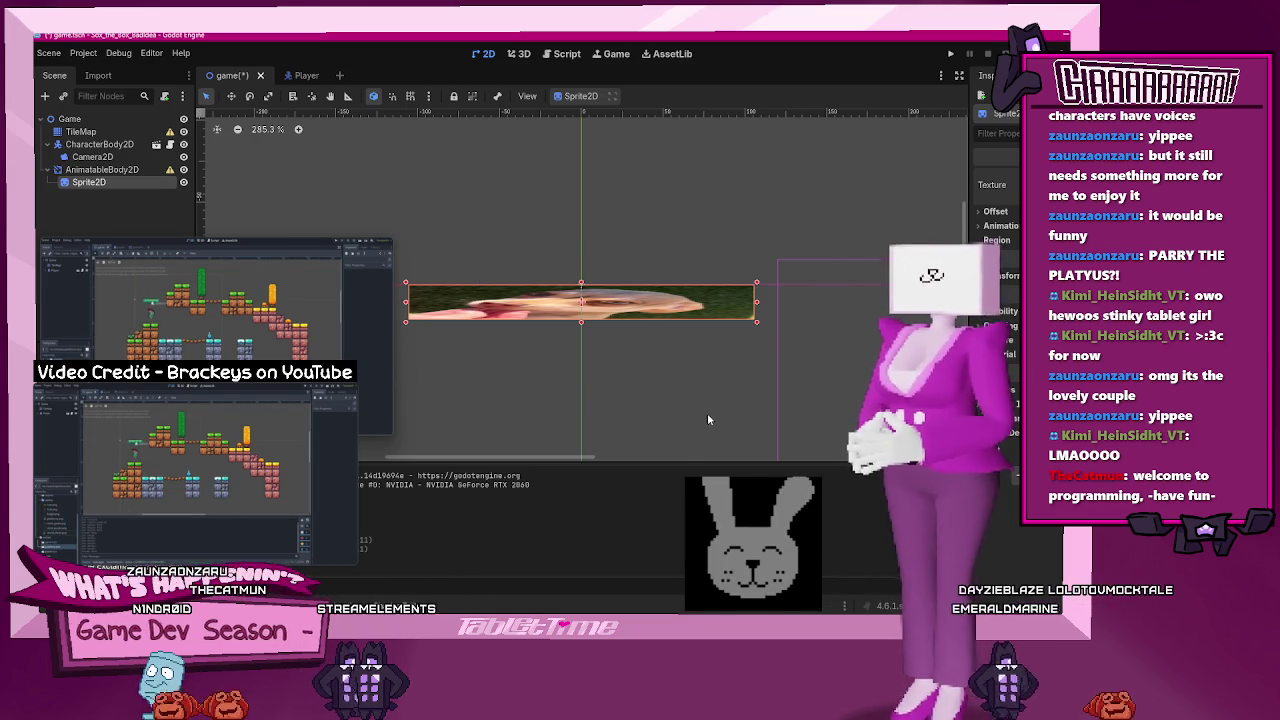
mouse_move(210, 320)
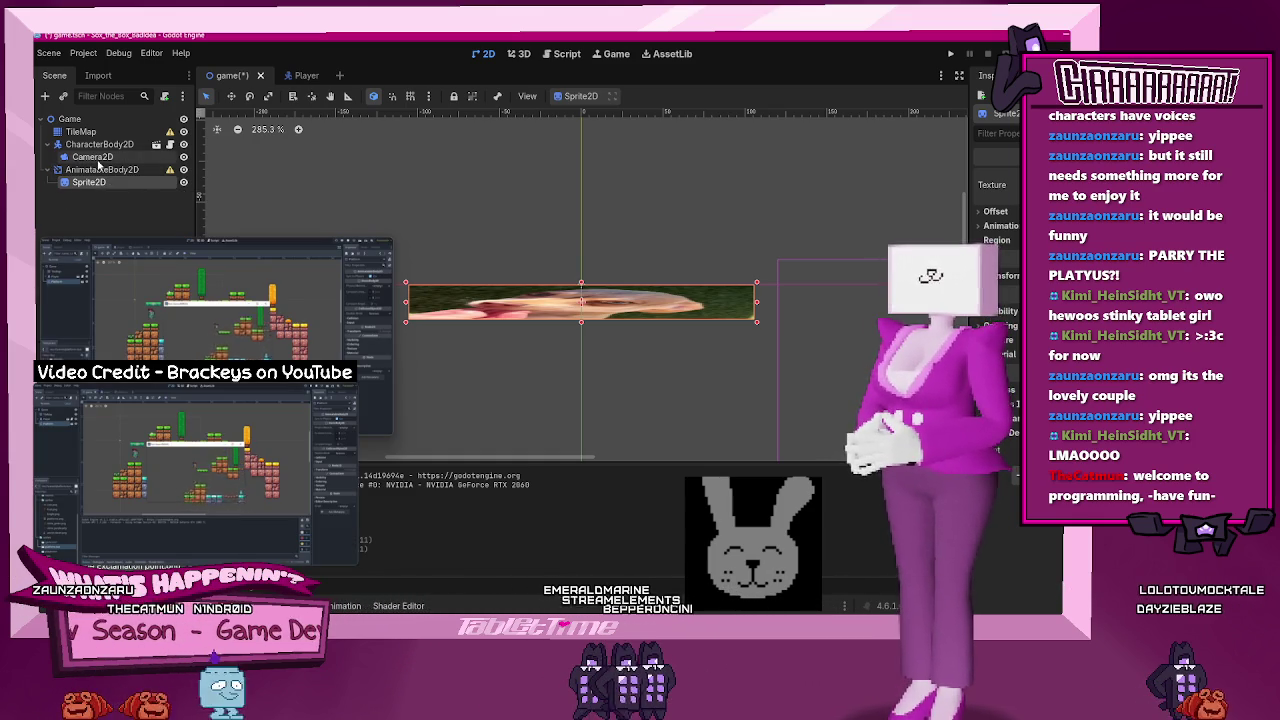
right_click(99, 171)
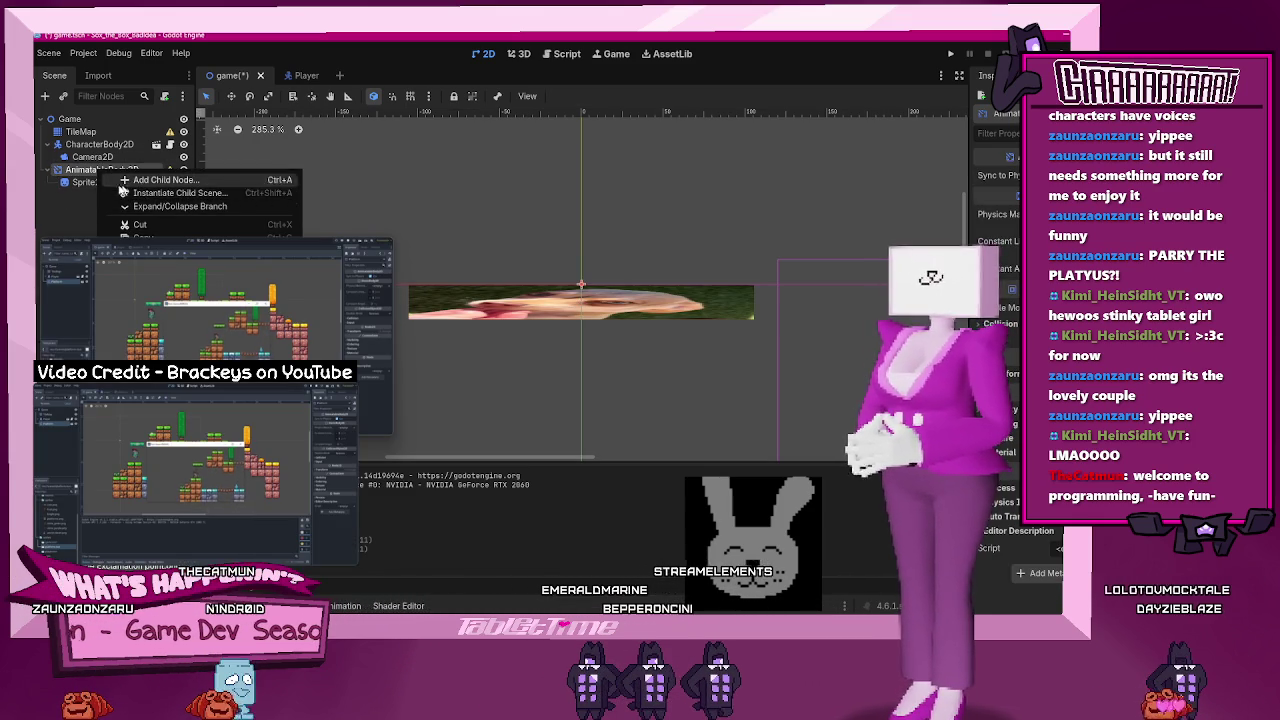
- Rename the AnimatableBody2D node to 'platform'
click(77, 176)
click(70, 171)
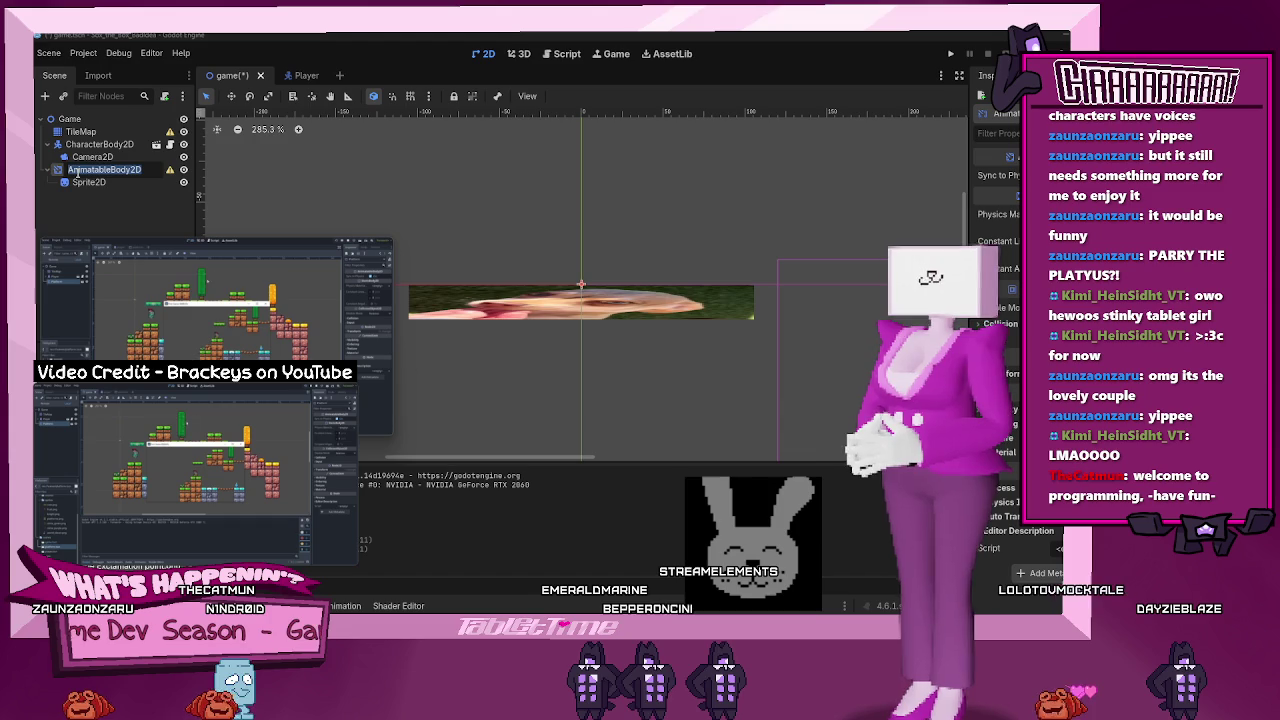
text(platform)
key(Return)
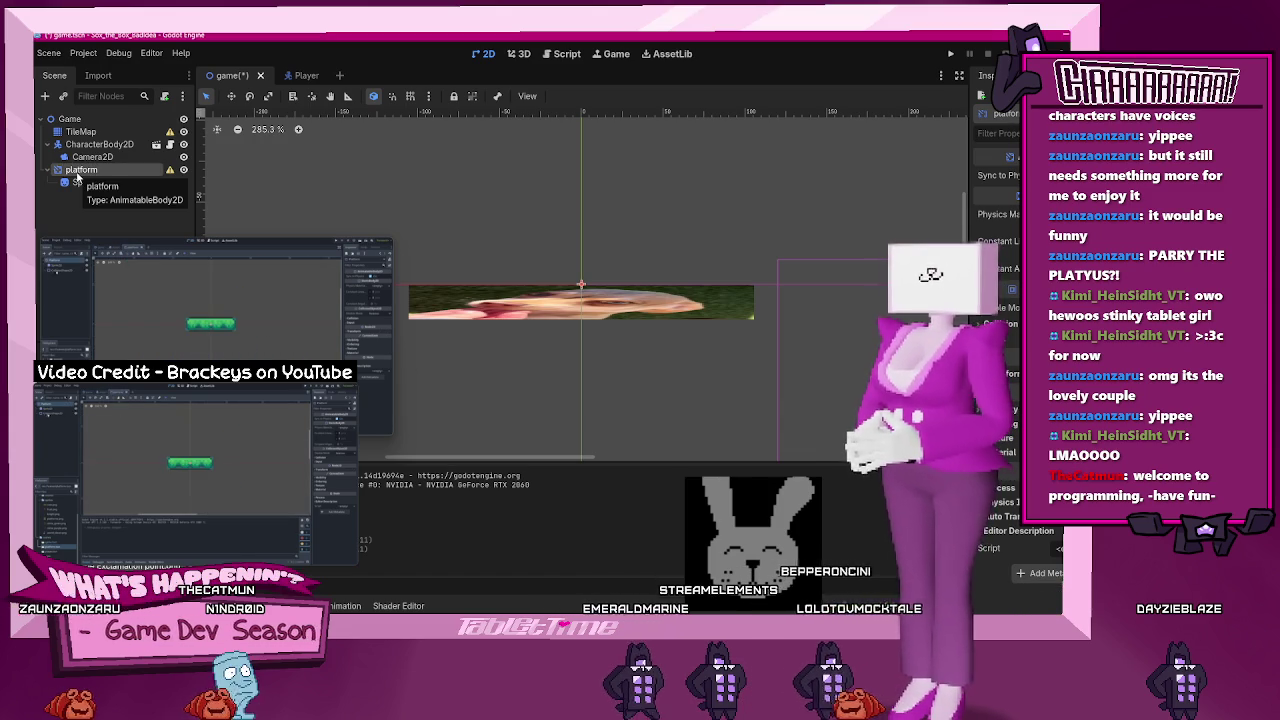
- Move the platform's sprite strip right and down above the pink terrain
click(88, 182)
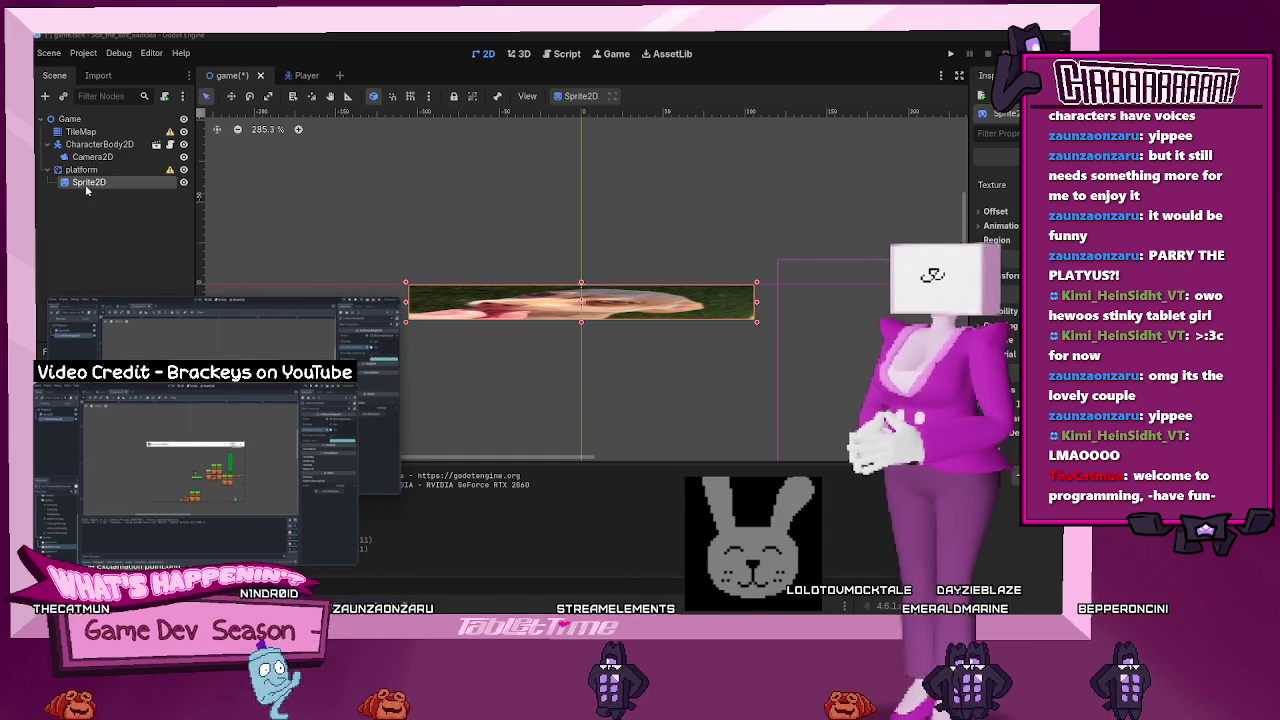
right_click(86, 188)
click(82, 197)
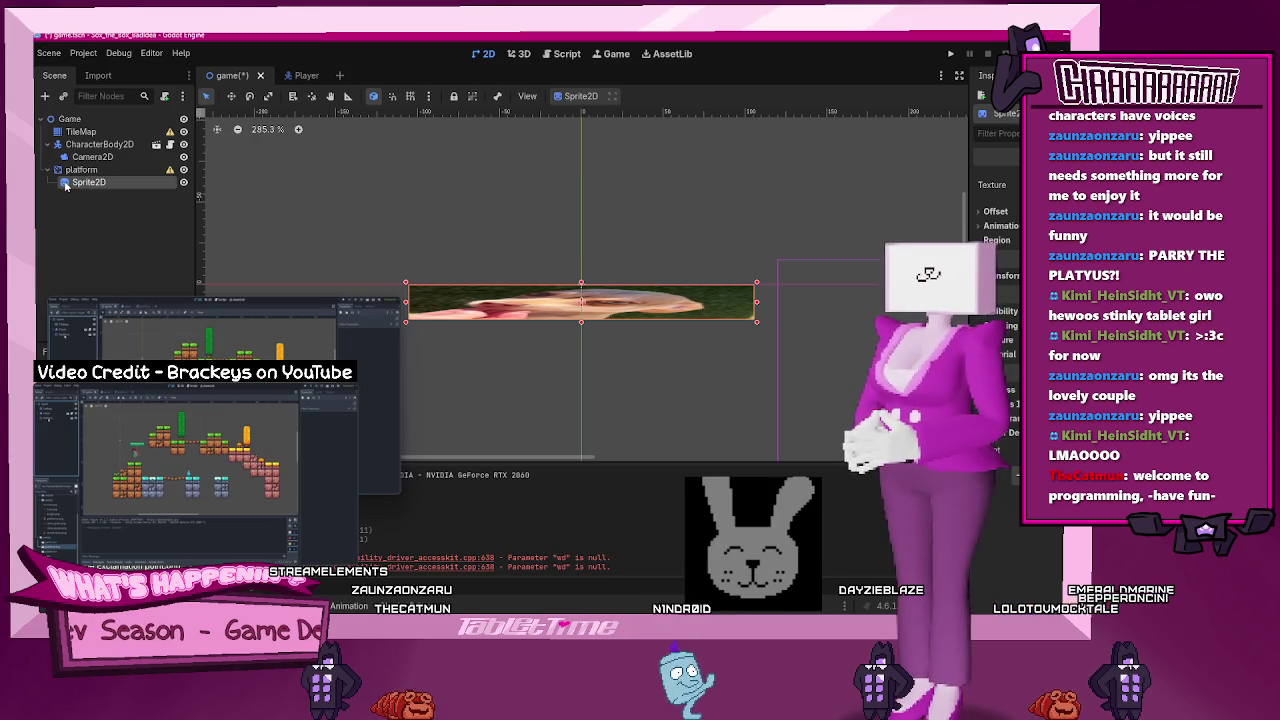
click(65, 184)
key(ctrl+z)
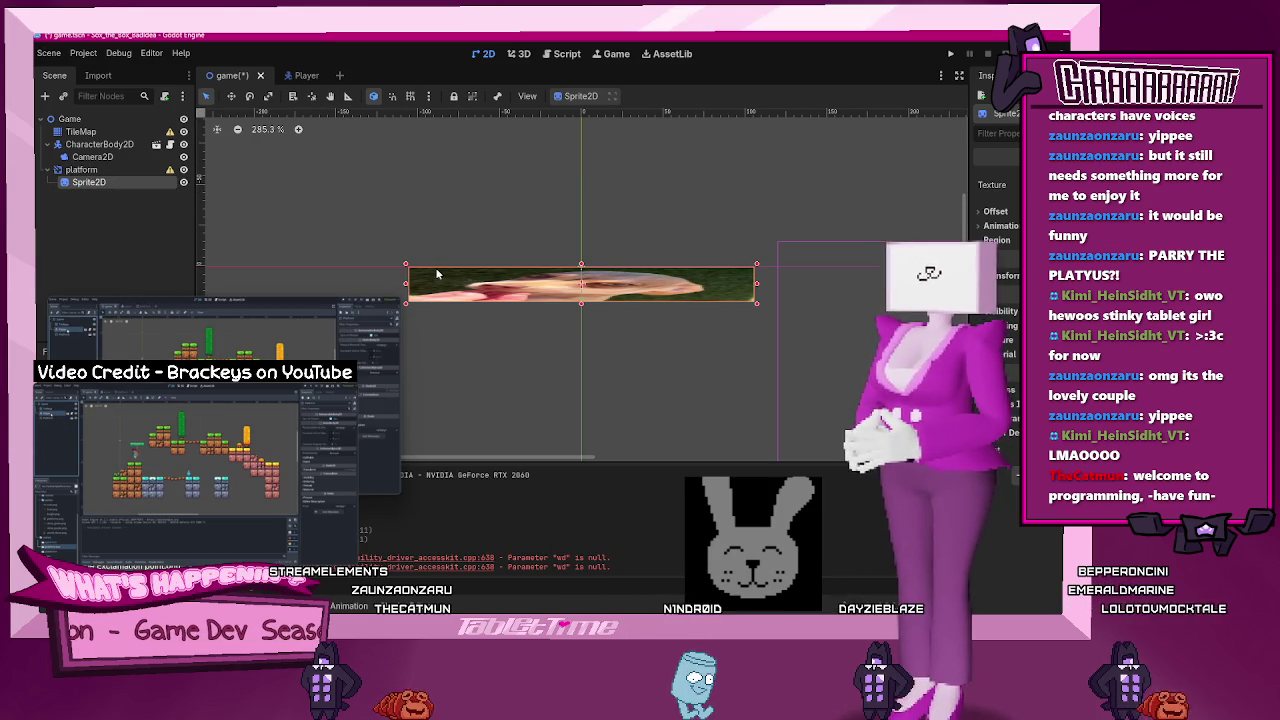
drag(434, 273, 453, 298)
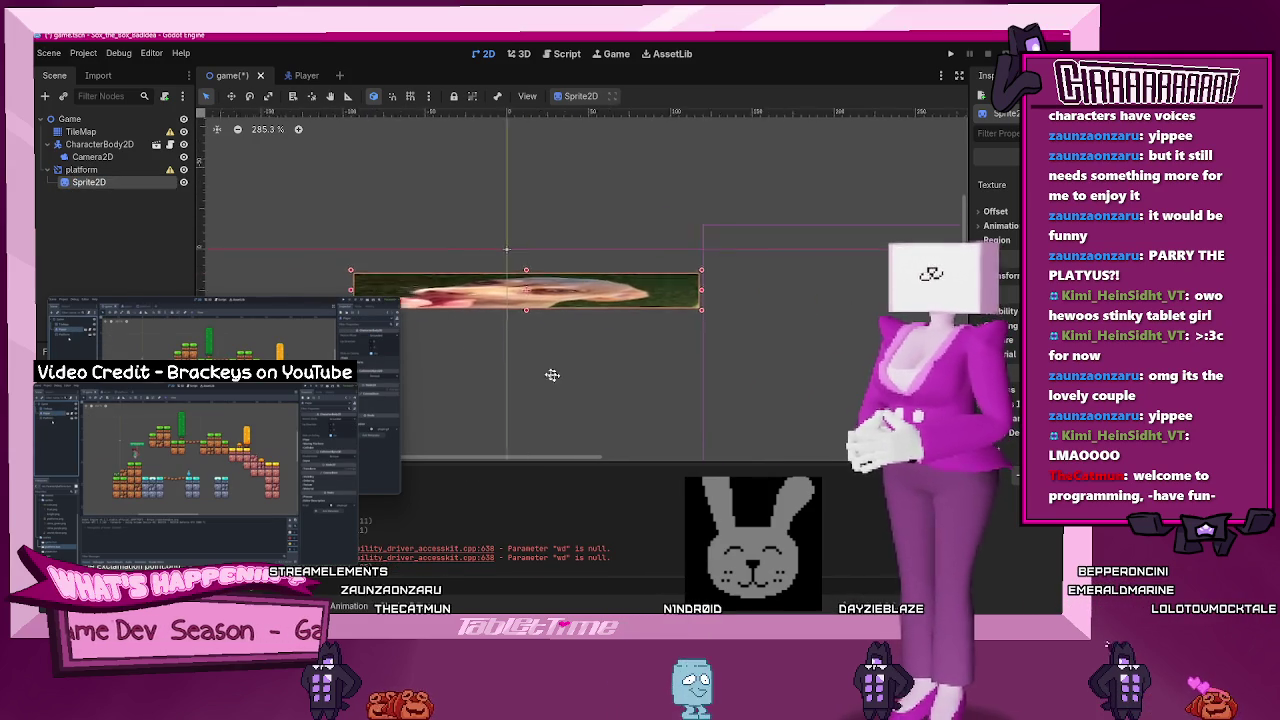
scroll(570, 380, right, 5)
mouse_move(450, 240)
mouse_down()
mouse_move(798, 363)
mouse_move(761, 323)
mouse_up()
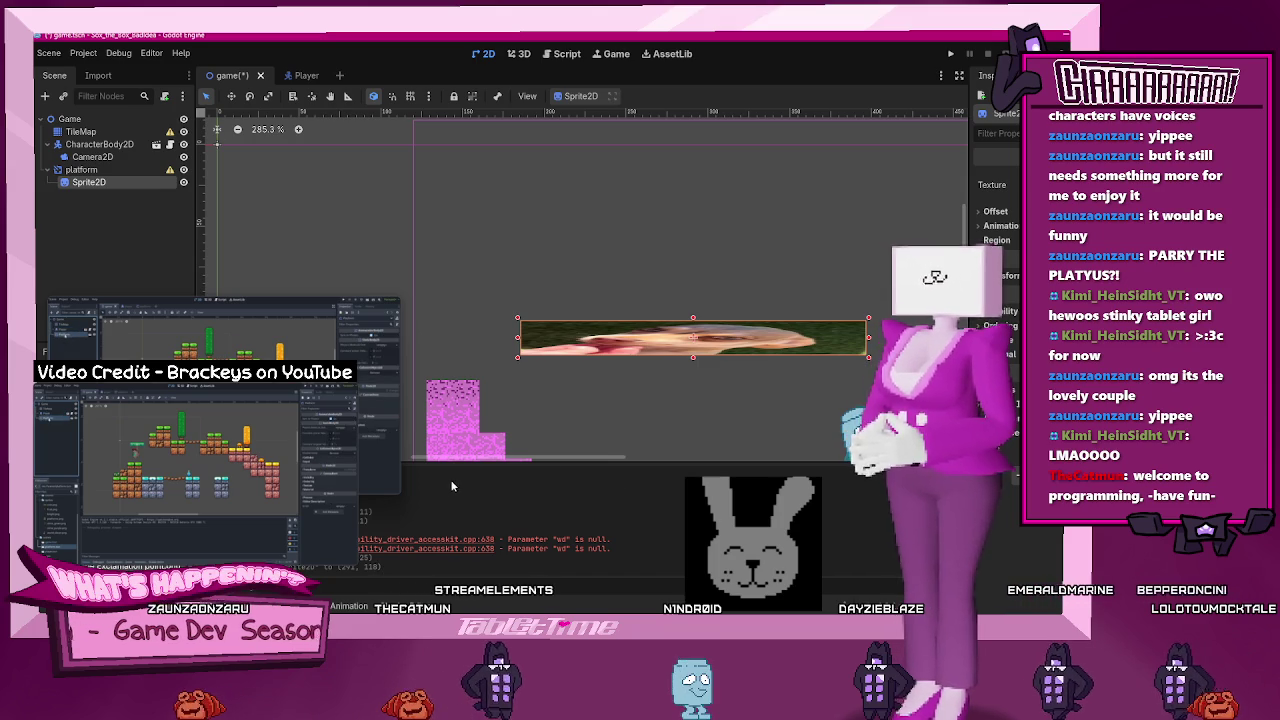
- Read and dismiss the platform node's missing collision shape warning
click(75, 172)
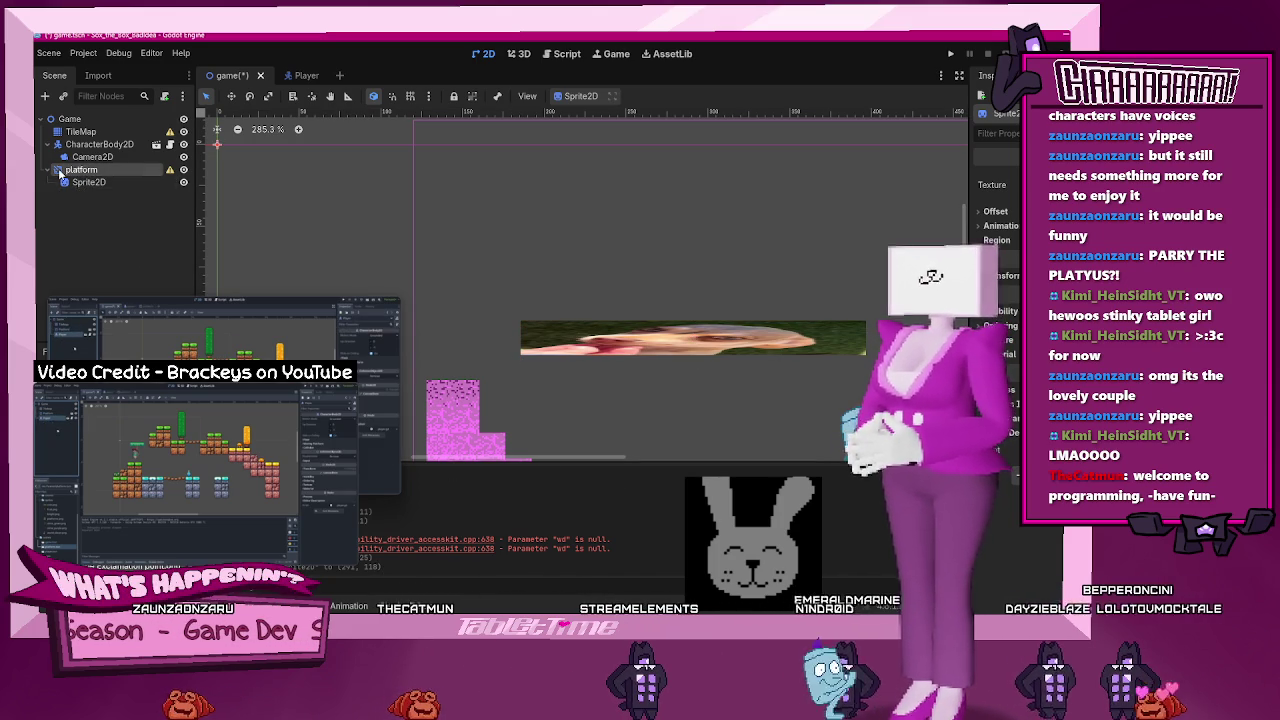
right_click(104, 170)
key(Escape)
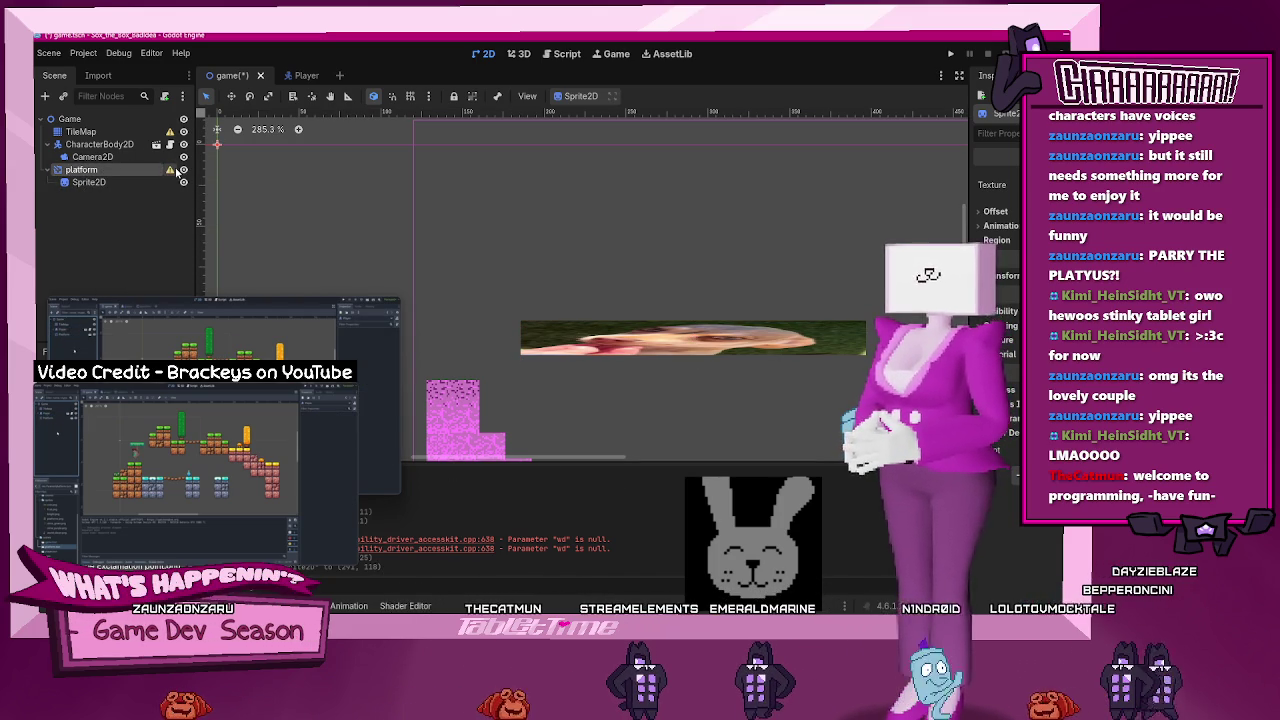
click(171, 170)
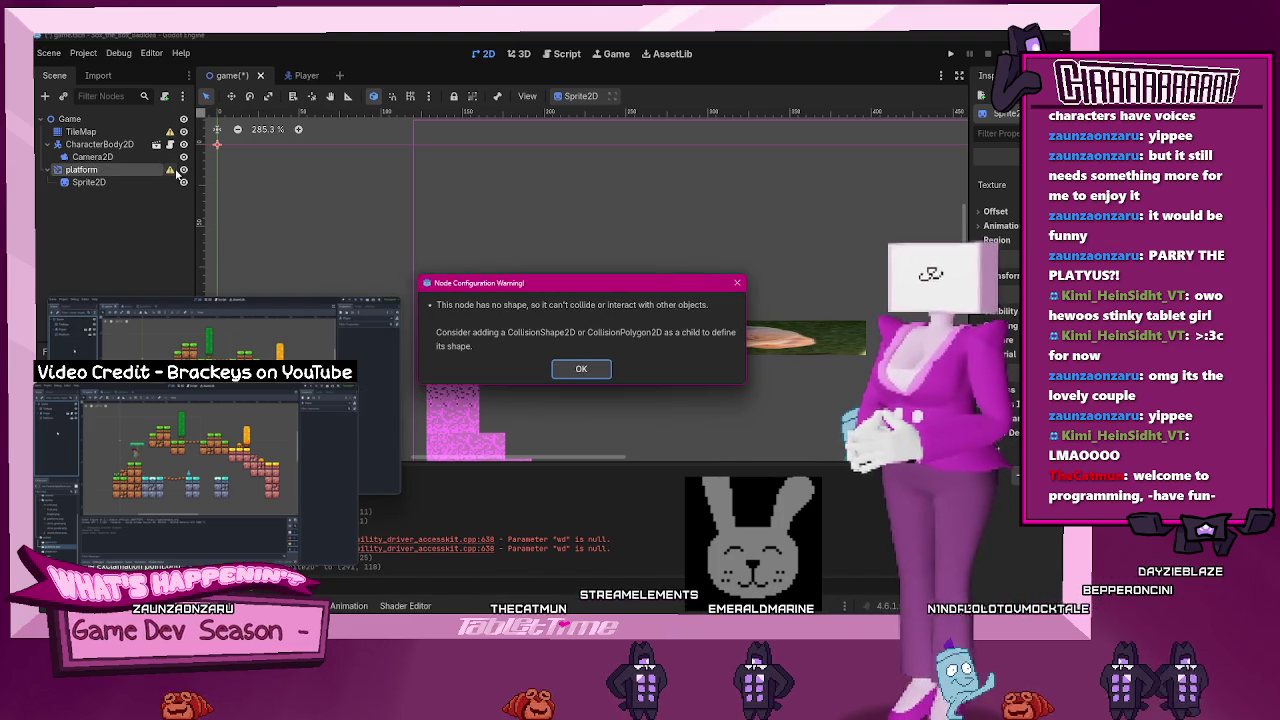
click(583, 370)
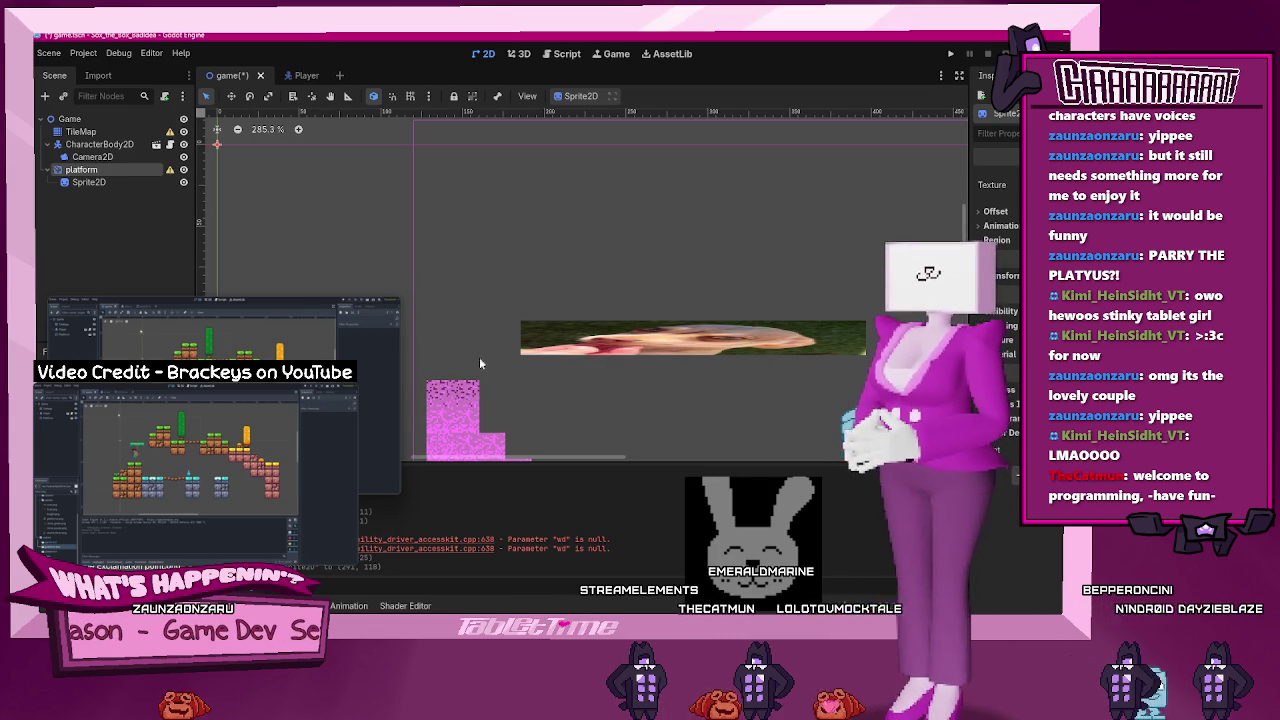
mouse_move(300, 330)
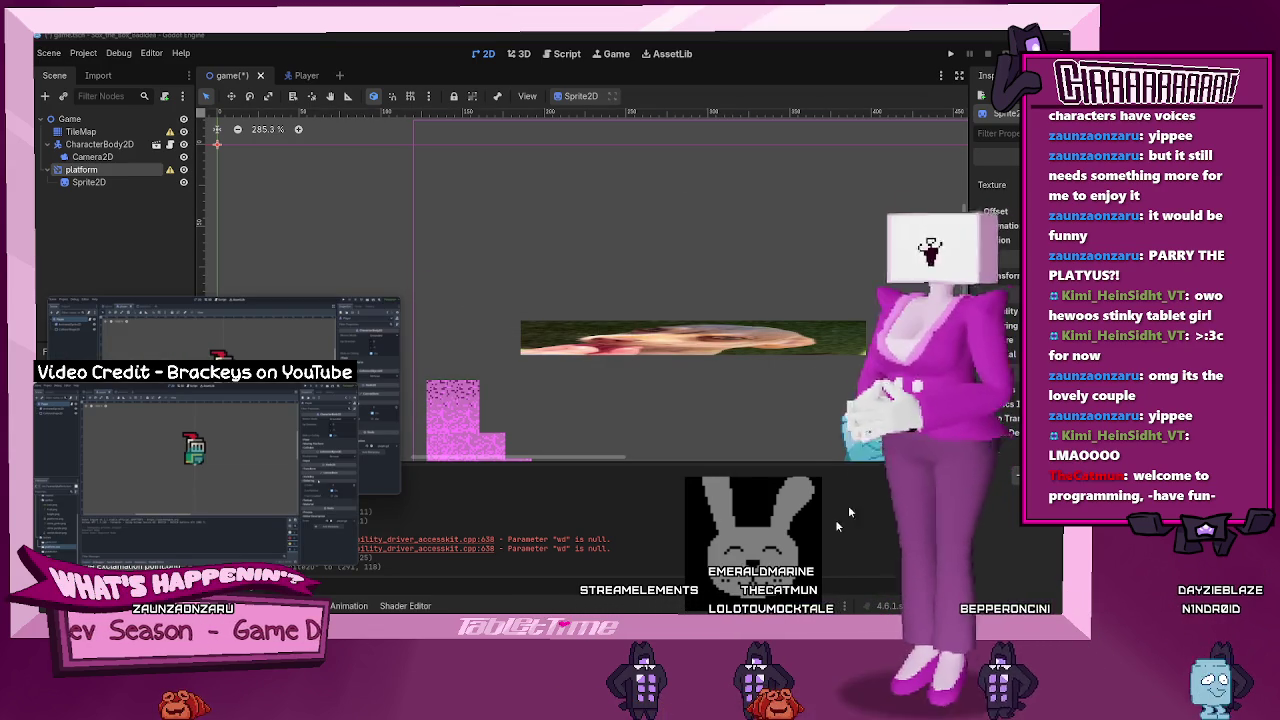
key(alt+Tab)
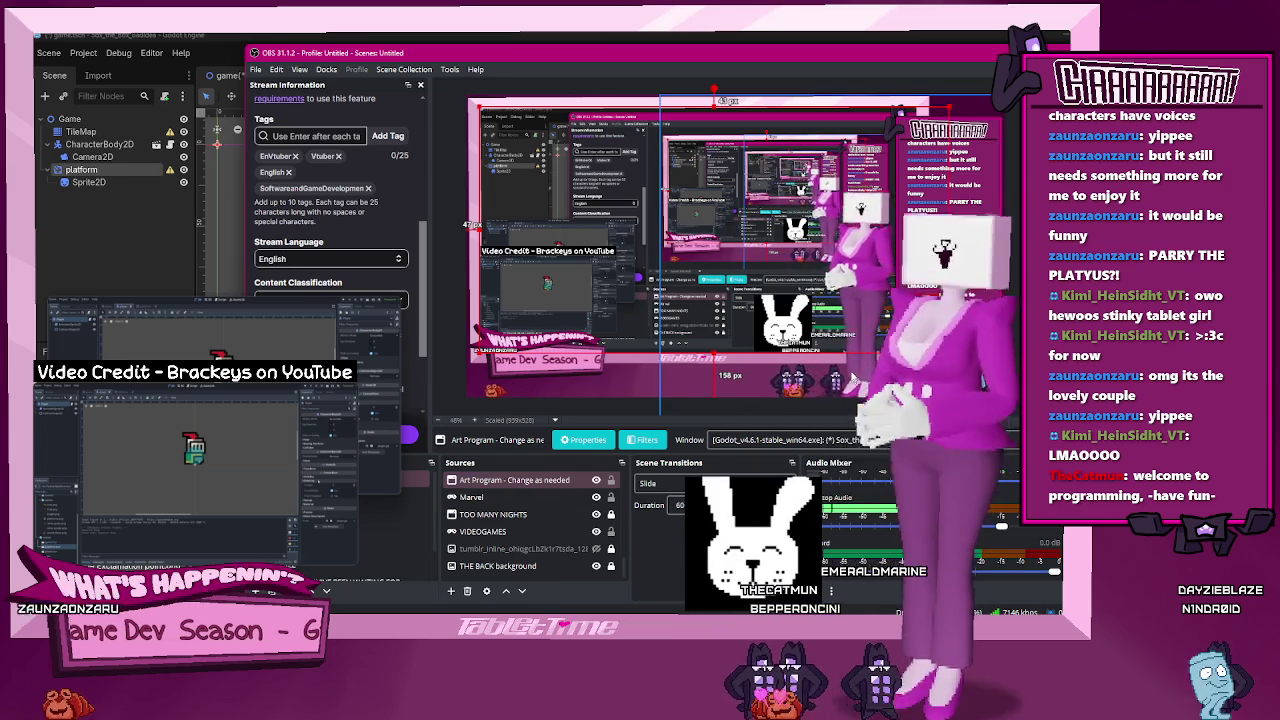
- Select the Art Program and VIDEOGAMES sources in OBS, then return to the Godot editor
click(597, 482)
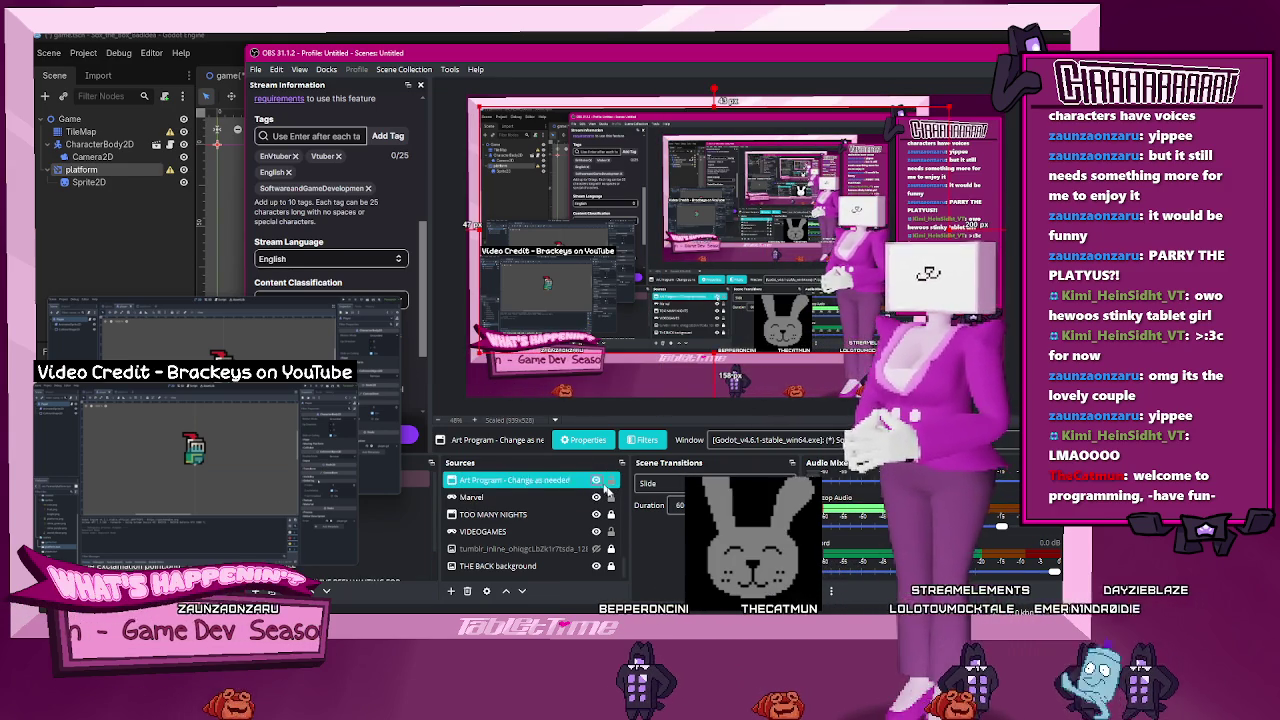
click(595, 531)
click(597, 482)
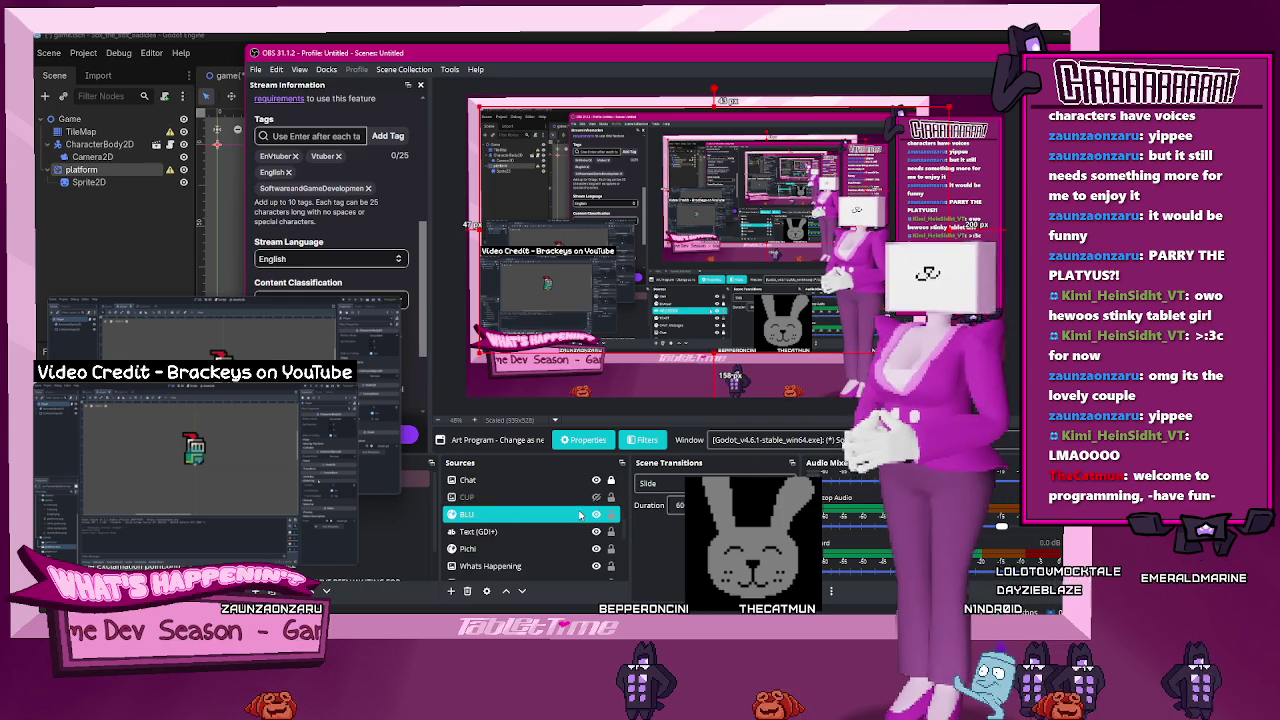
scroll(578, 540, up, 2)
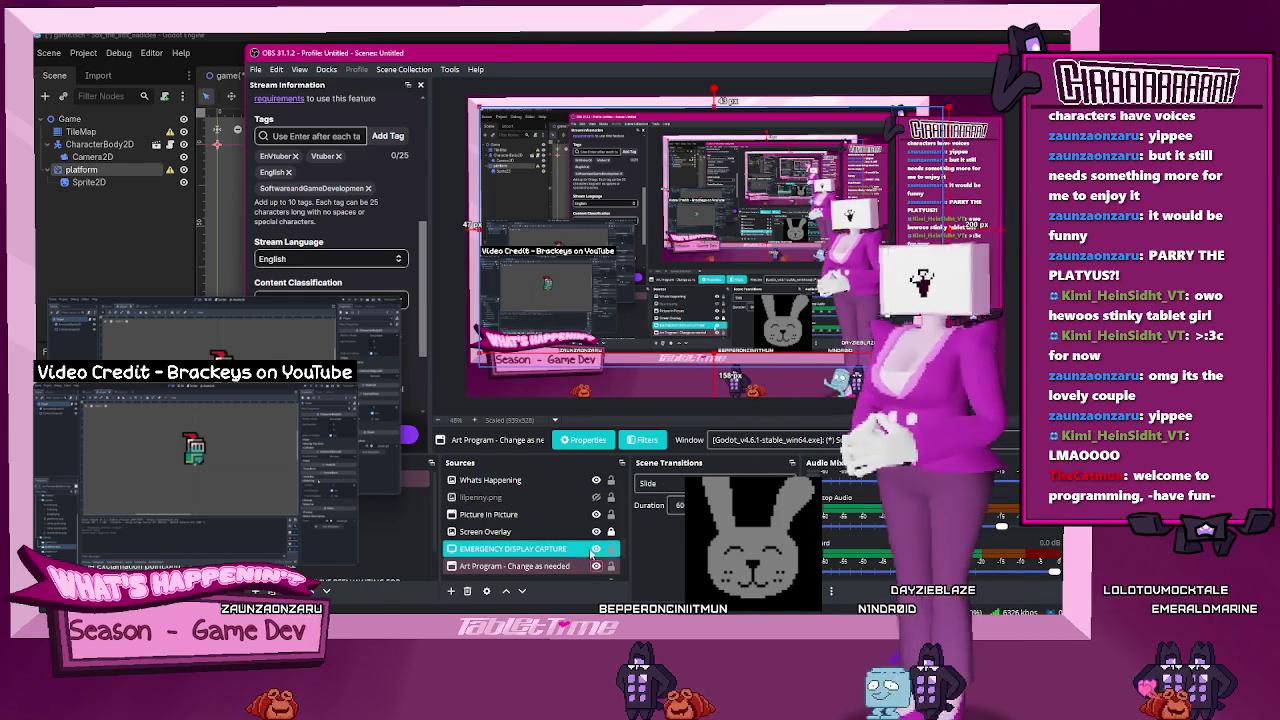
key(alt+Tab)
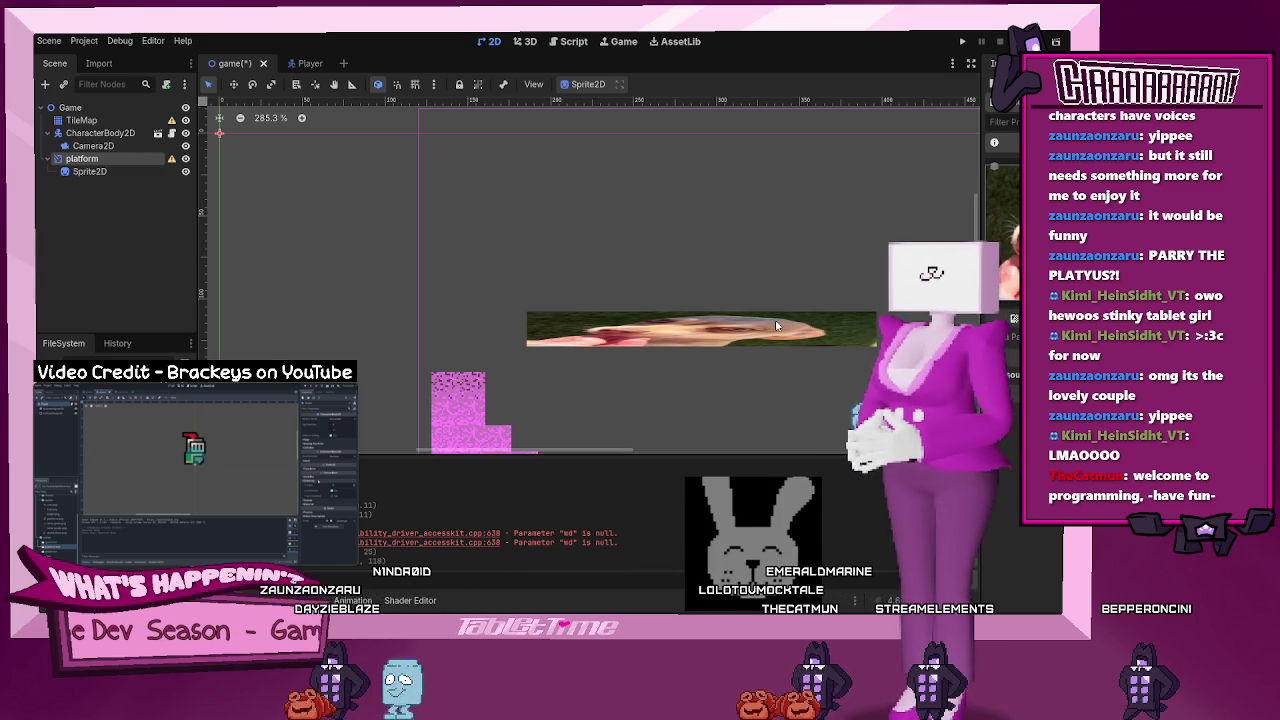
- Stretch the dog sprite taller, shift it left and down, and extend its bottom edge
click(702, 316)
mouse_move(702, 314)
mouse_down()
mouse_move(702, 178)
mouse_move(727, 116)
mouse_up()
drag(701, 233, 668, 264)
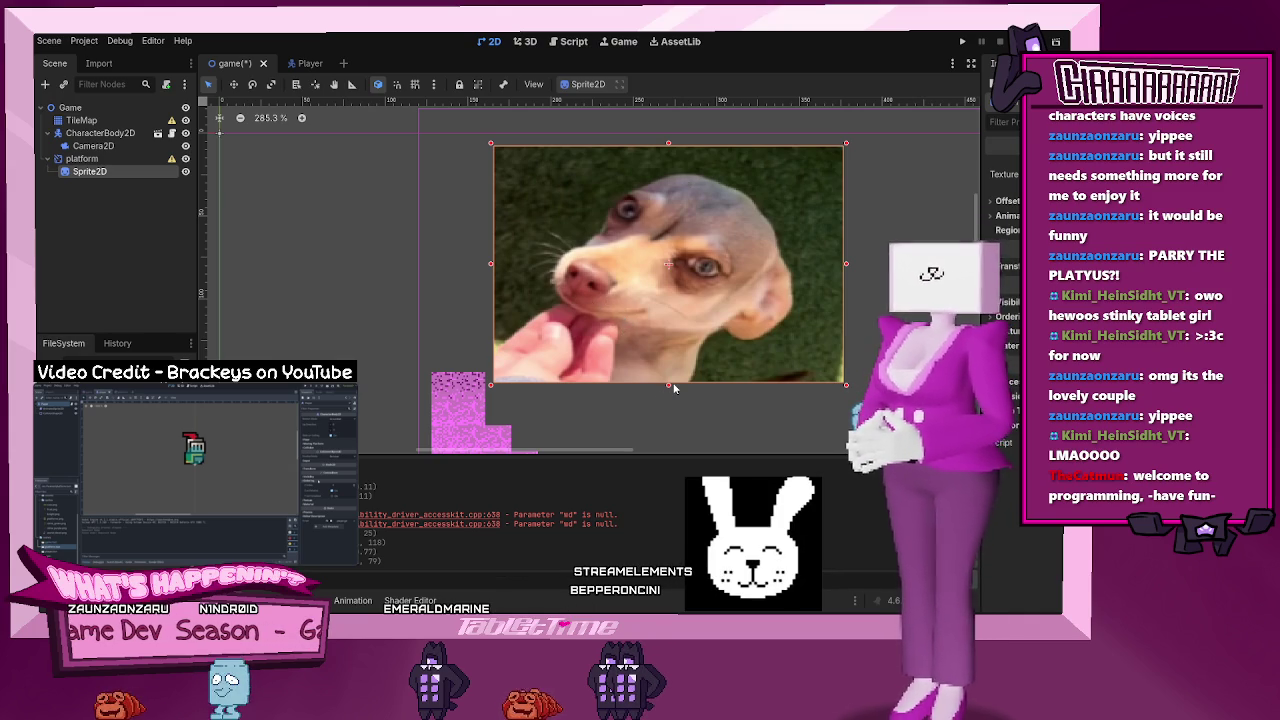
mouse_move(668, 387)
mouse_down()
mouse_move(667, 412)
mouse_move(685, 155)
mouse_move(700, 167)
mouse_move(655, 434)
mouse_up()
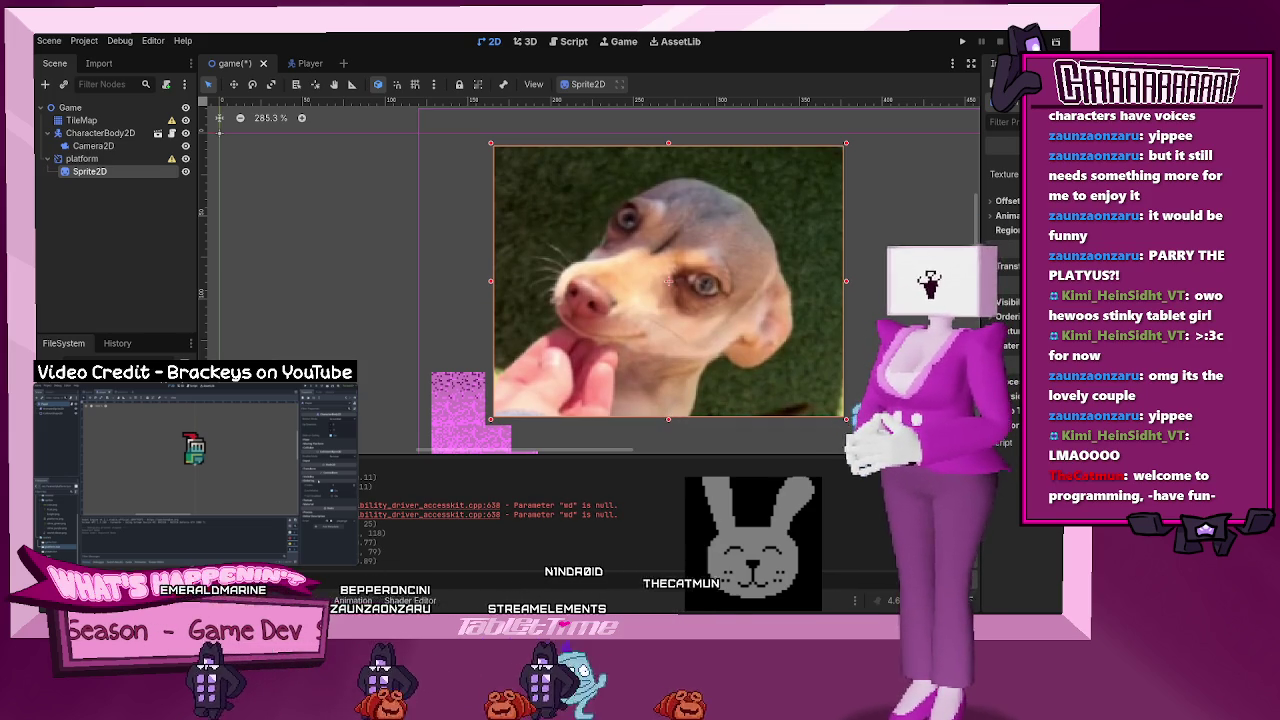
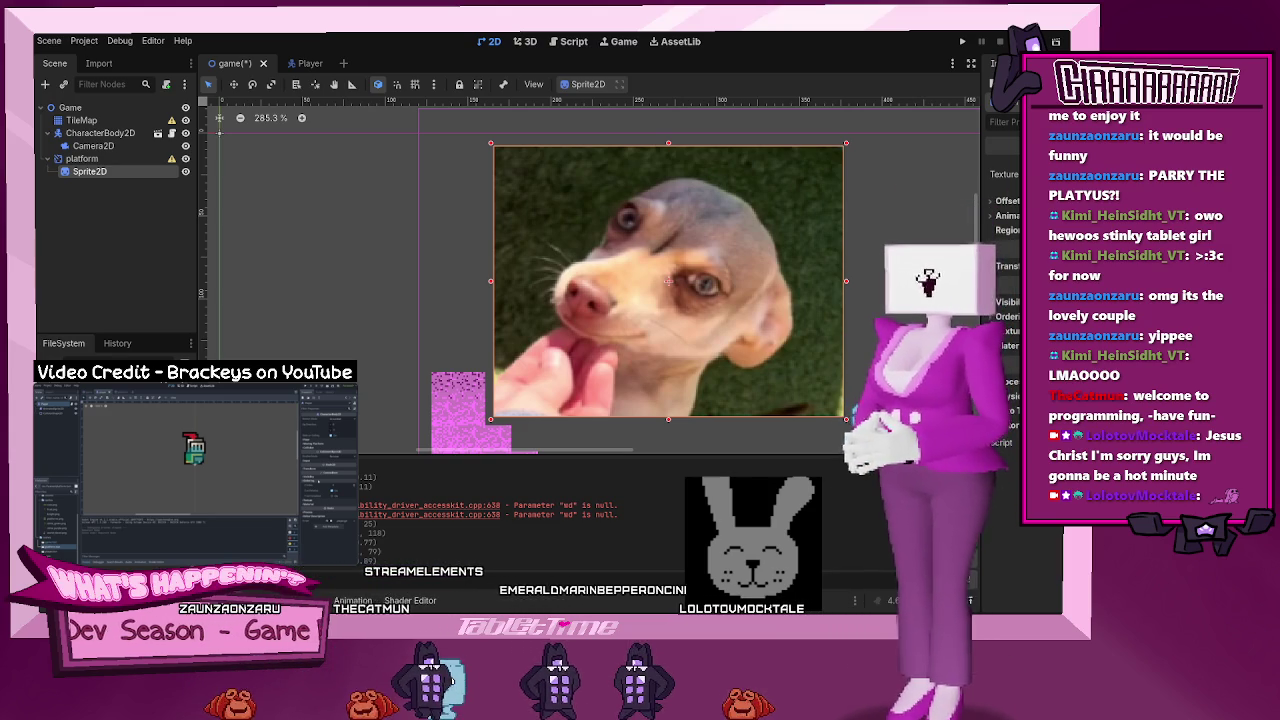
- In OBS, shift the Godot window capture and the display capture down and to the left
key(alt+Tab)
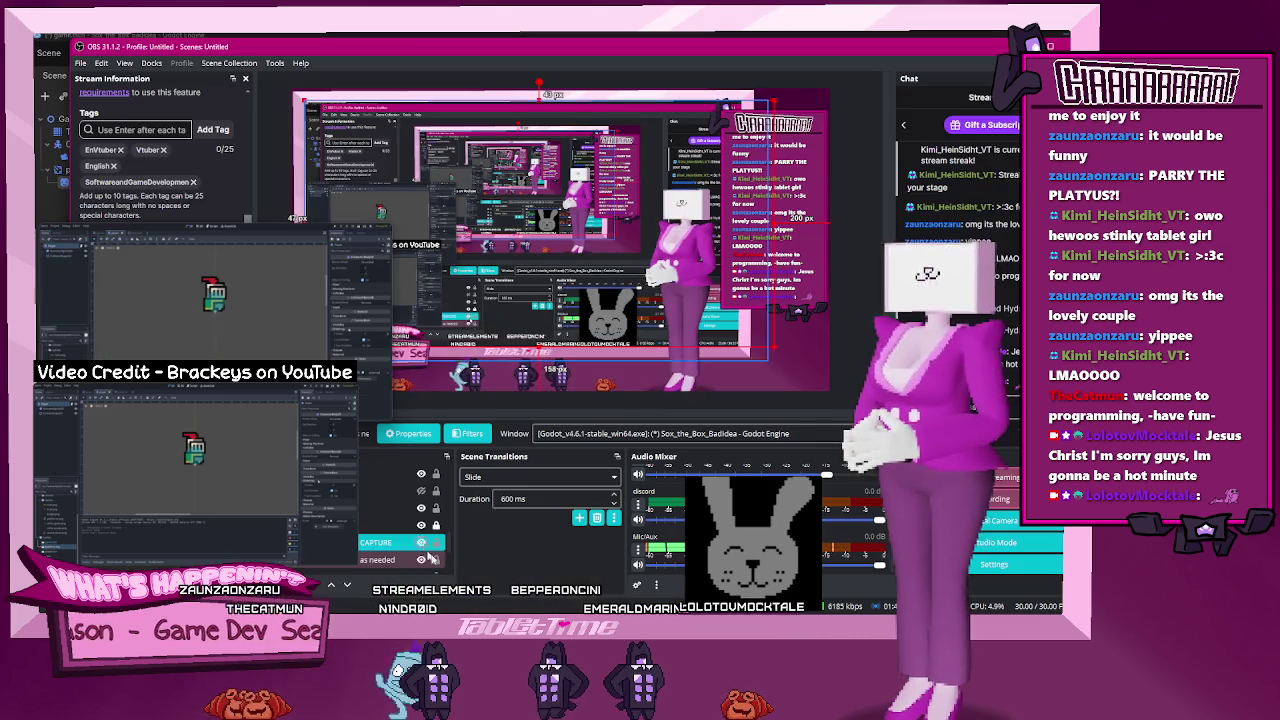
mouse_move(525, 274)
mouse_down()
mouse_move(512, 295)
mouse_move(550, 296)
mouse_up()
click(414, 206)
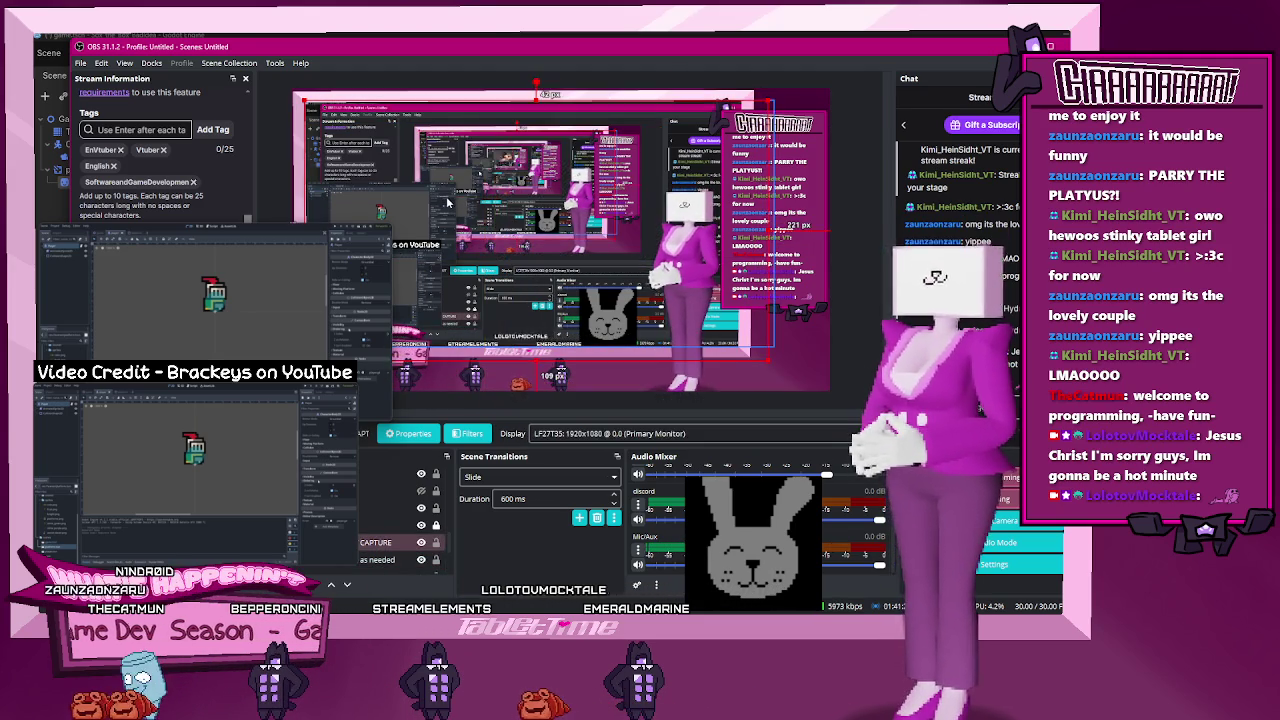
mouse_move(414, 206)
mouse_down()
mouse_move(370, 247)
mouse_move(300, 180)
mouse_up()
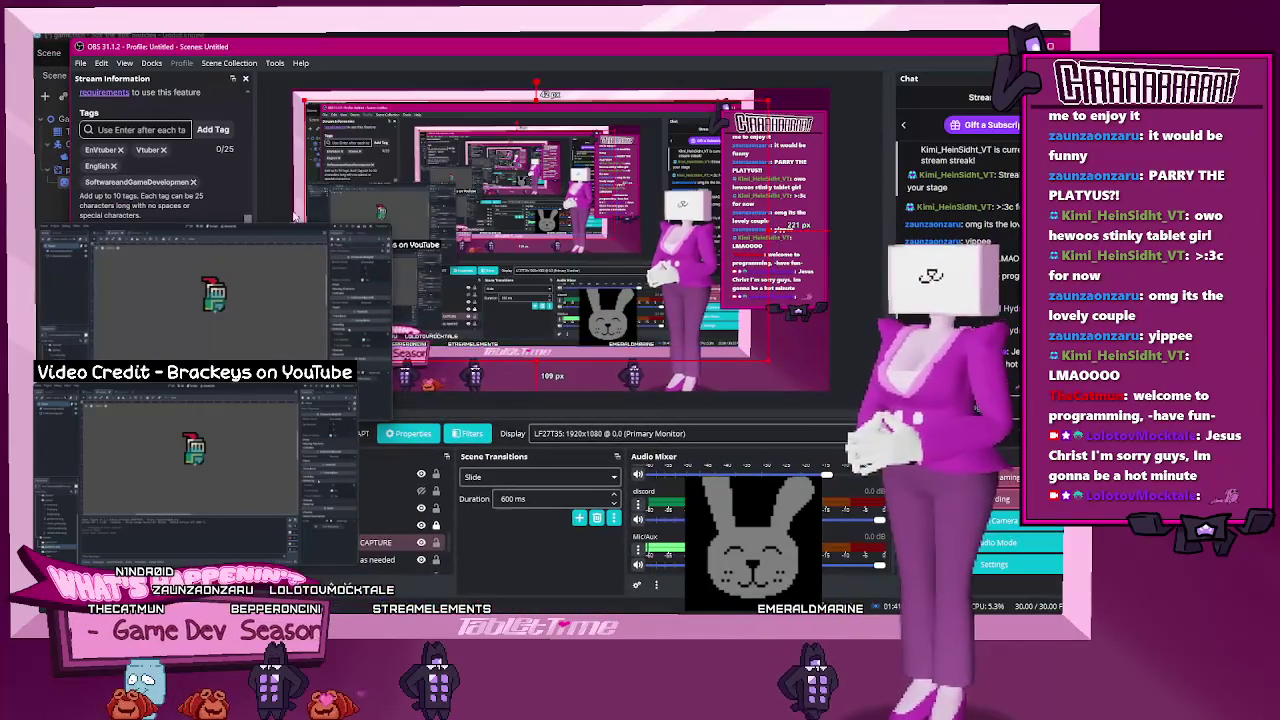
key(alt+Tab)
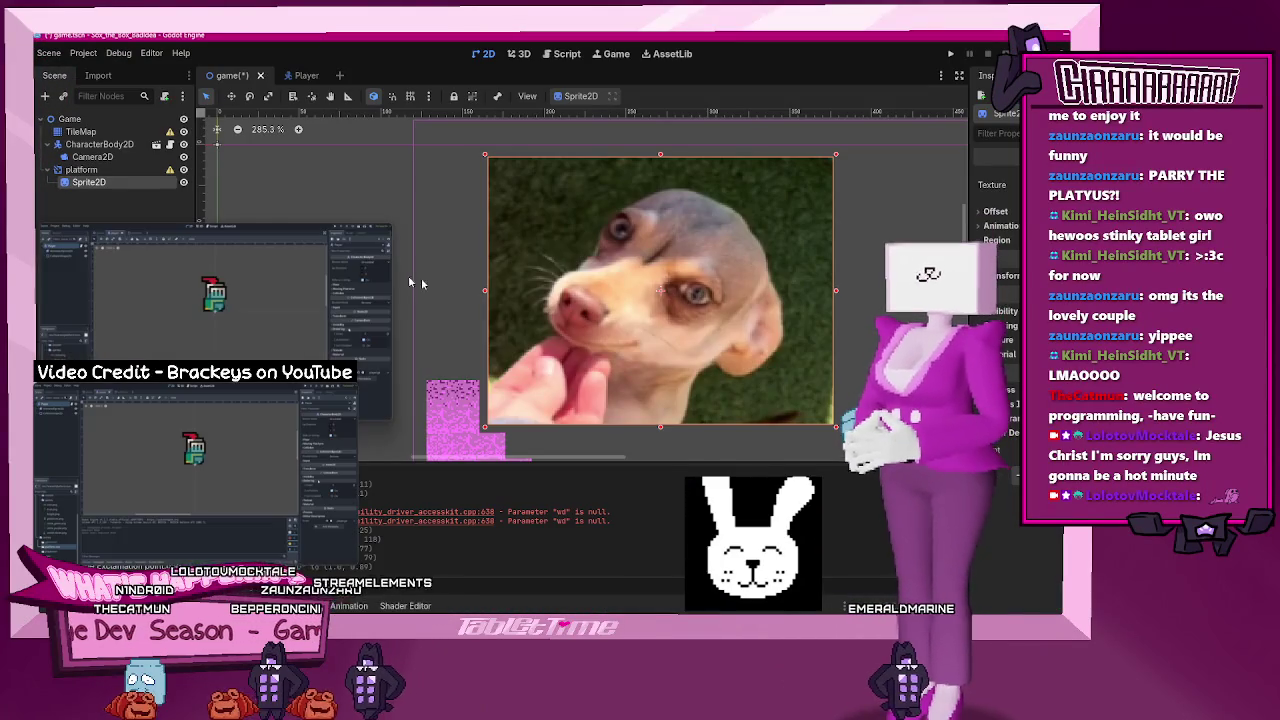
- Rewind the tutorial video three times back to its tiled level view
mouse_move(366, 400)
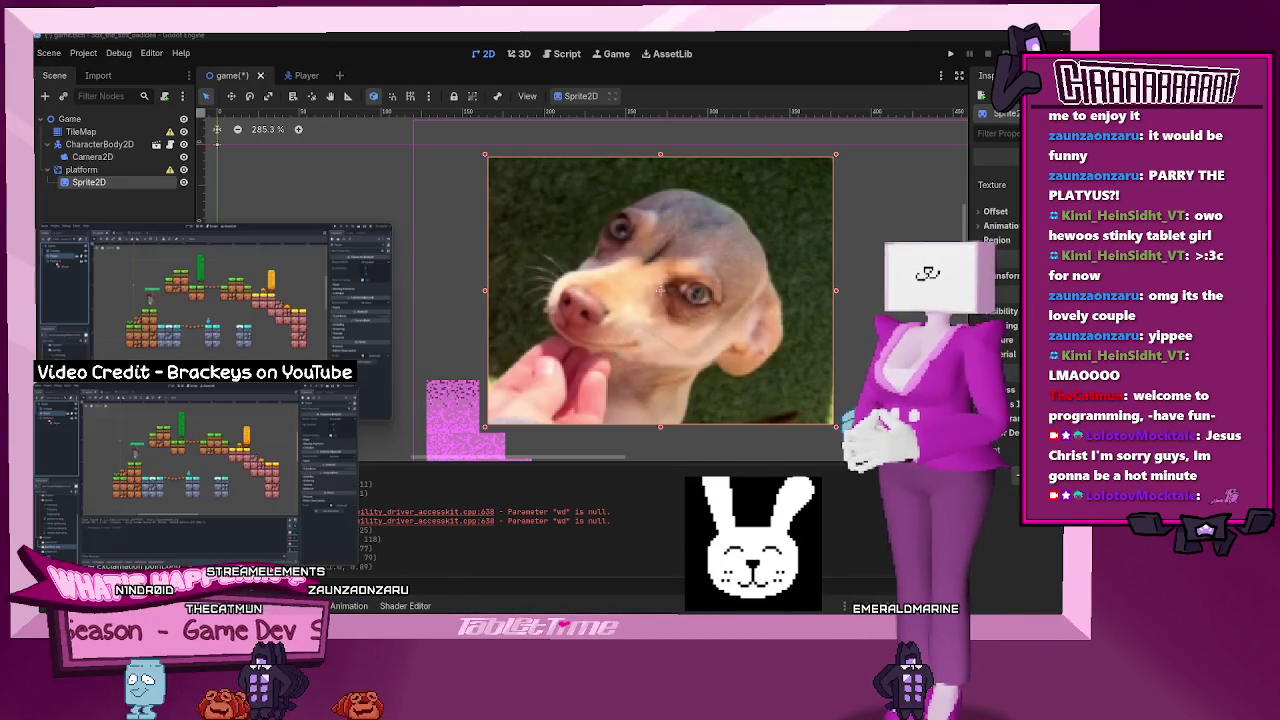
click(175, 553)
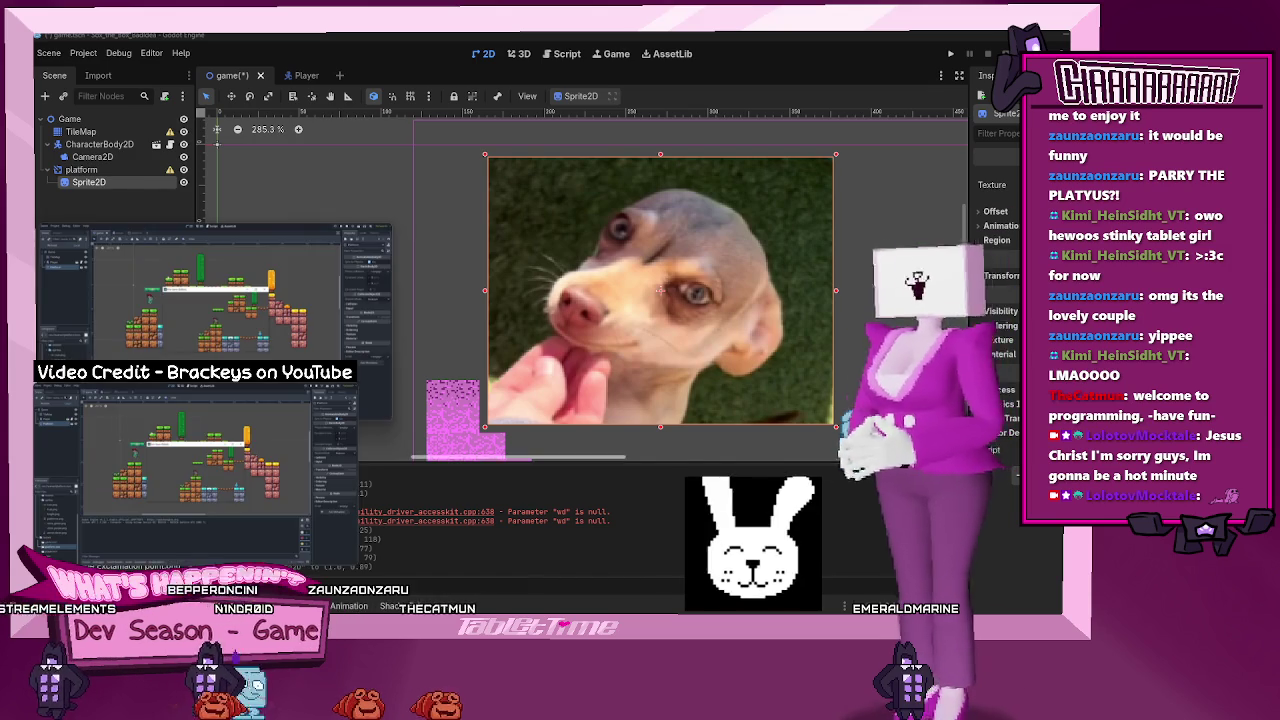
click(175, 553)
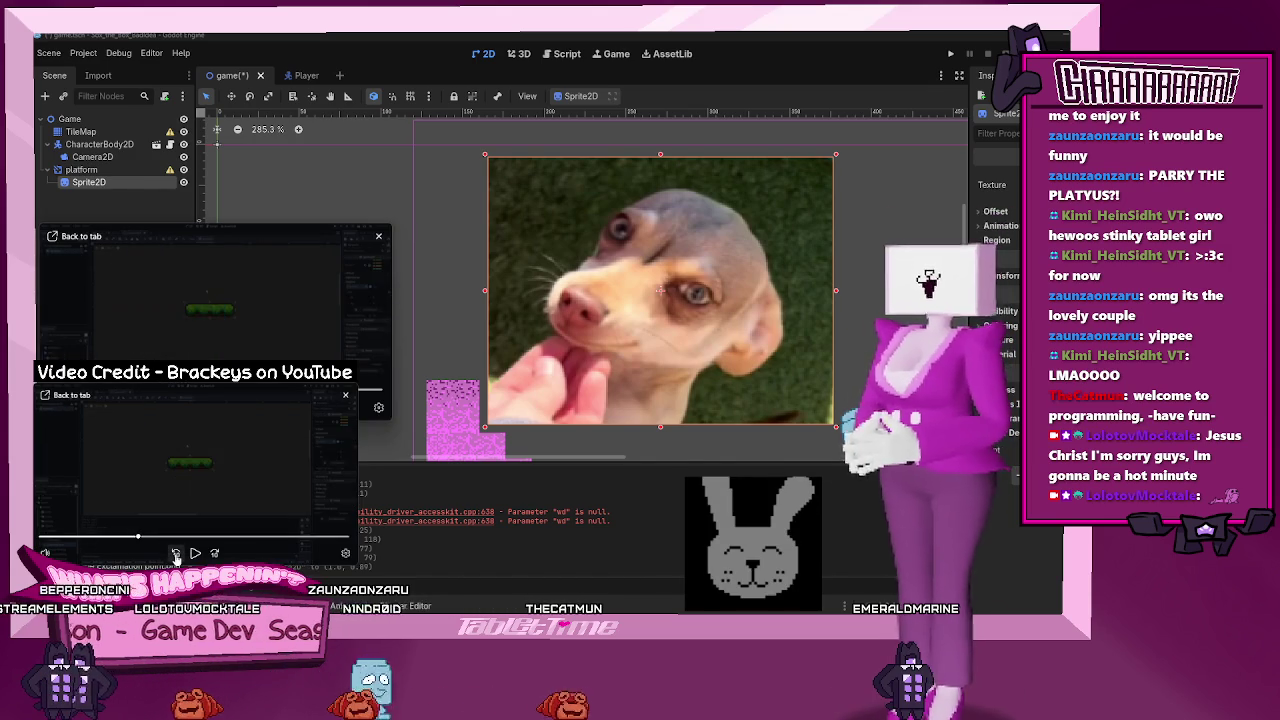
click(175, 553)
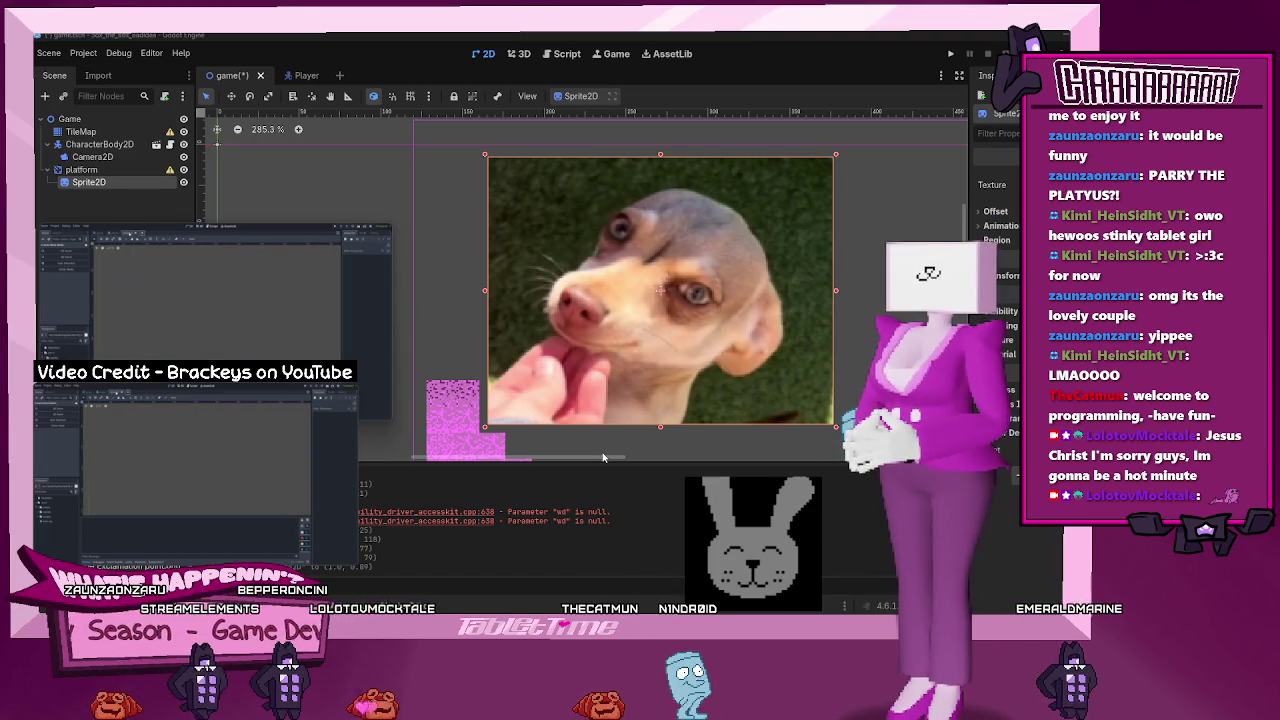
- Move the tutorial video window toward the centre of the screen
mouse_move(196, 553)
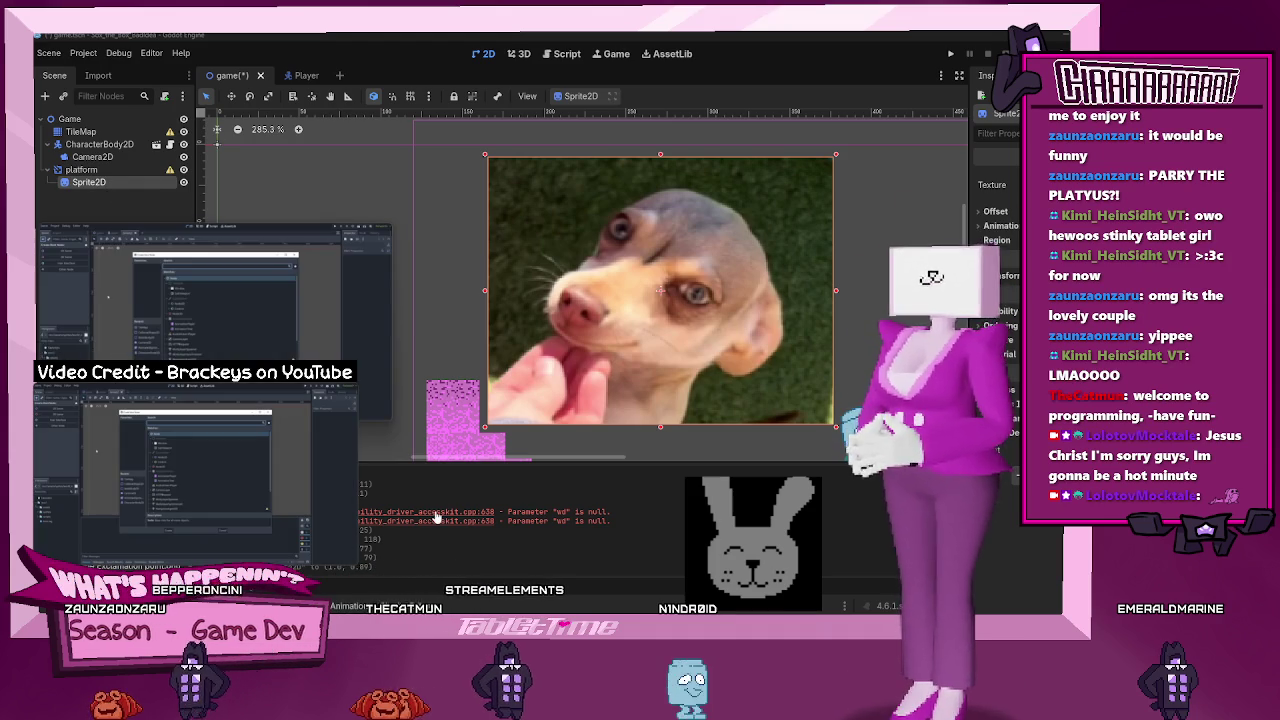
drag(169, 301, 304, 284)
right_click(85, 184)
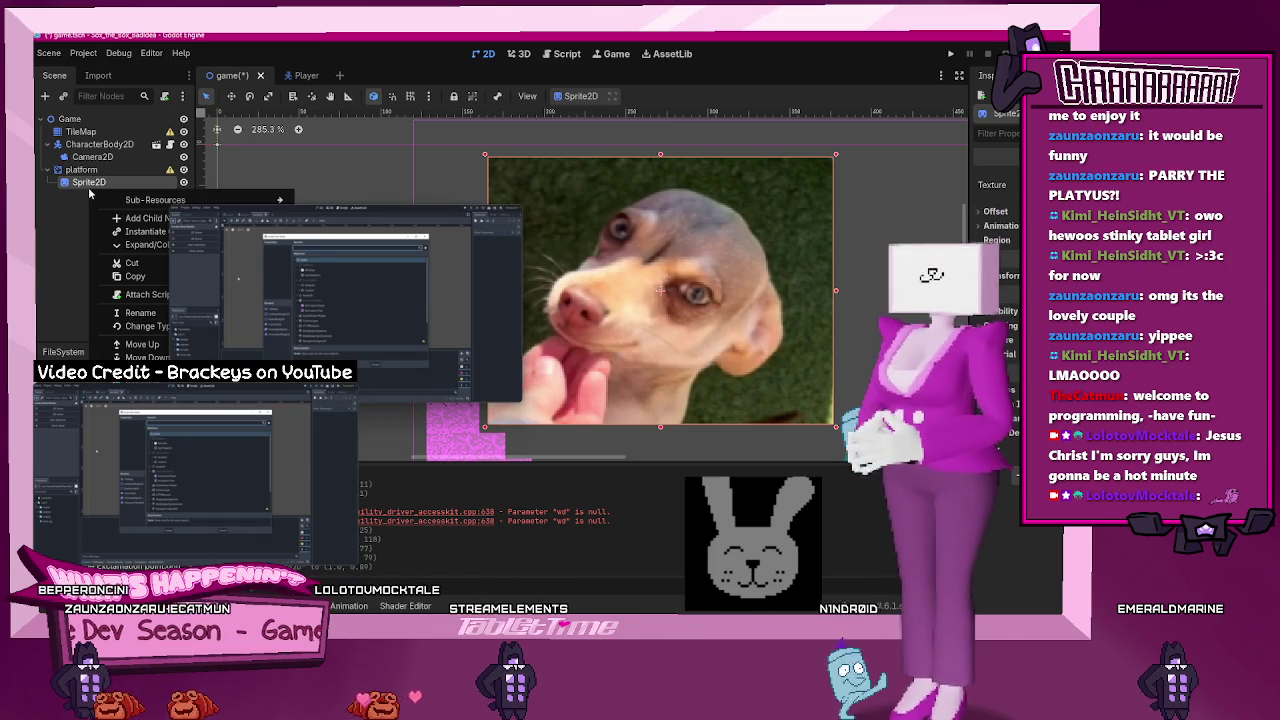
- Delete the dog-picture Sprite2D and add a fresh empty Sprite2D node
right_click(79, 181)
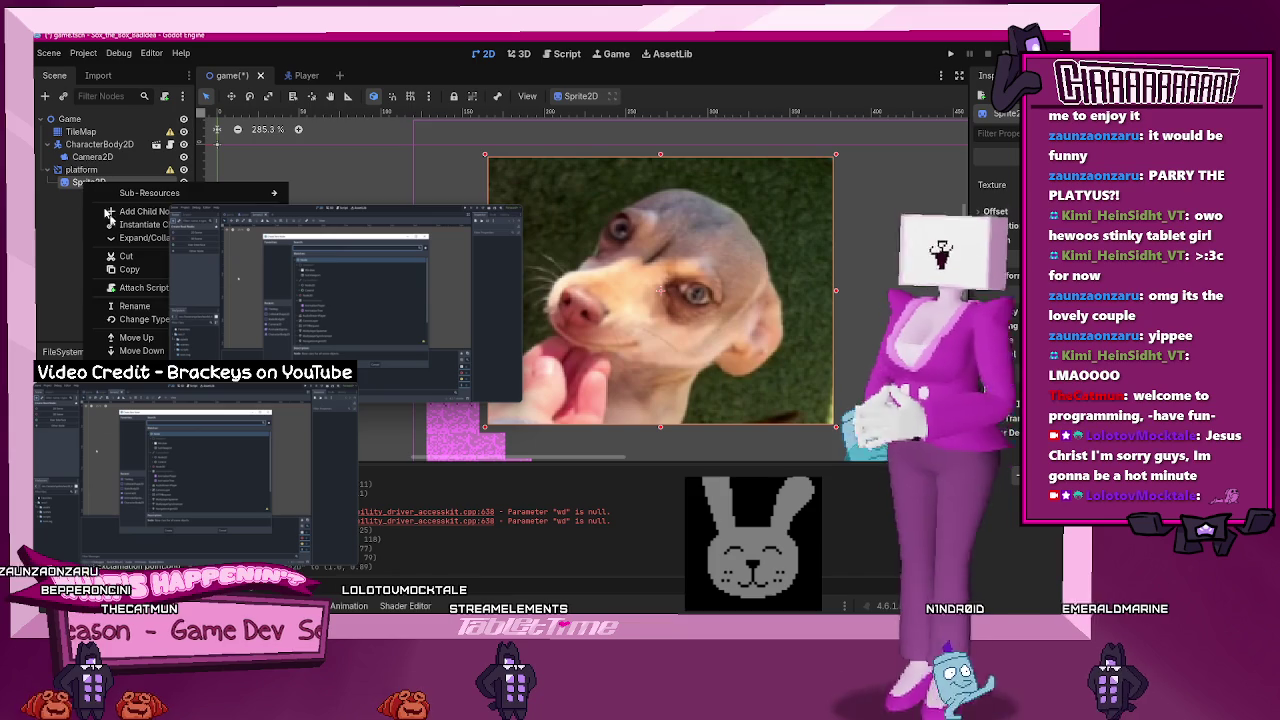
click(135, 478)
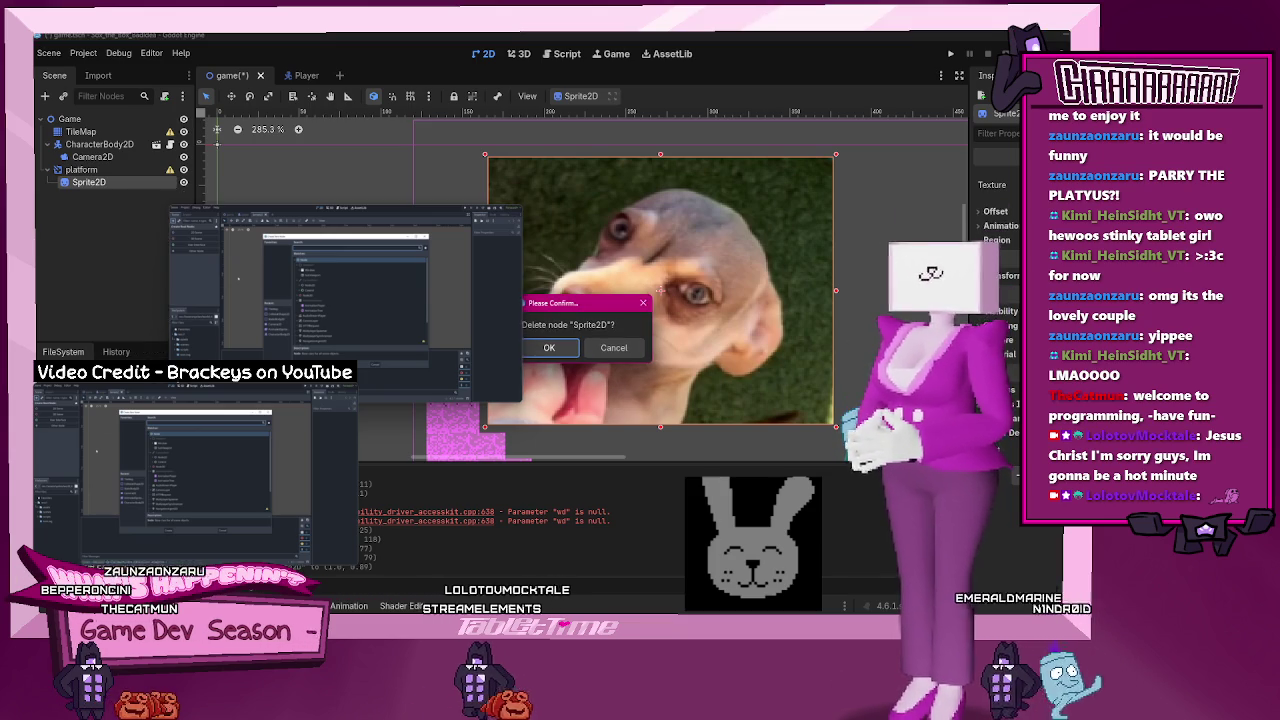
click(45, 96)
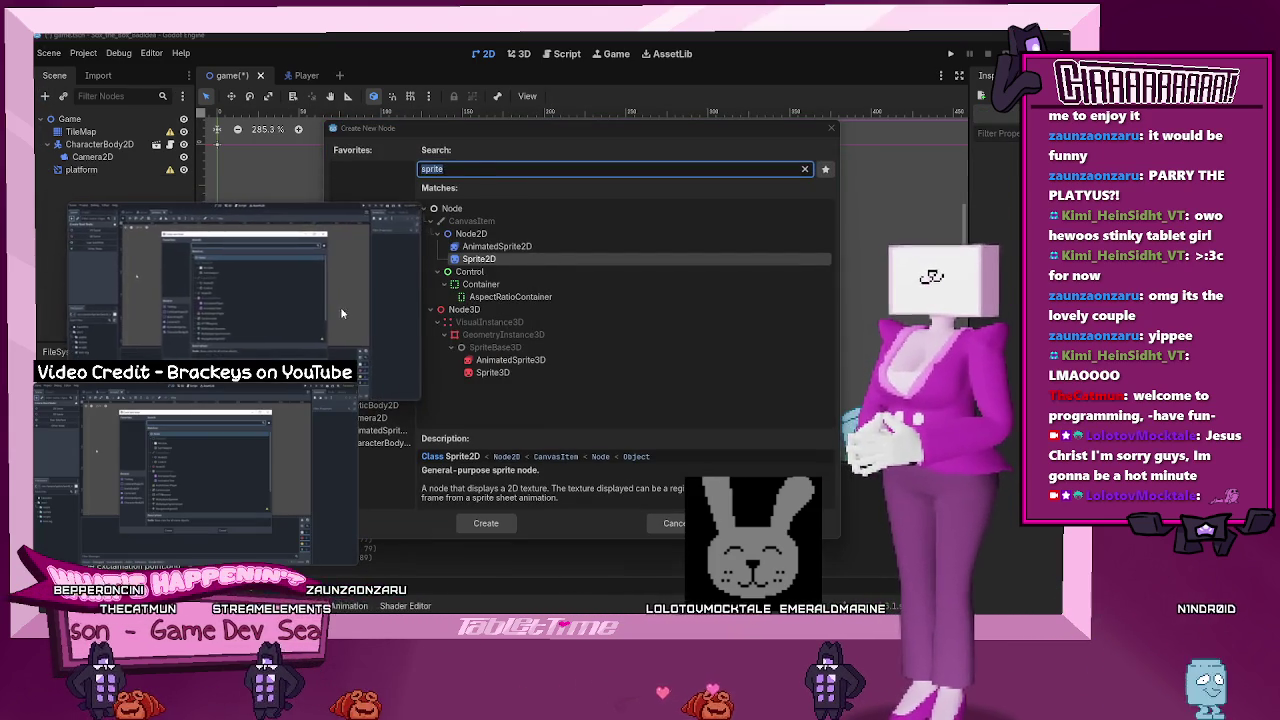
click(486, 523)
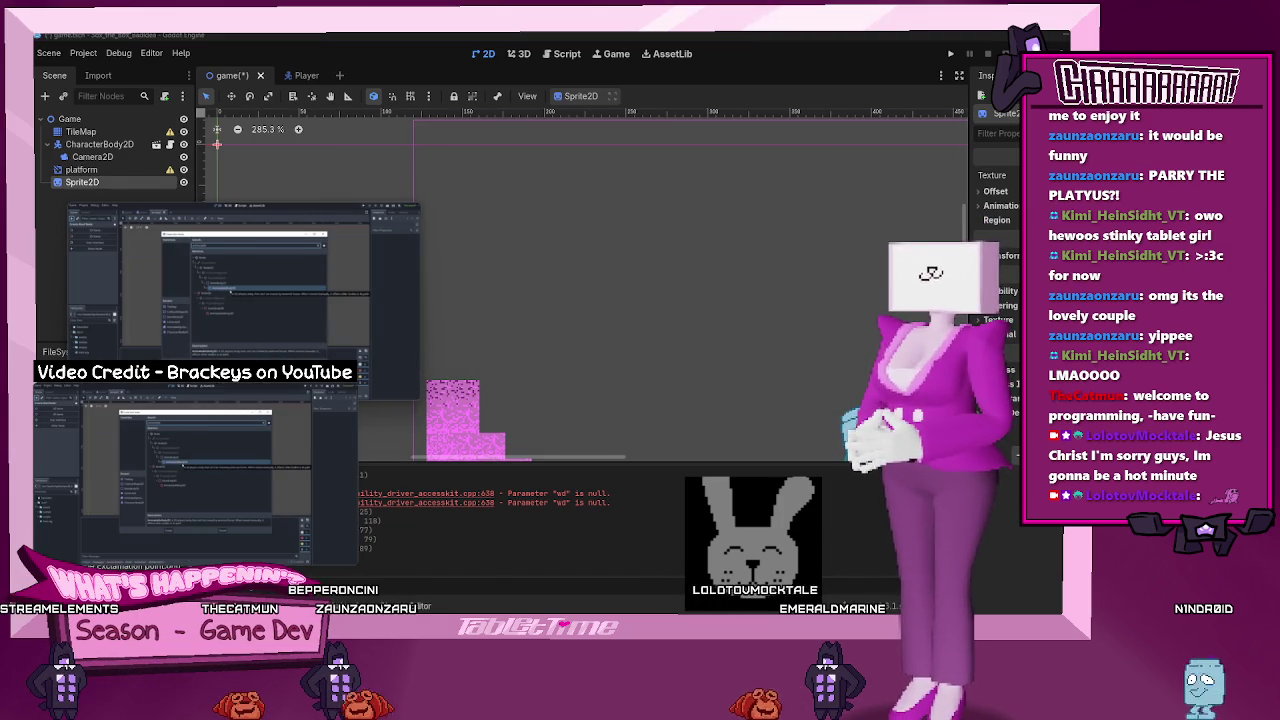
- Delete the platform node from the game scene
mouse_move(205, 558)
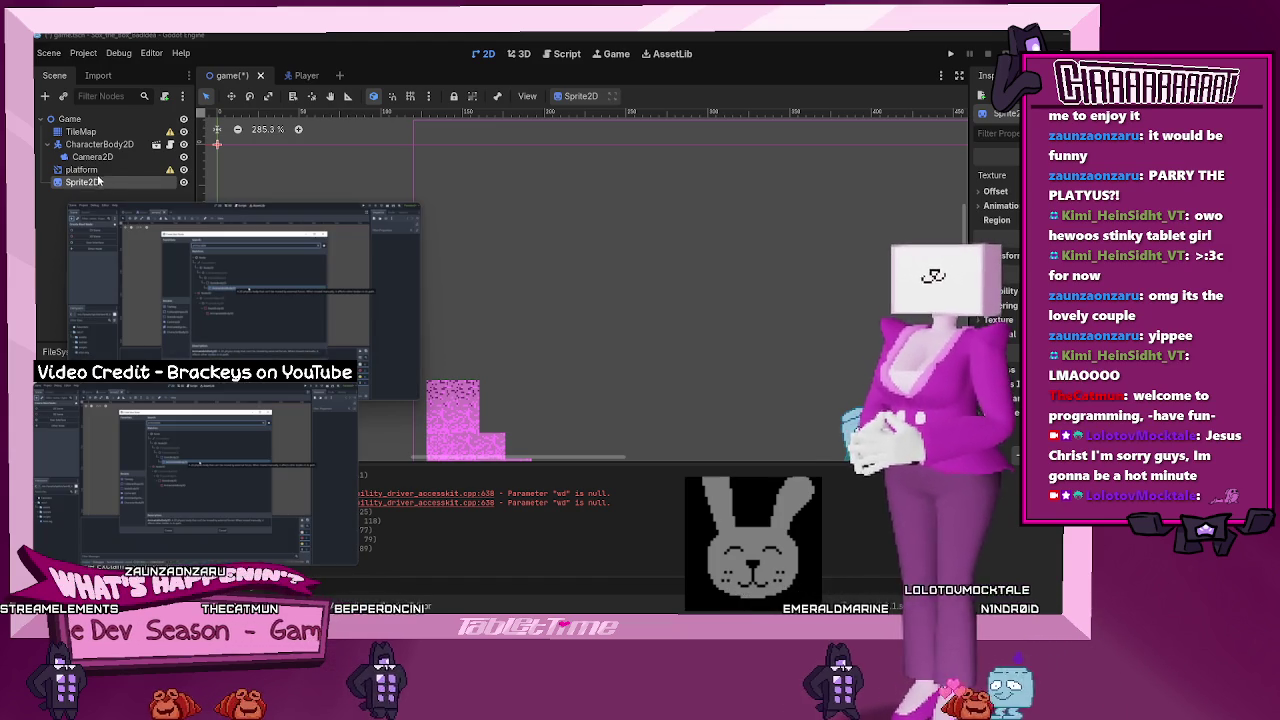
click(81, 169)
drag(118, 303, 378, 285)
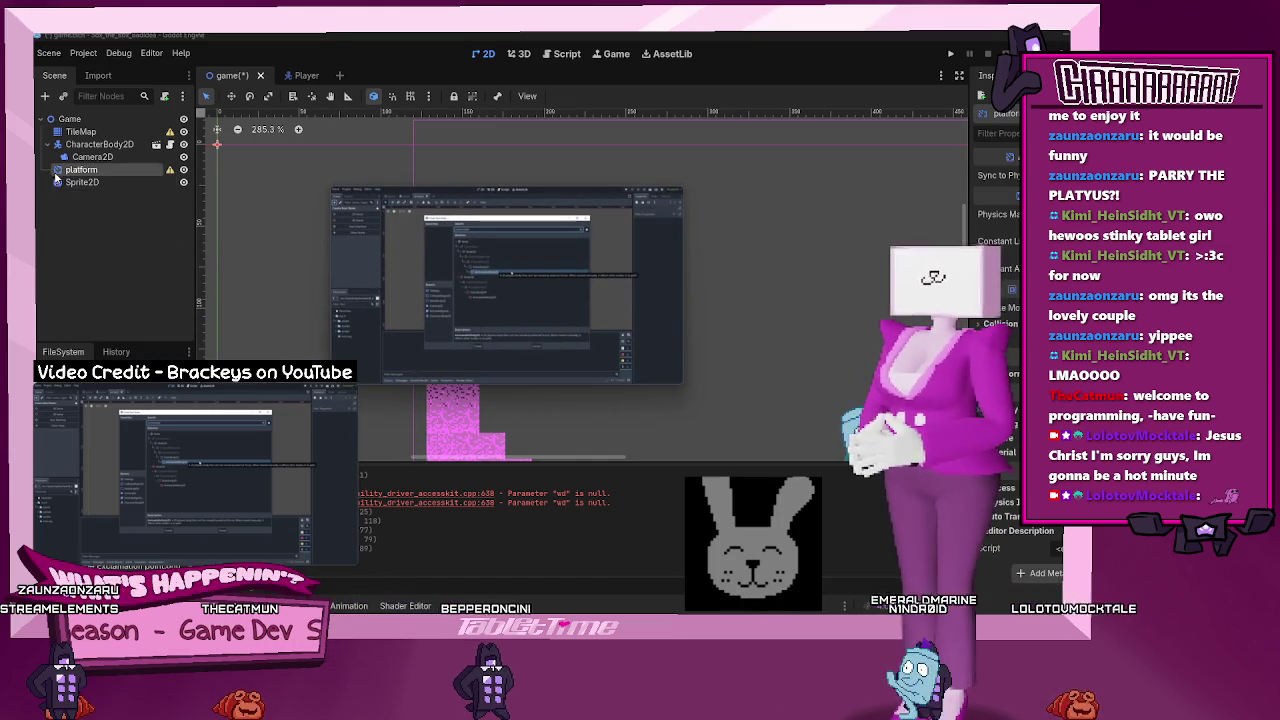
right_click(82, 172)
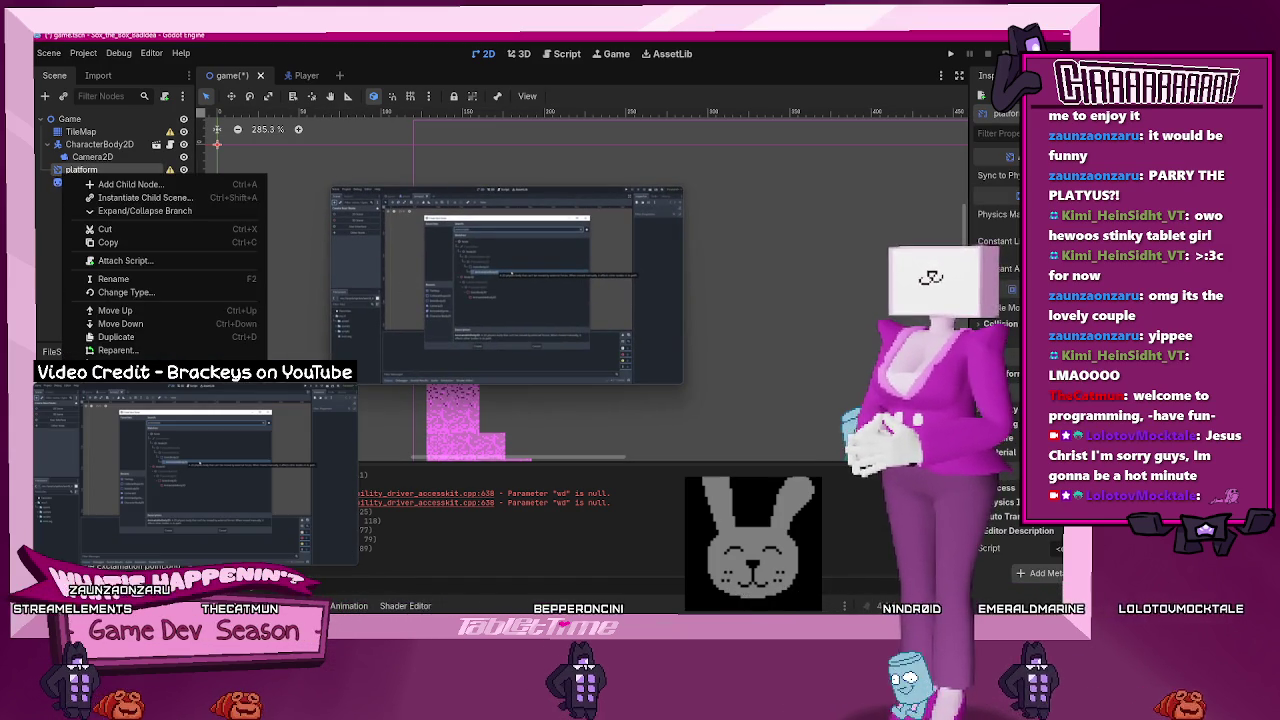
key(Escape)
mouse_move(438, 244)
drag(438, 244, 527, 430)
key(Delete)
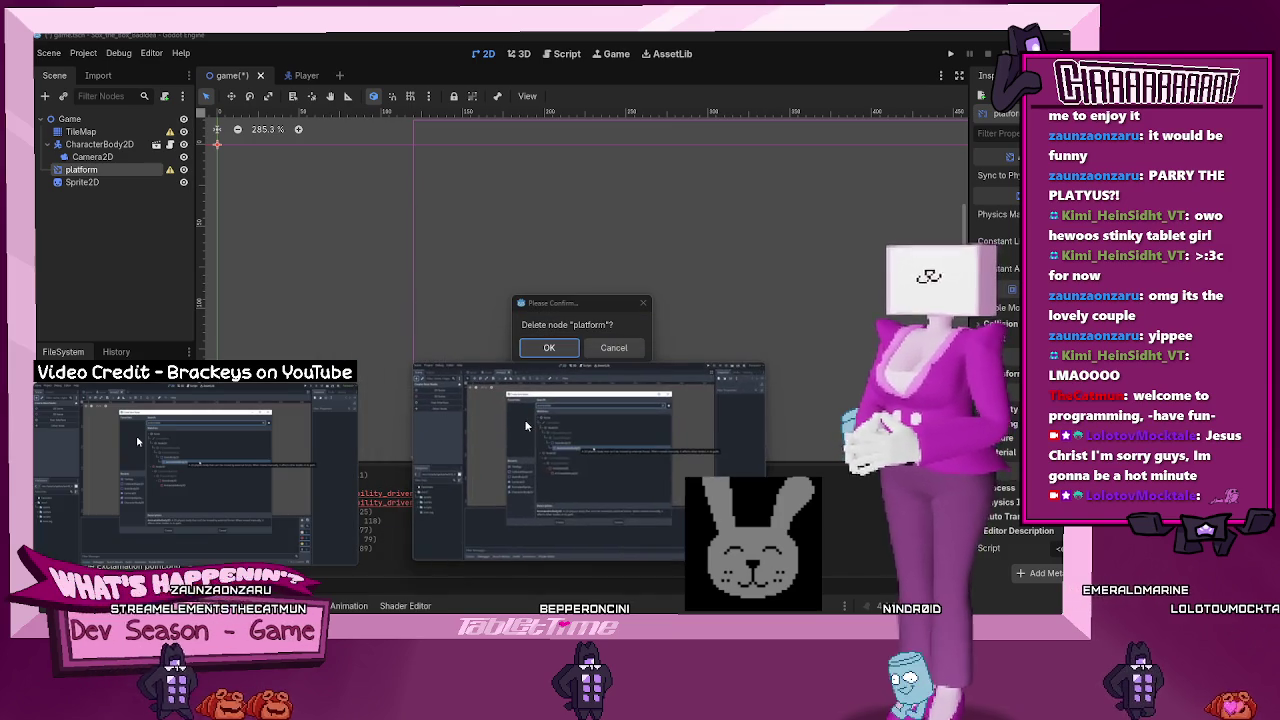
key(Return)
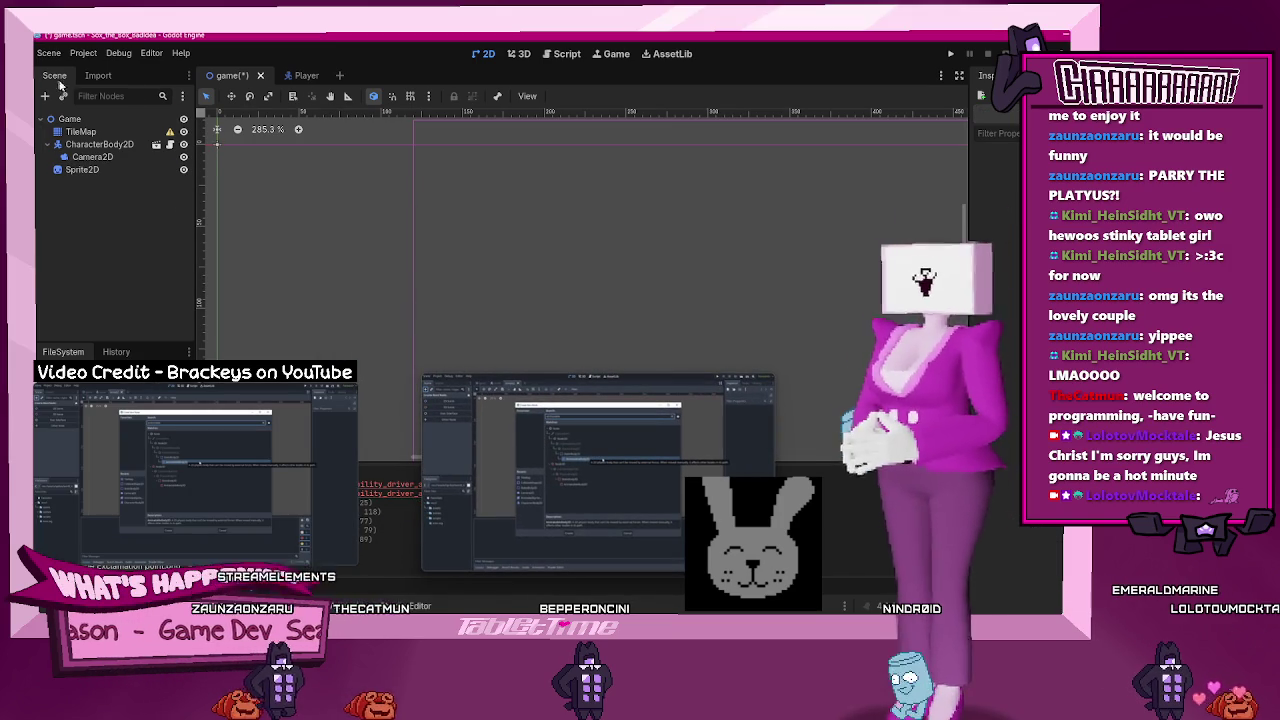
- Open the Create New Node picker twice and close it without adding anything
click(45, 96)
drag(600, 470, 299, 436)
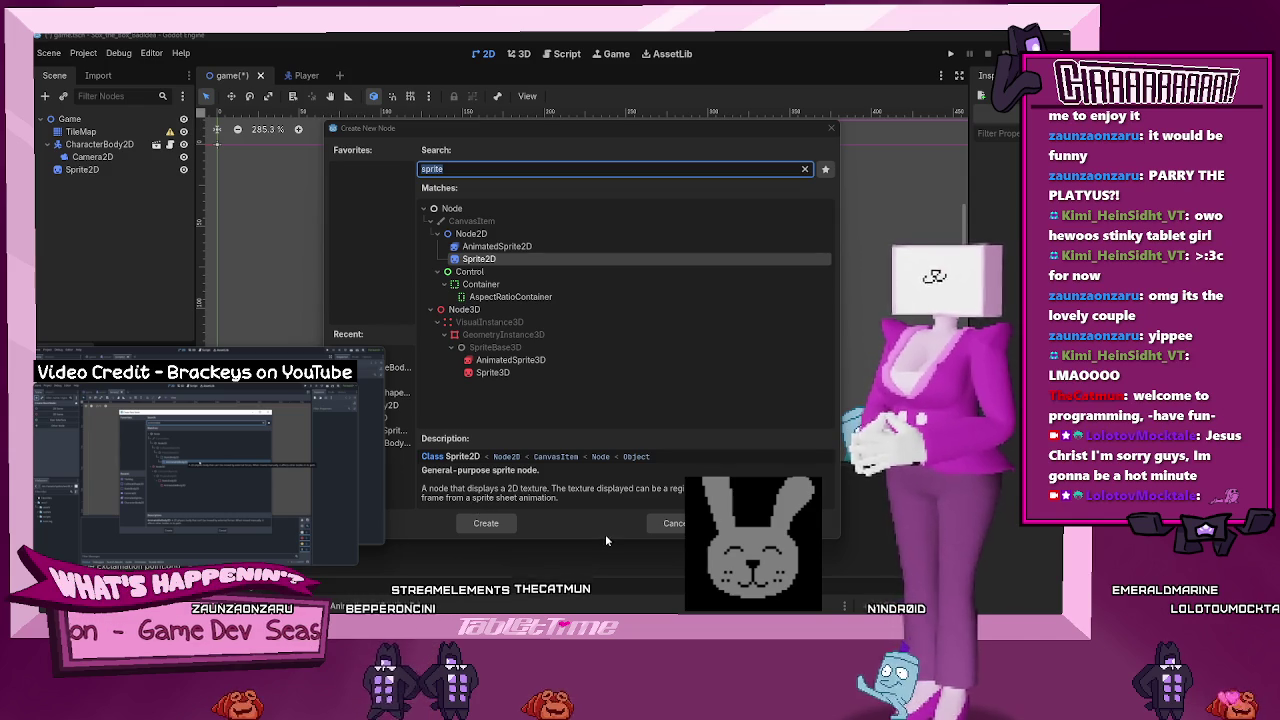
click(668, 524)
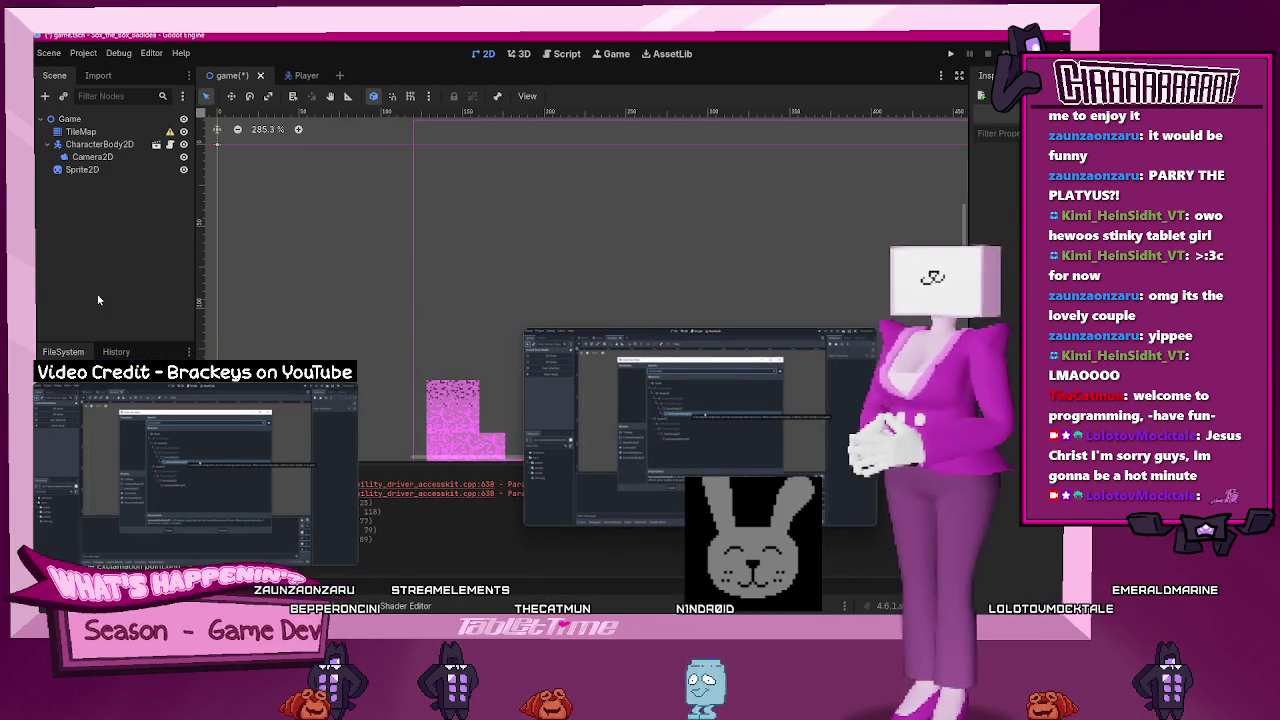
click(44, 96)
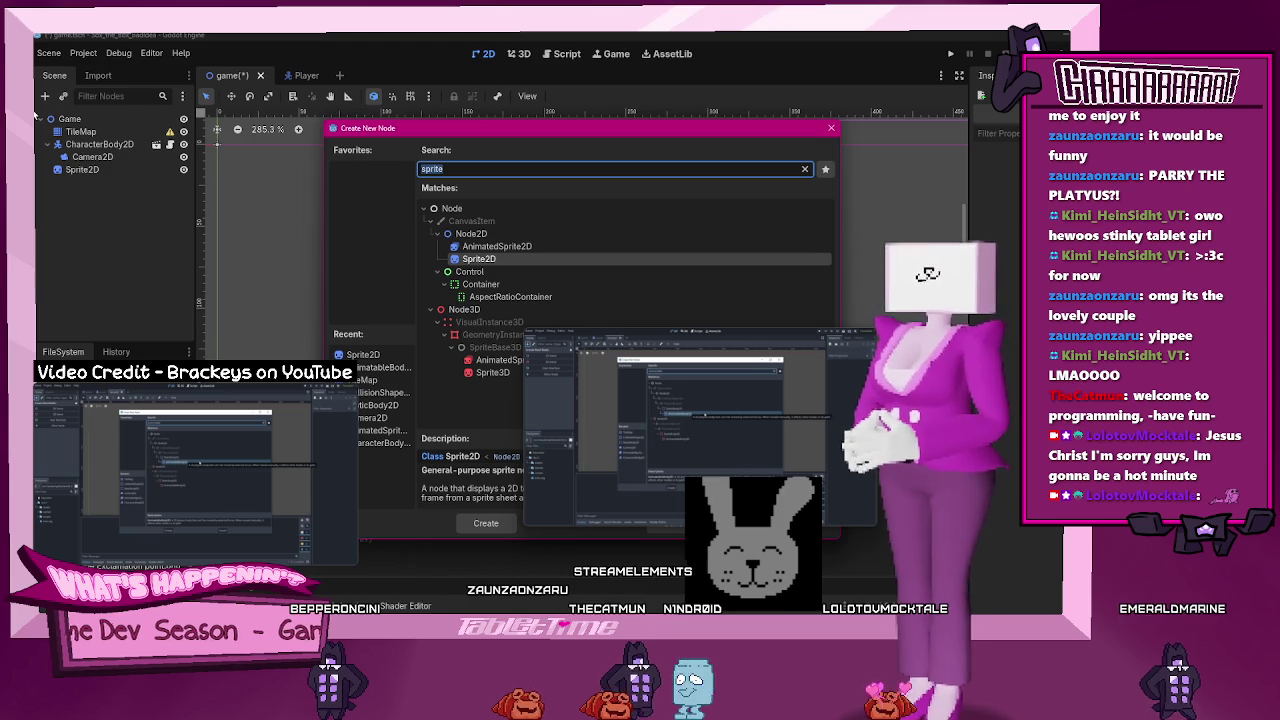
click(668, 530)
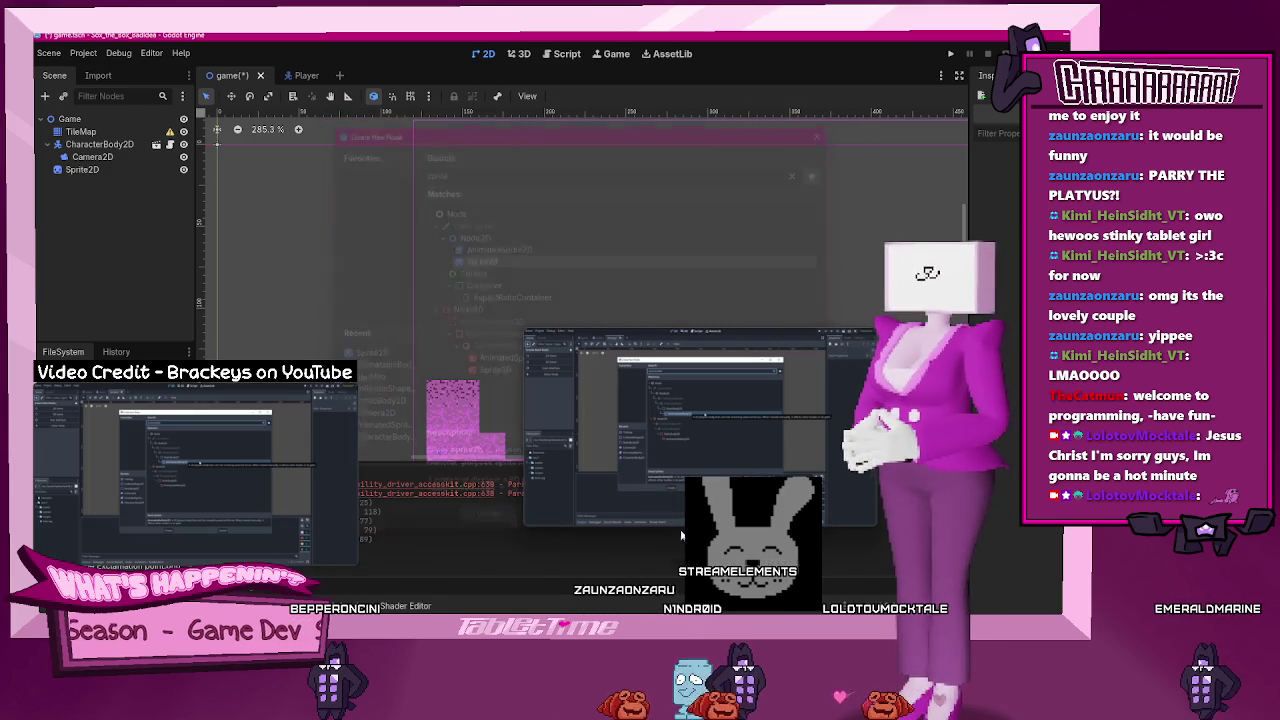
- Bring the deleted platform node back into the game scene, then start a new empty scene
drag(80, 430, 93, 175)
right_click(93, 173)
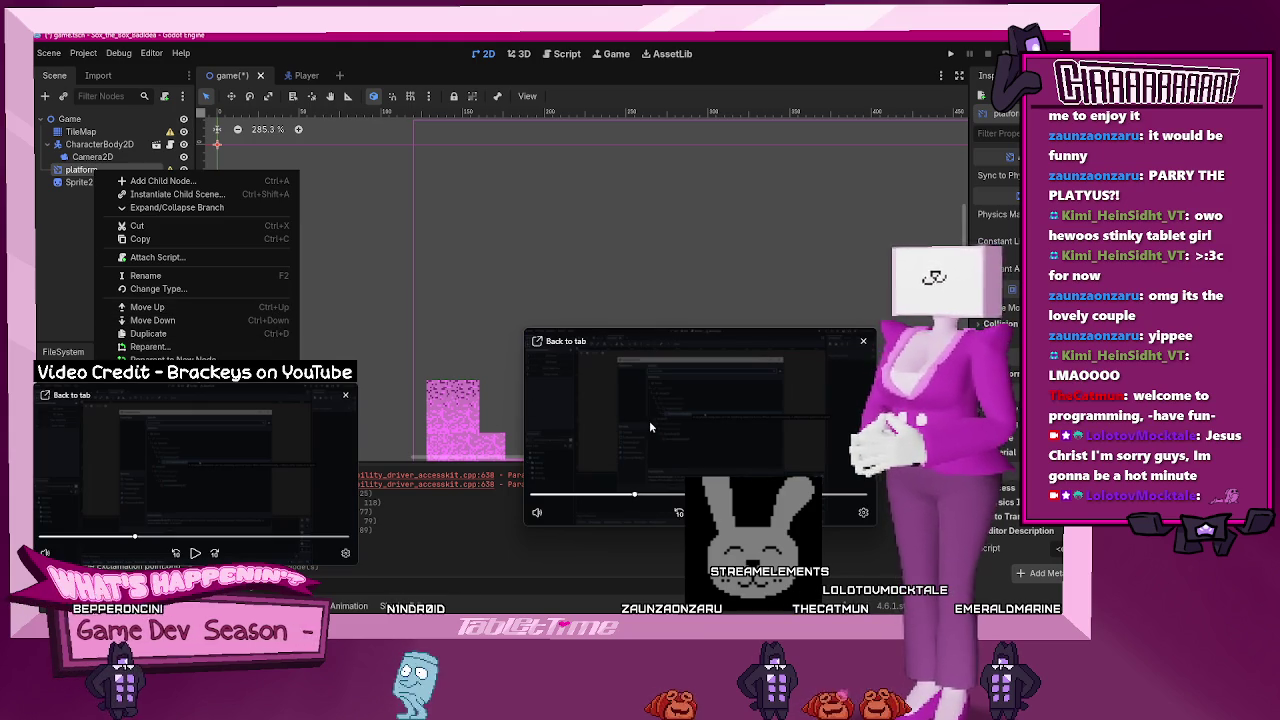
key(Escape)
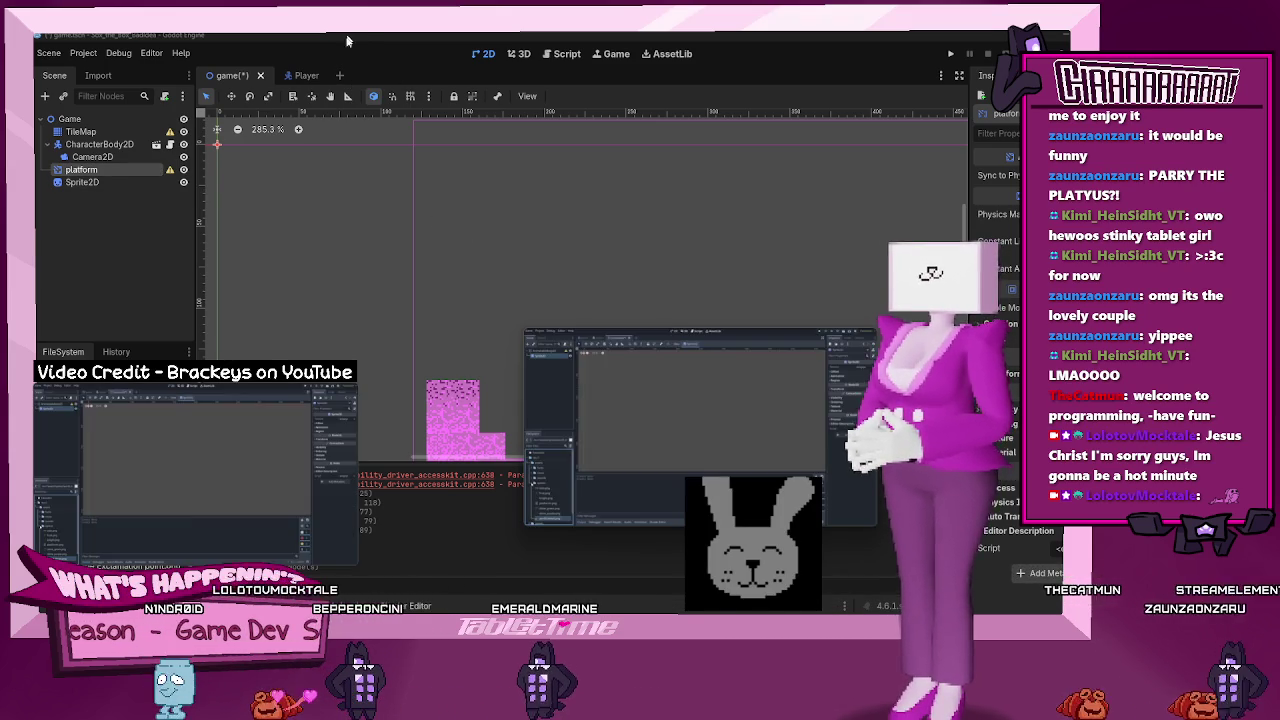
click(339, 74)
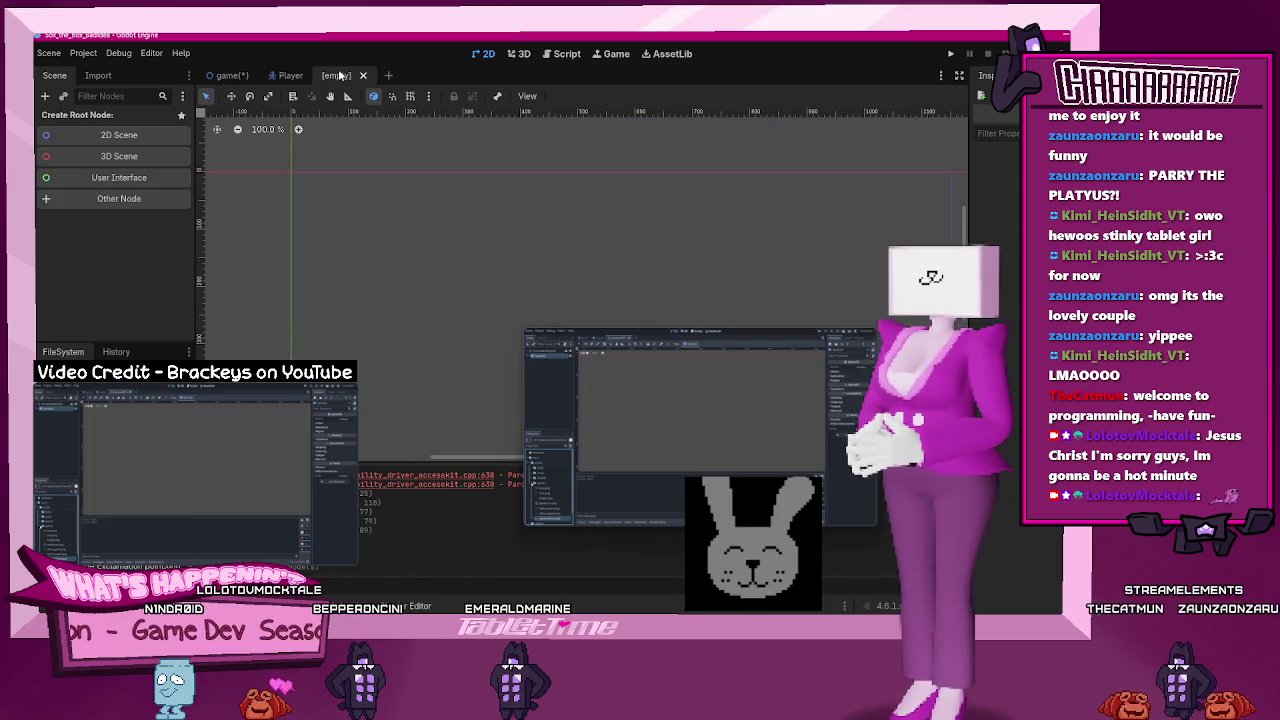
- Give the new scene a Node2D root, keeping its default name
click(66, 133)
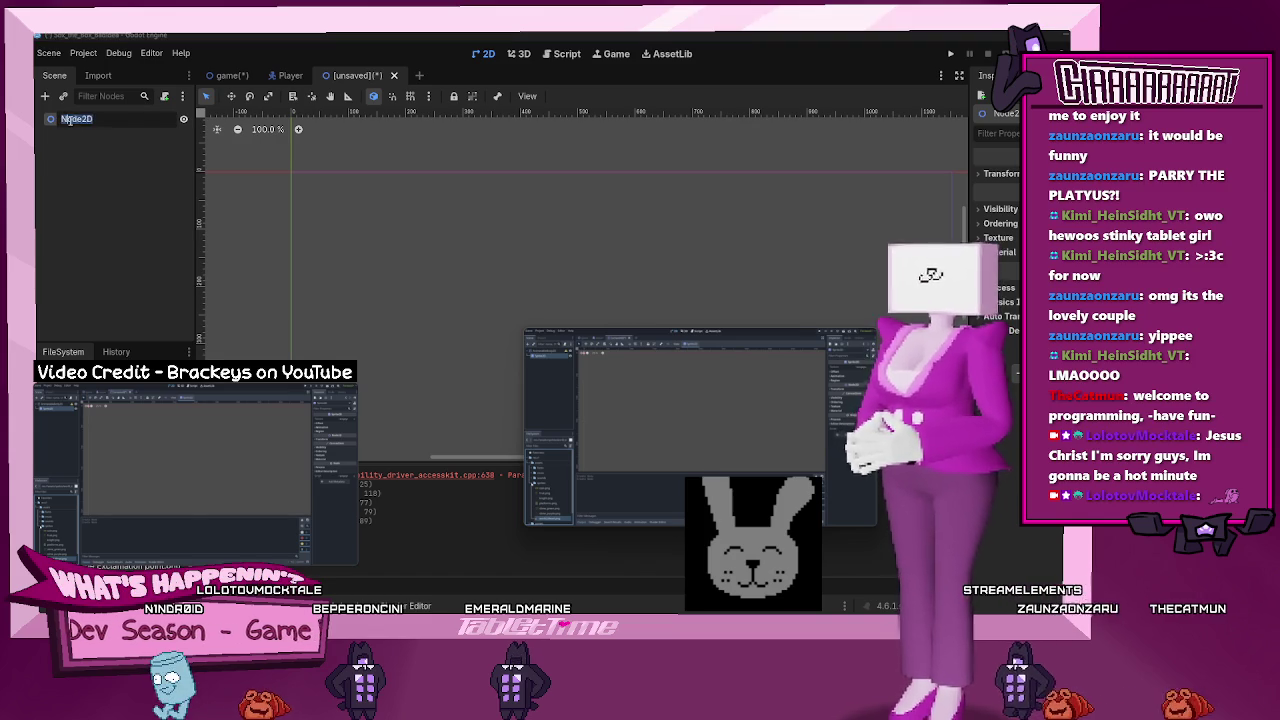
key(Return)
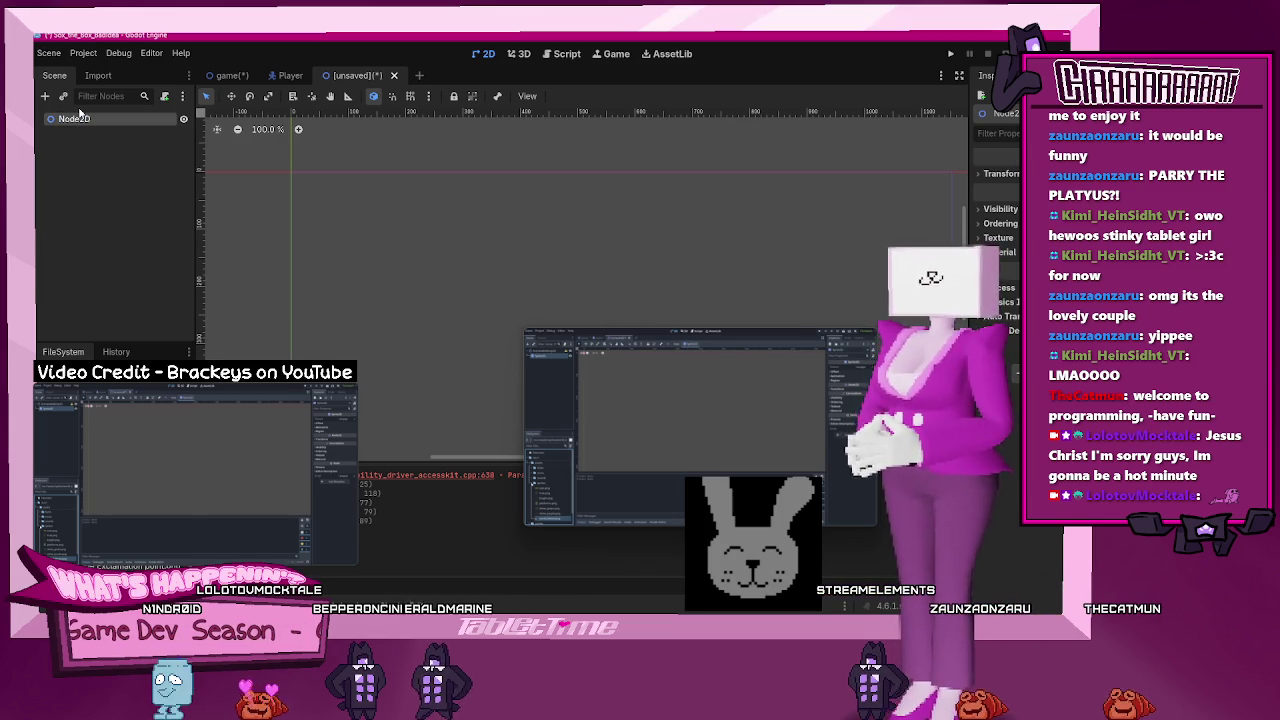
double_click(81, 117)
double_click(52, 120)
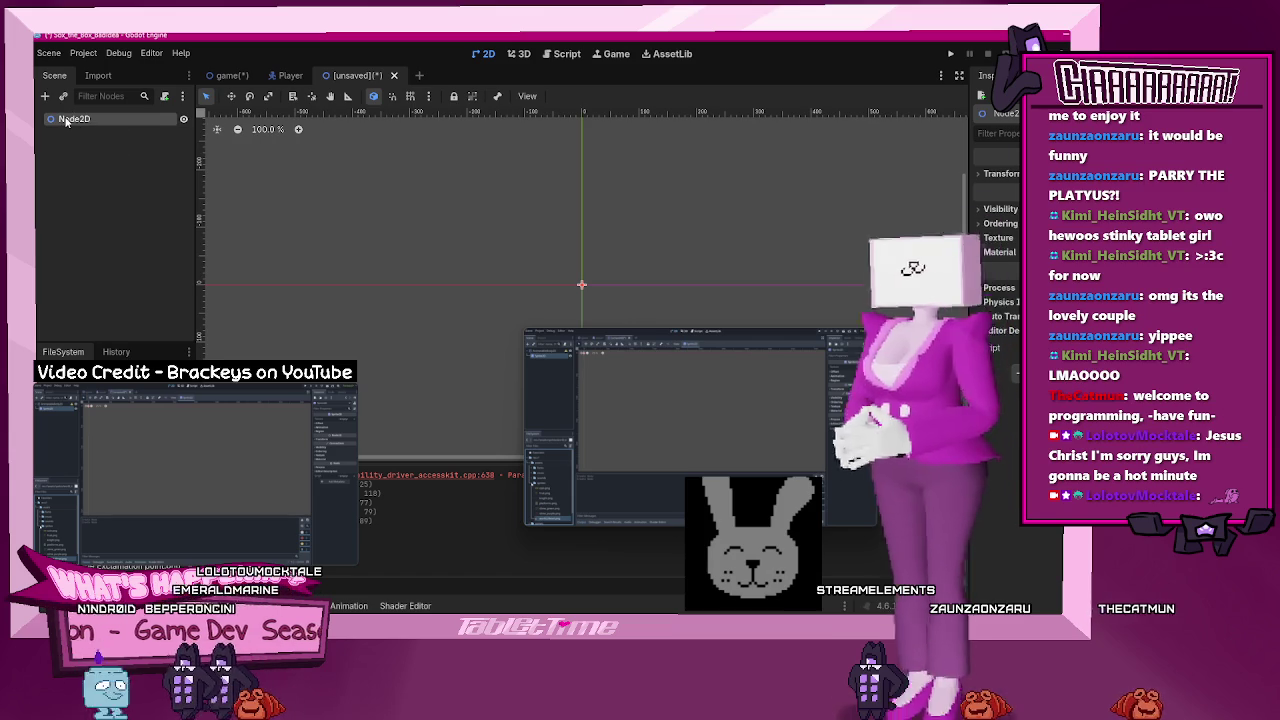
- Add an AnimatableBody2D found by searching 'body', then undo to empty the scene
click(46, 98)
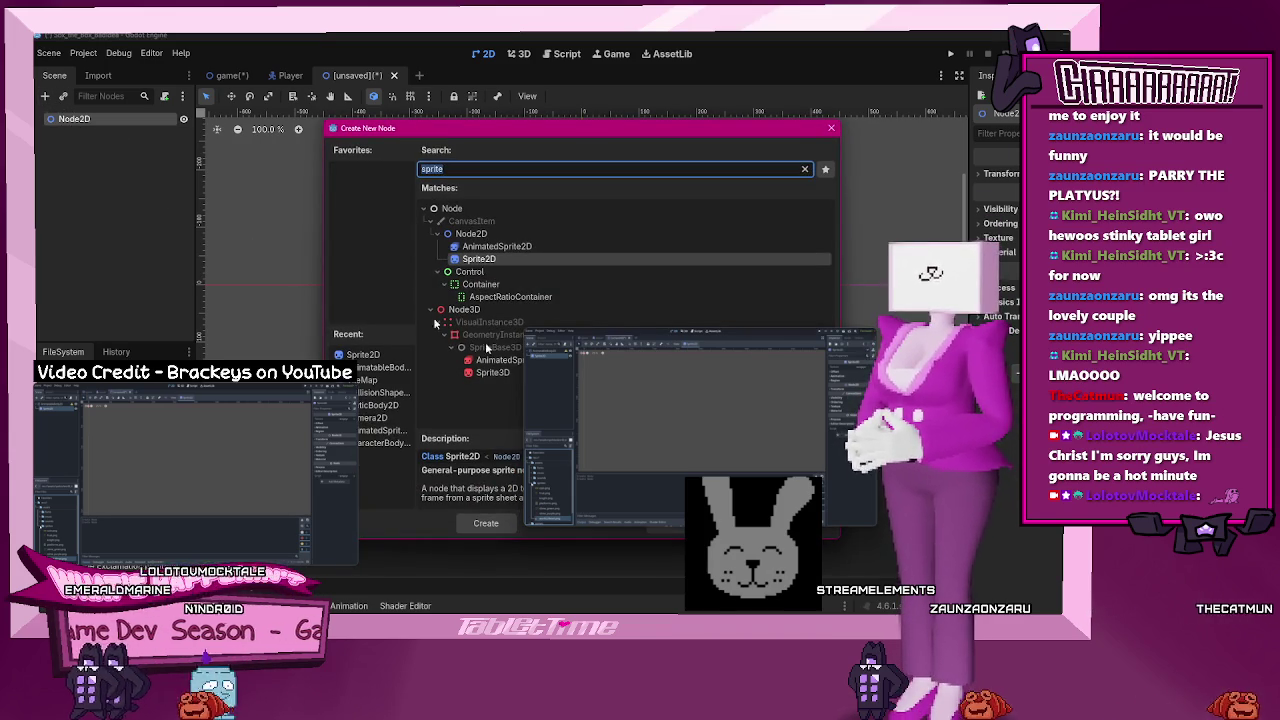
click(679, 515)
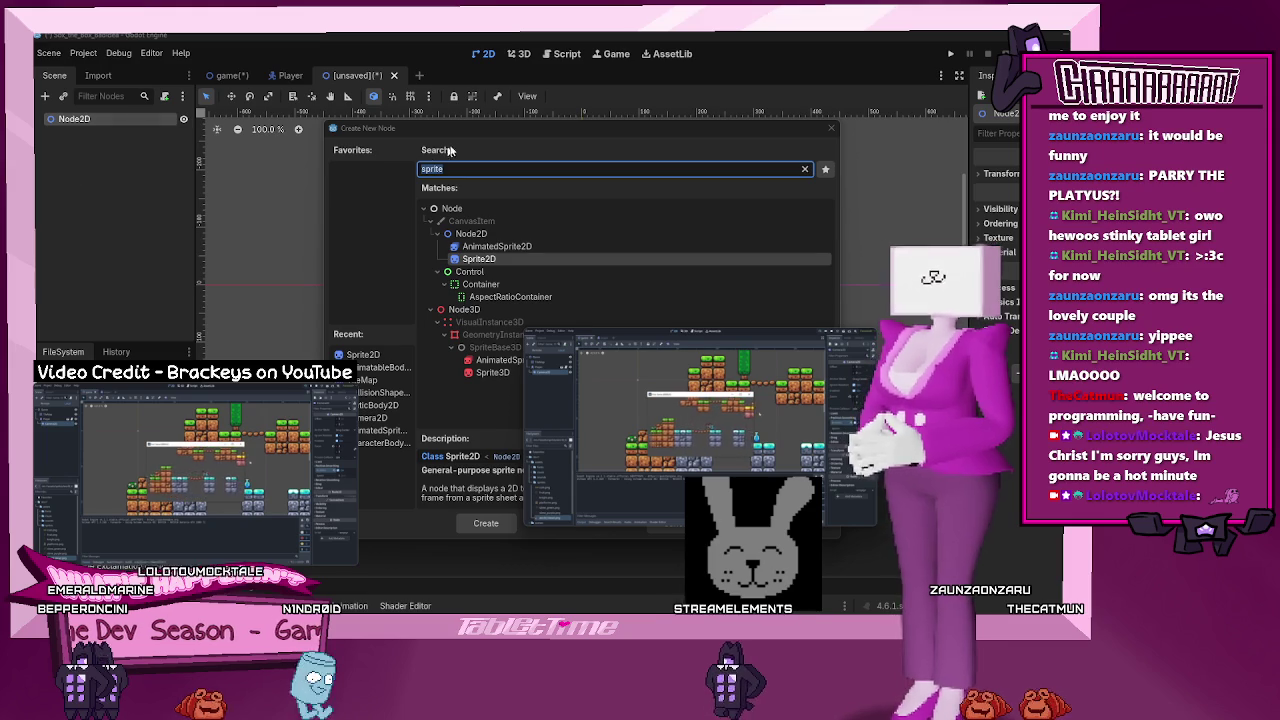
click(463, 135)
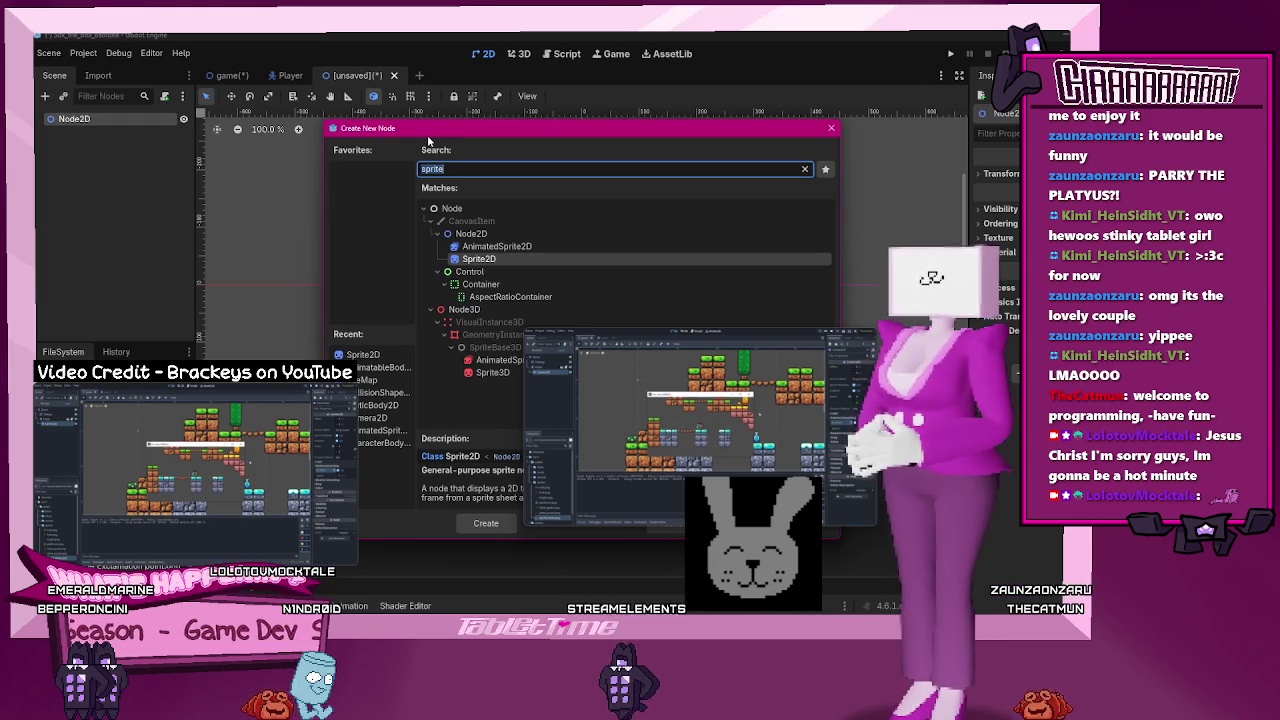
text(moving)
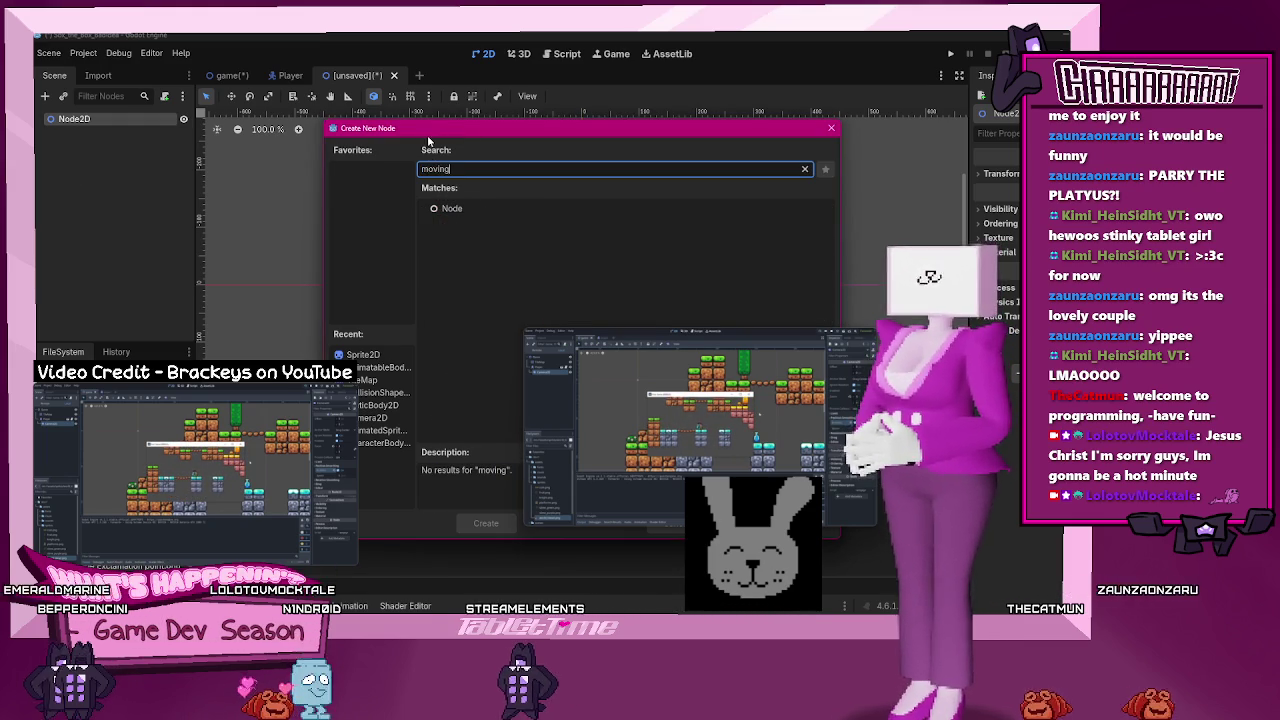
key(BackSpace)
key(BackSpace)
key(BackSpace)
text(body)
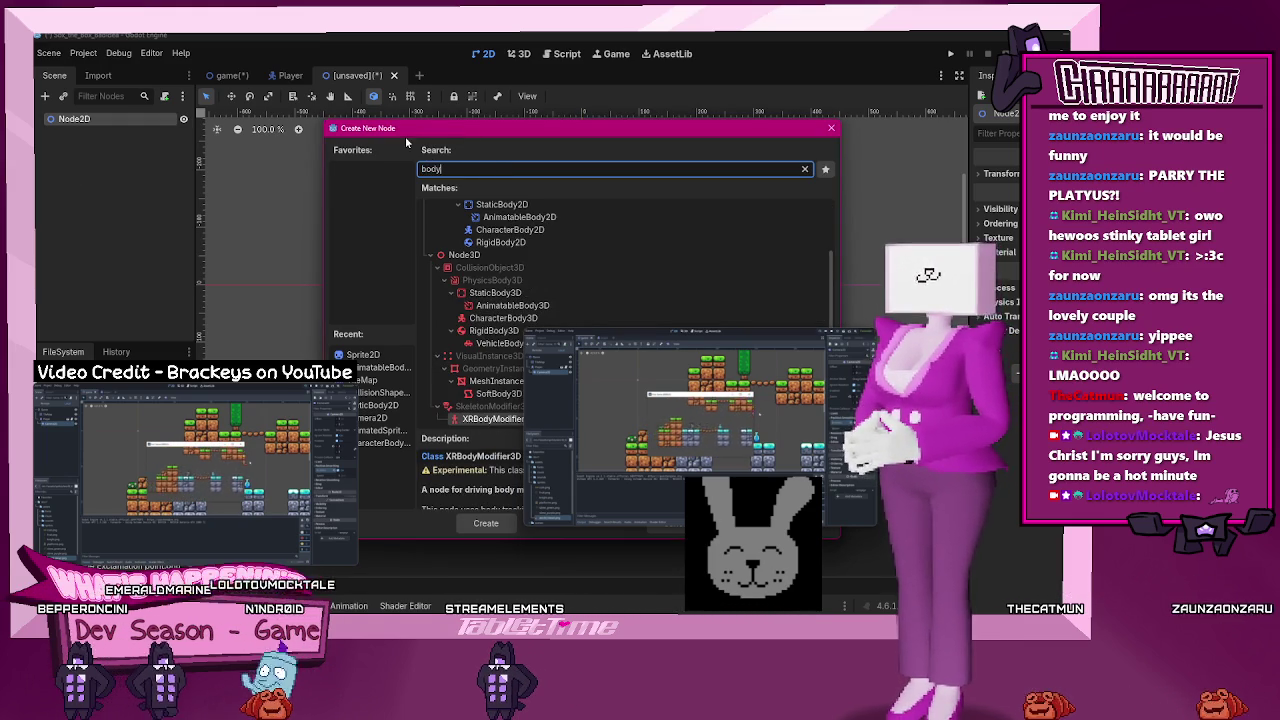
click(510, 218)
scroll(492, 237, up, 1)
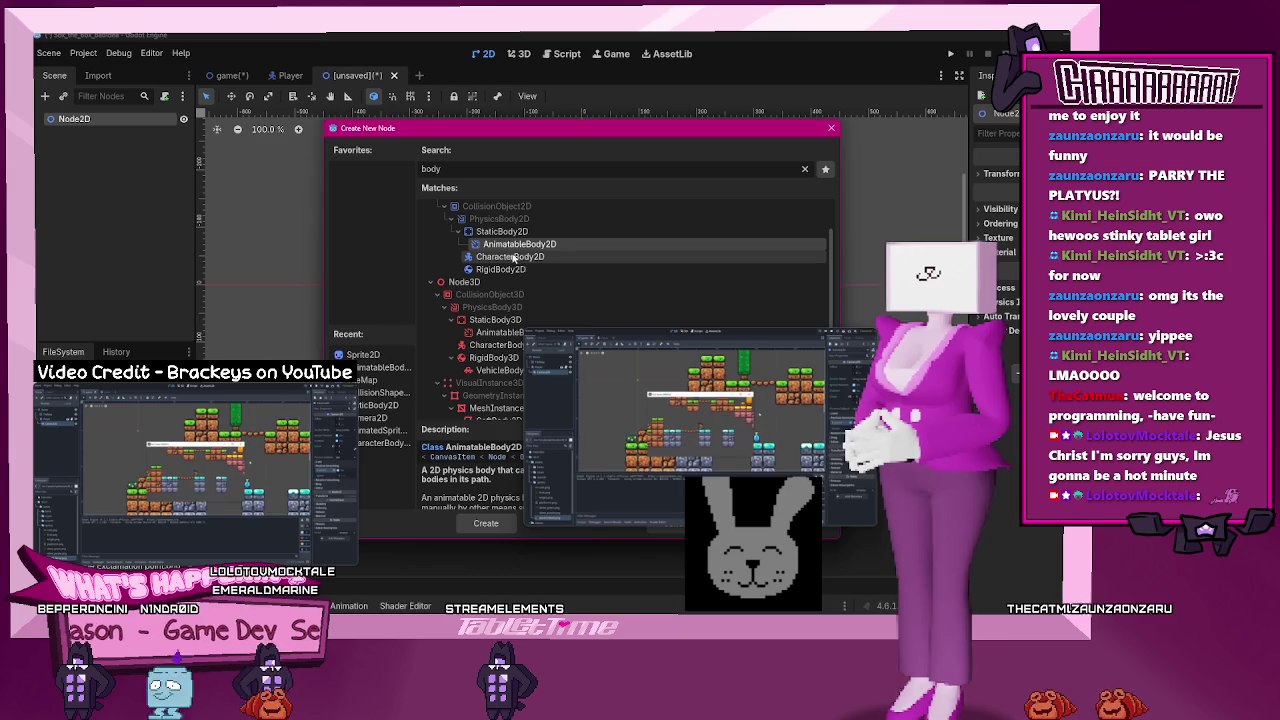
click(486, 523)
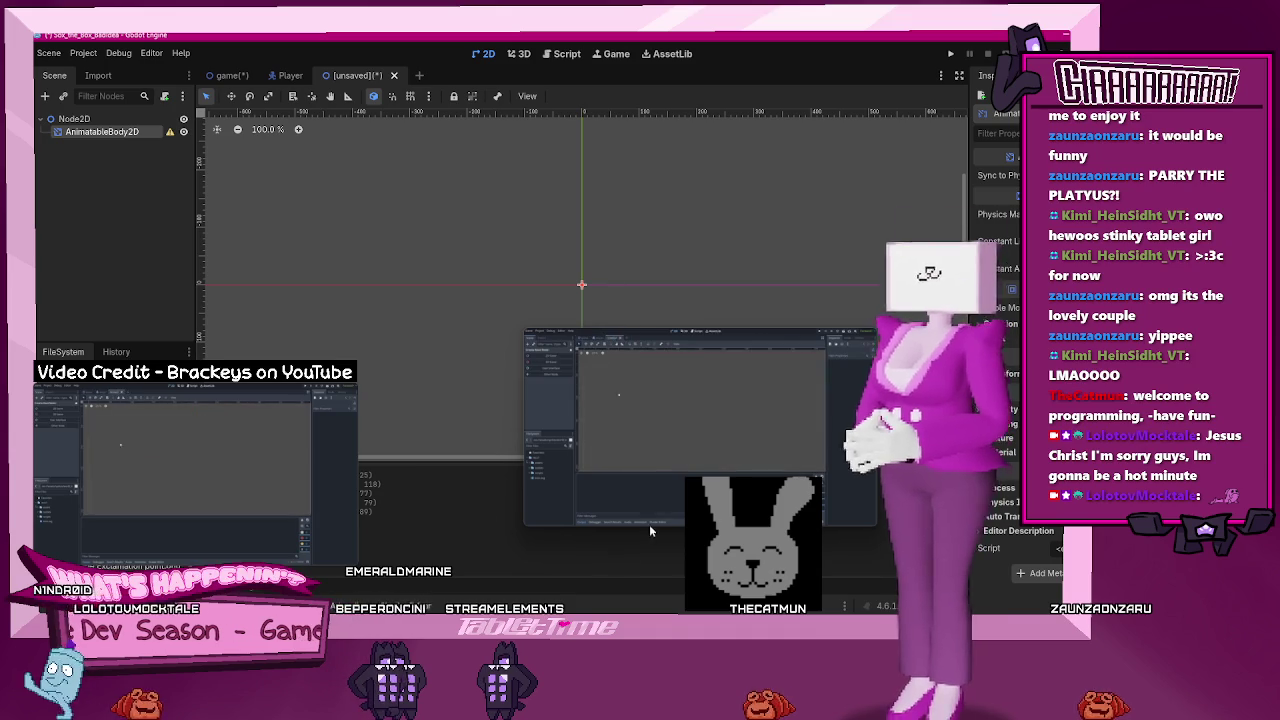
mouse_move(650, 520)
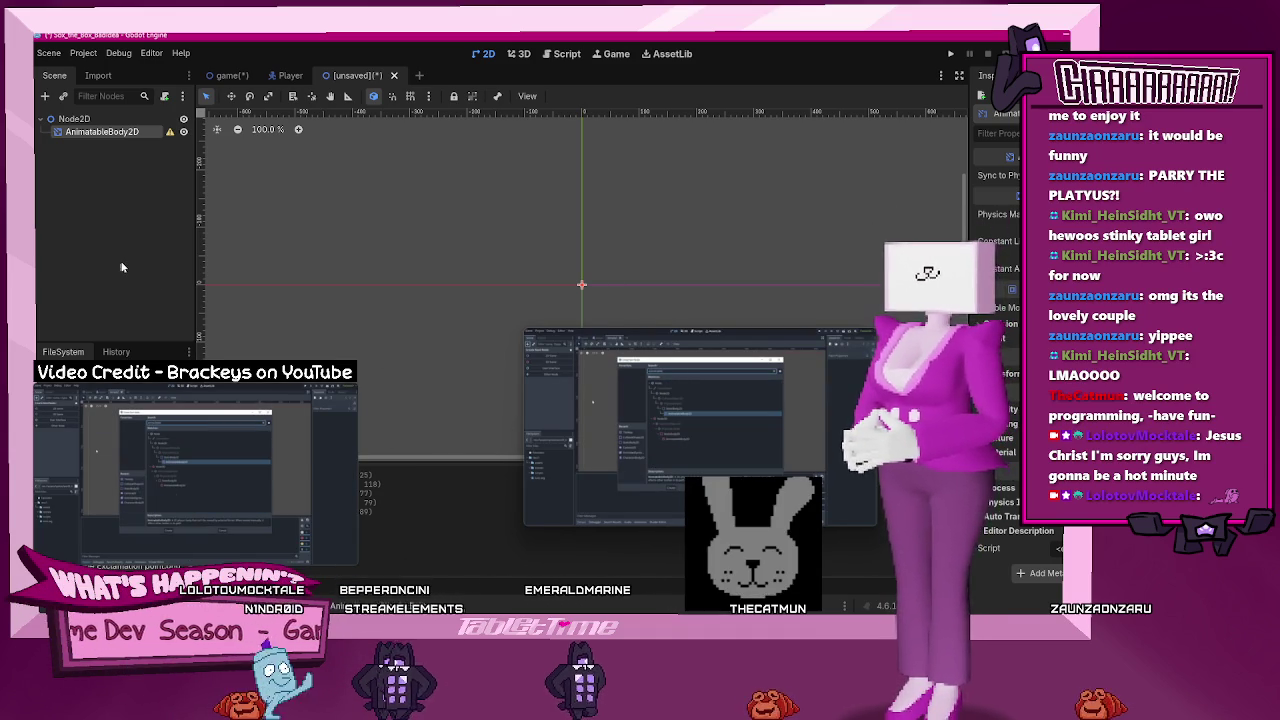
click(91, 165)
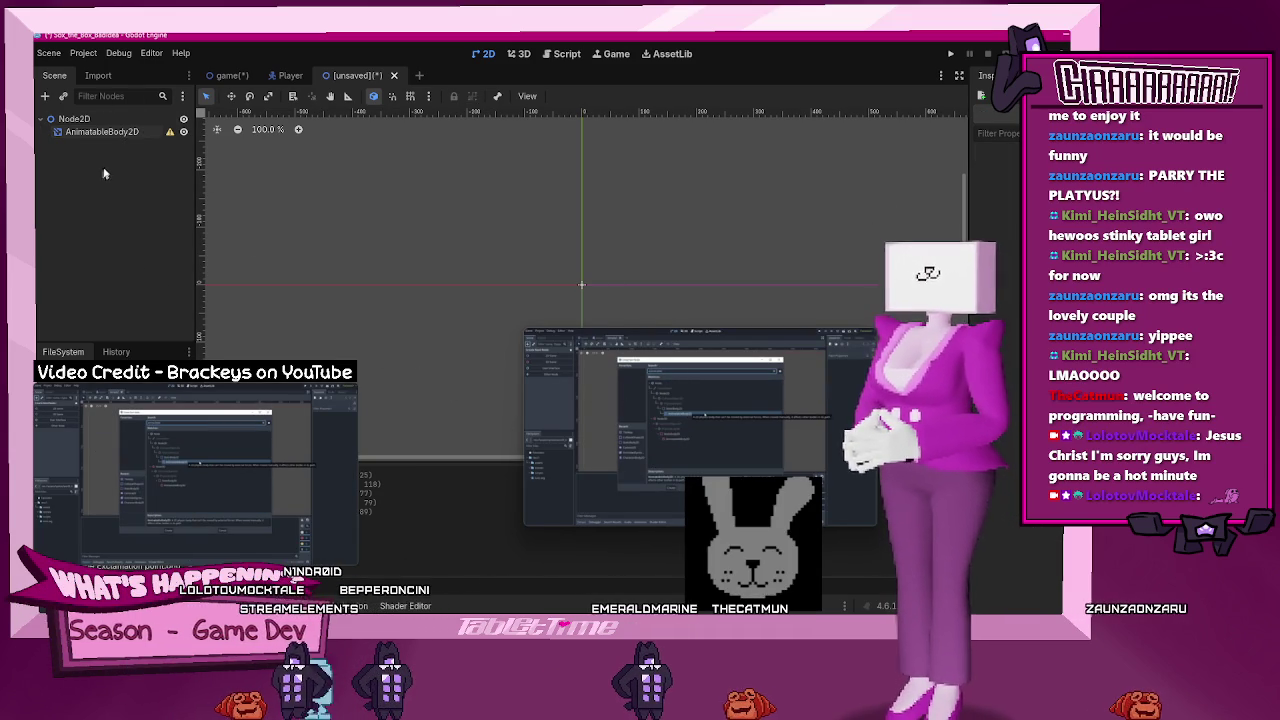
key(ctrl+z)
key(ctrl+z)
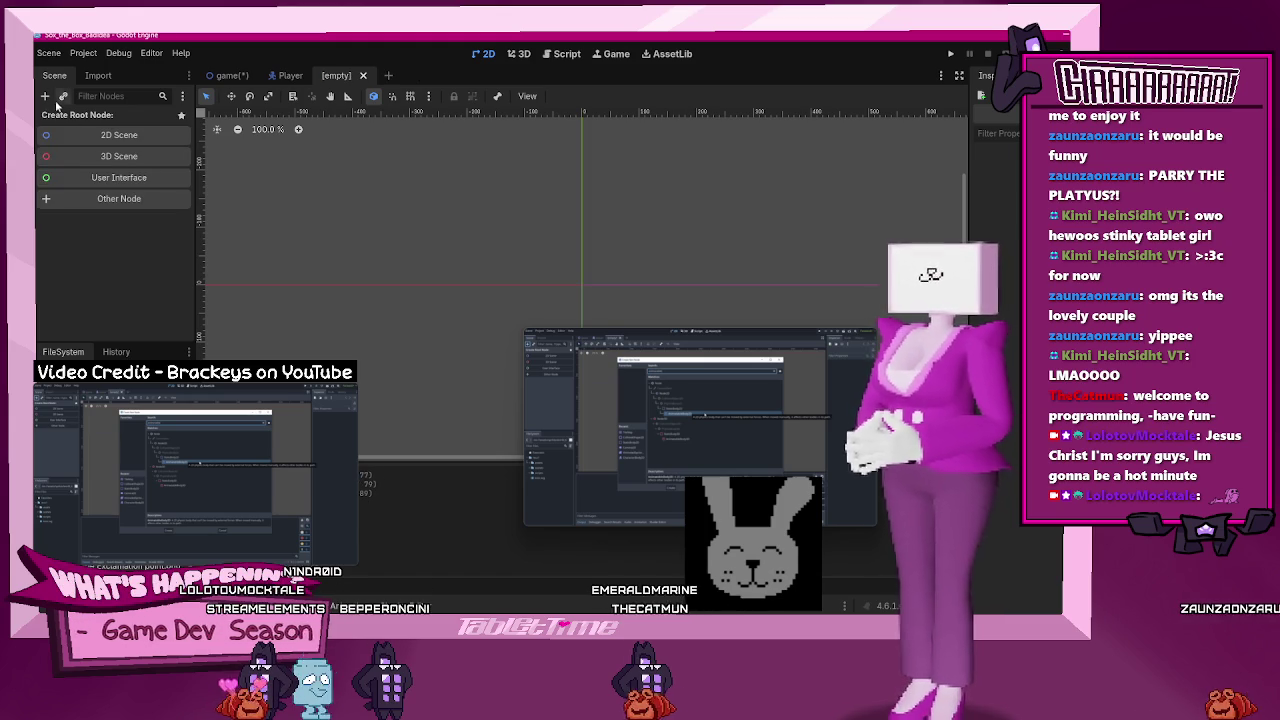
- Create an AnimatableBody2D as the scene root via an 'ani' search
click(45, 96)
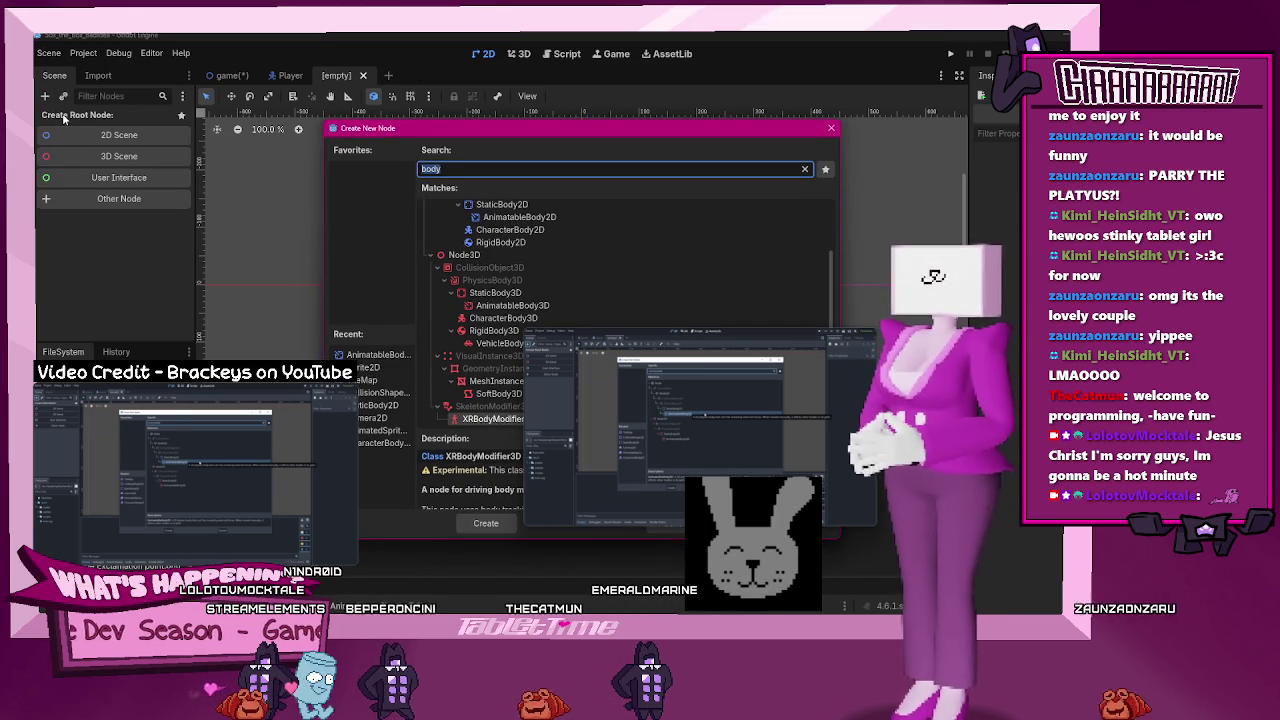
text(ani)
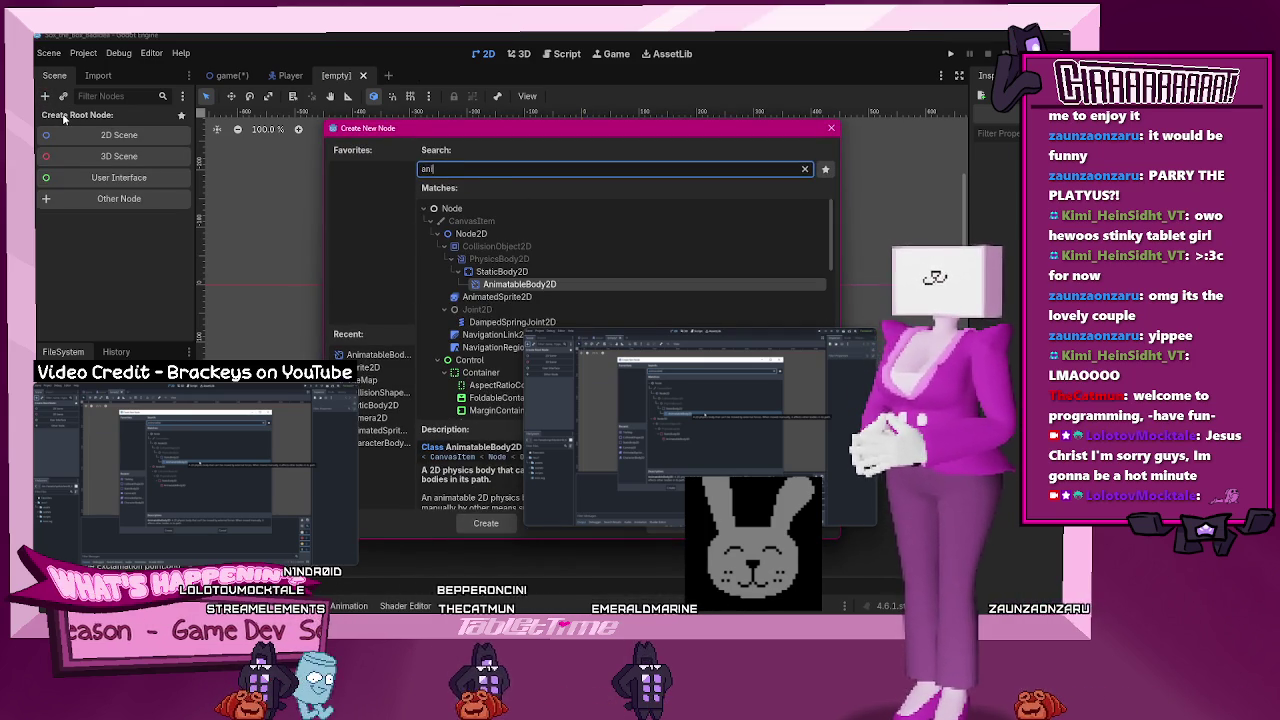
click(490, 524)
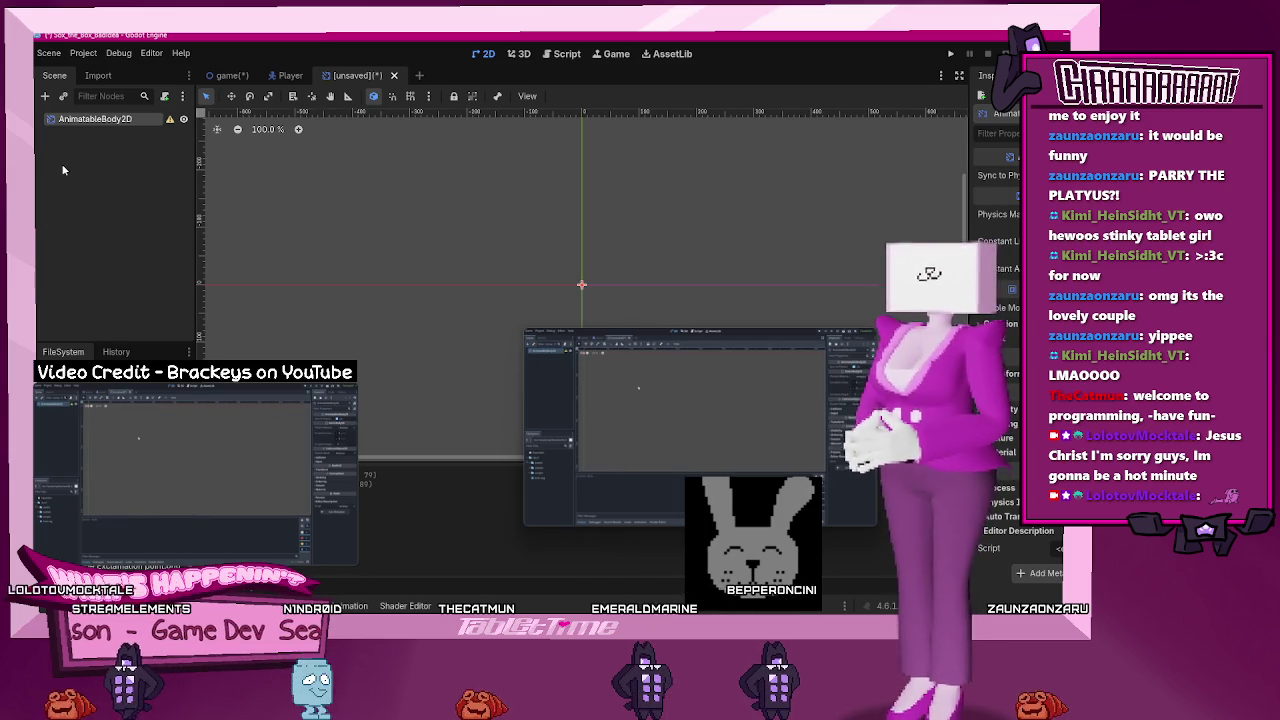
click(44, 96)
click(830, 129)
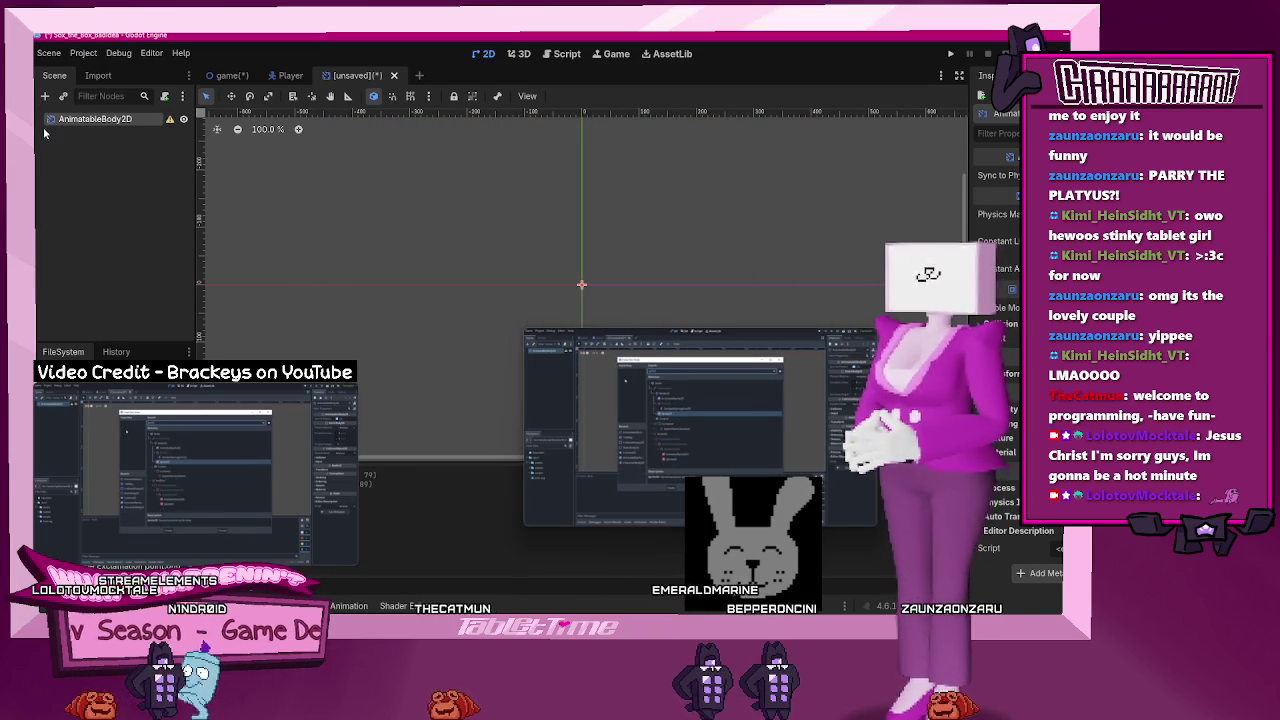
key(ctrl+z)
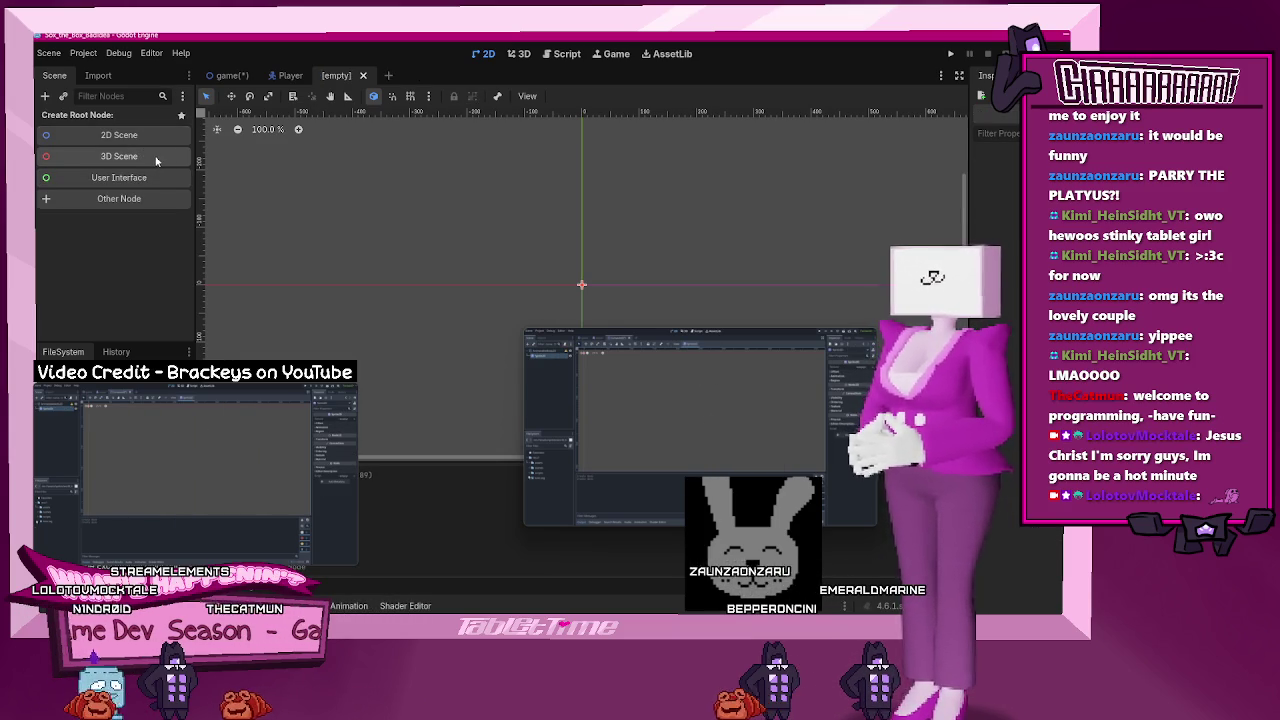
key(ctrl+shift+z)
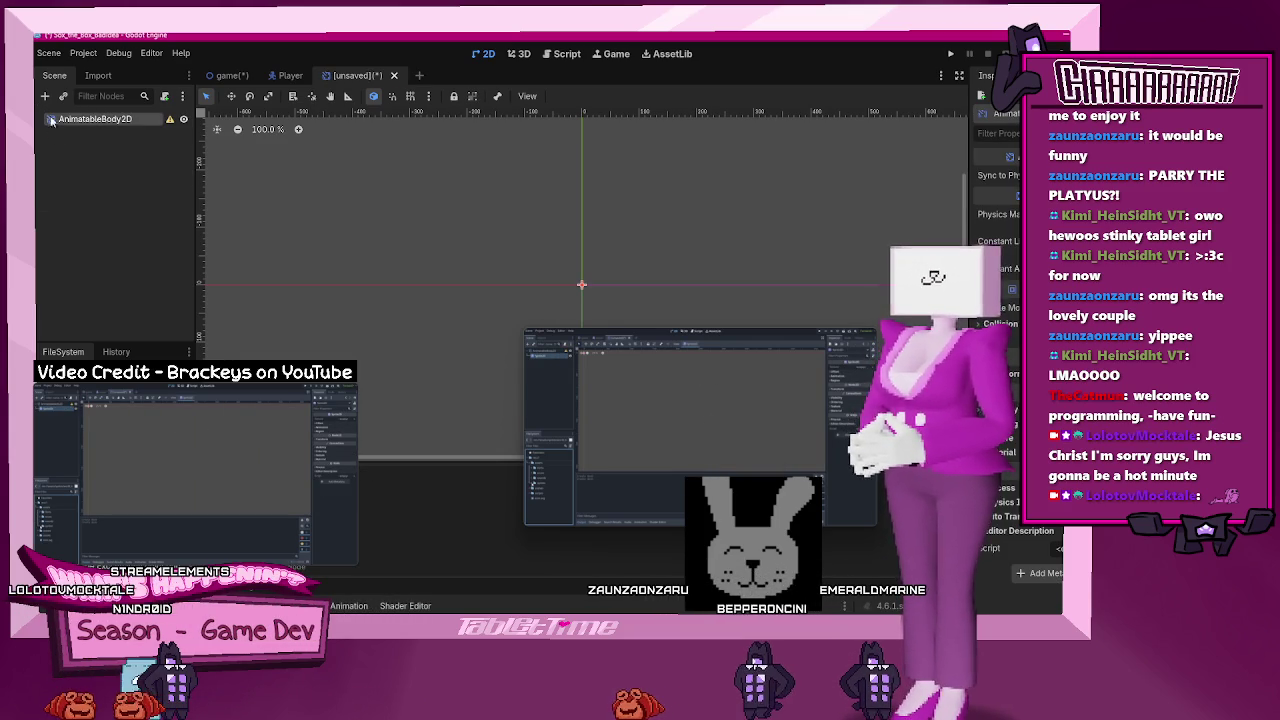
- Add a Sprite2D child under the AnimatableBody2D via an 's' search
key(ctrl+a)
text(ani)
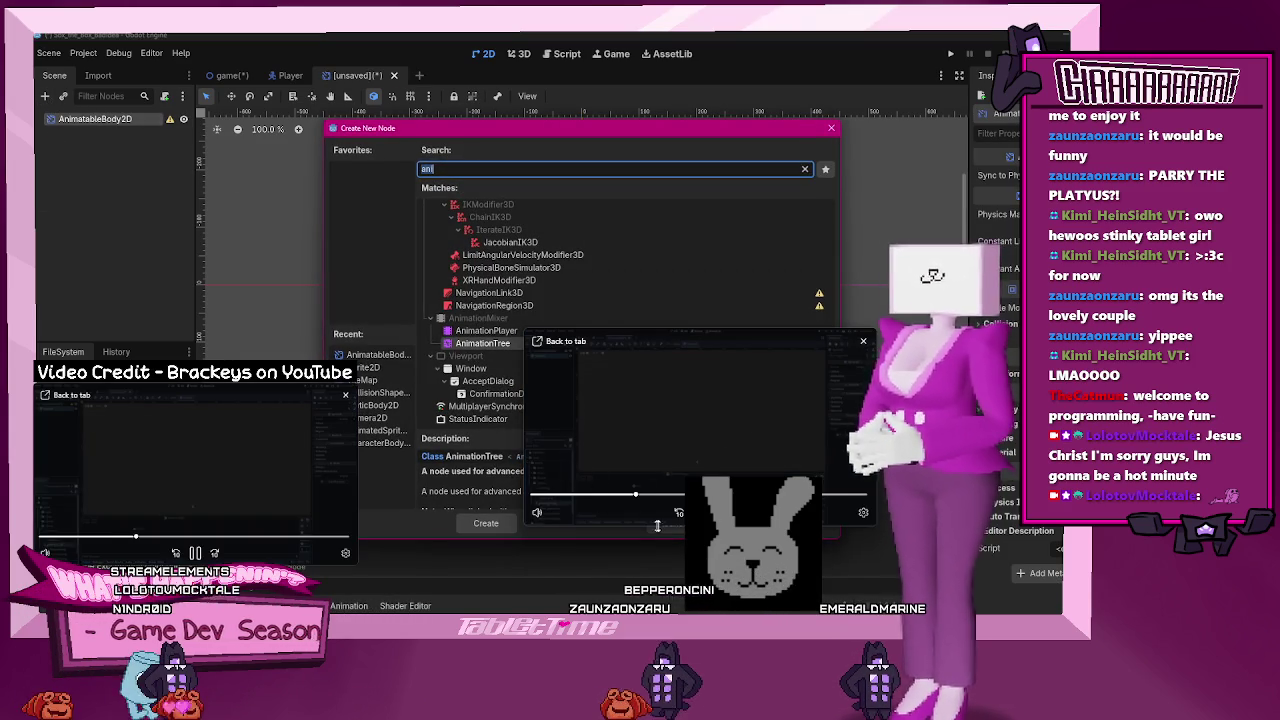
key(Escape)
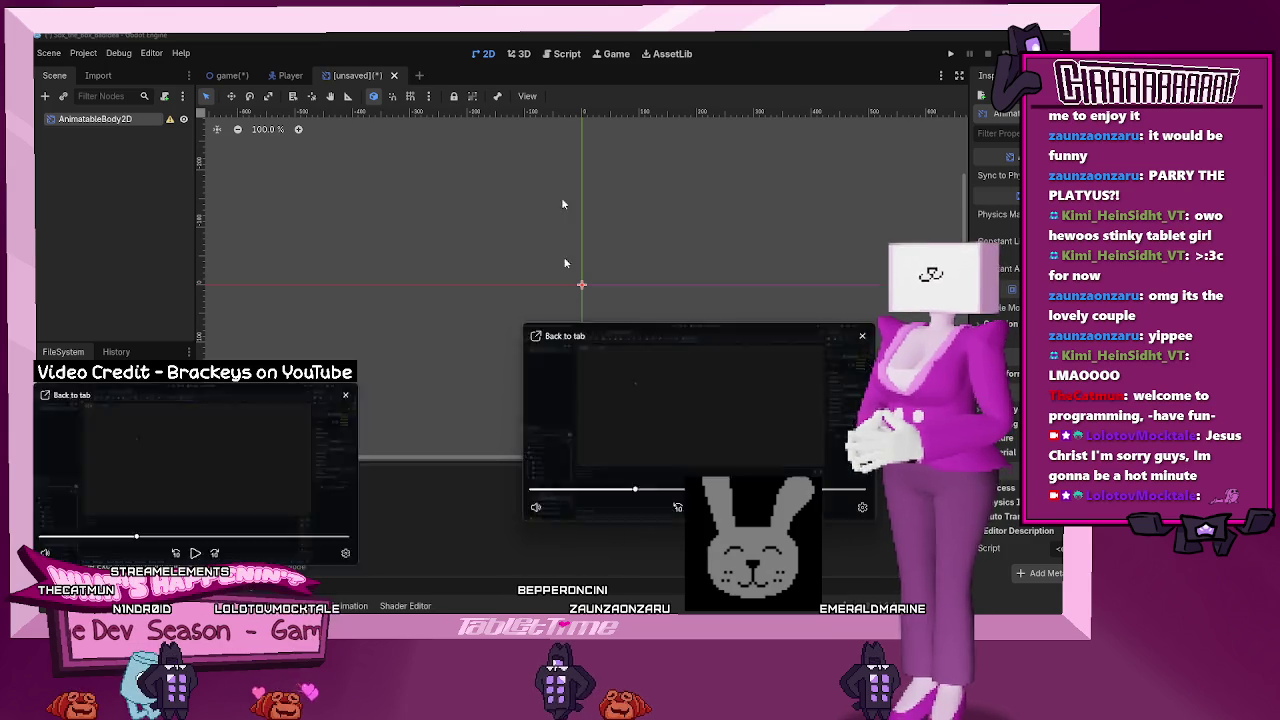
key(ctrl+a)
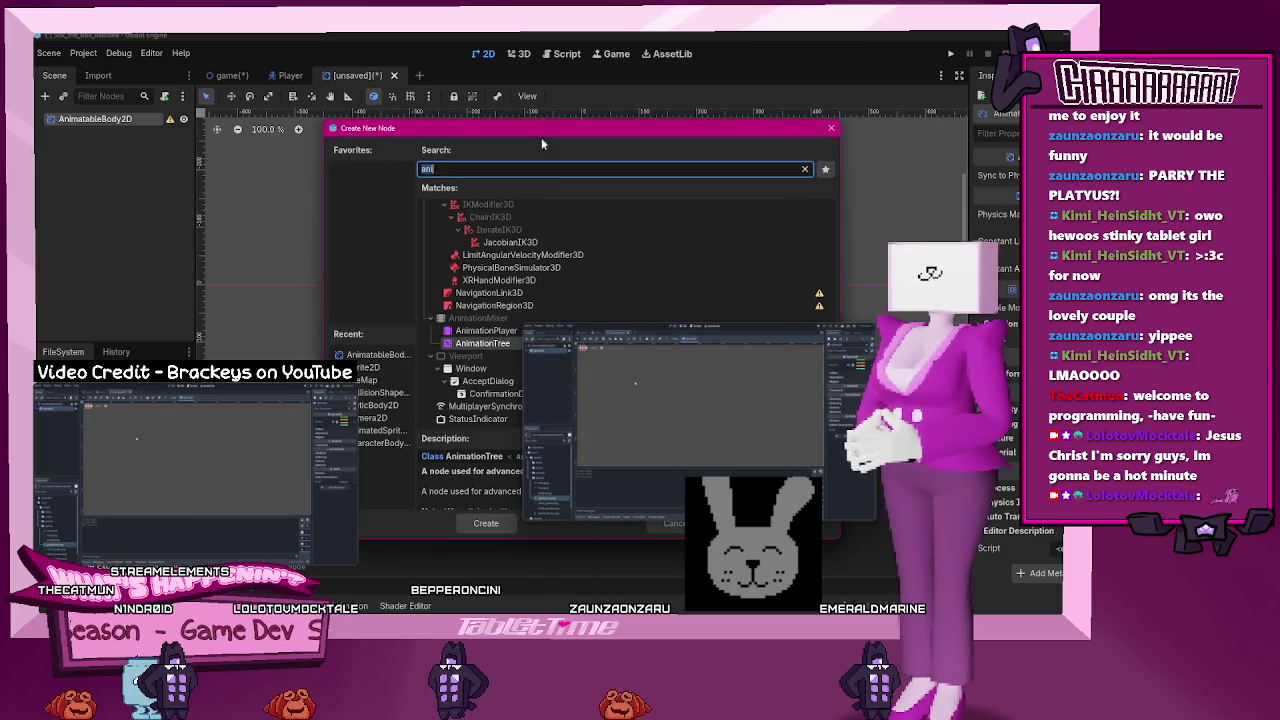
text(s)
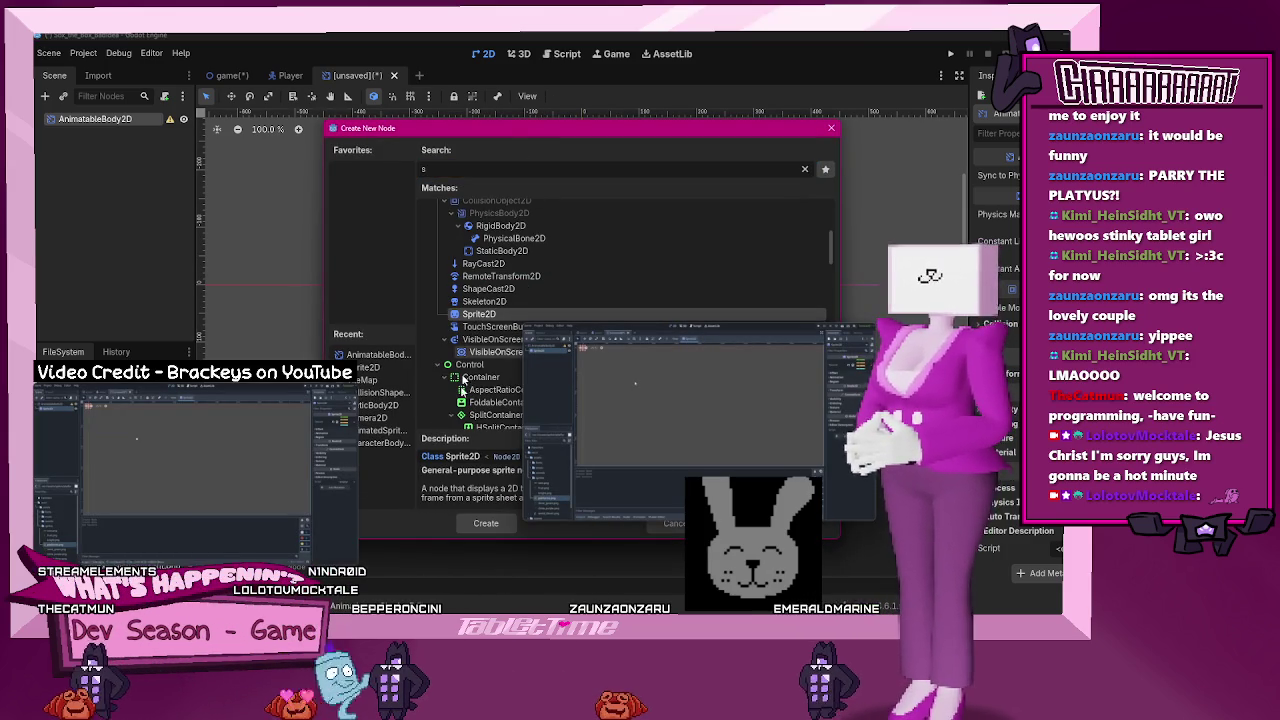
click(486, 523)
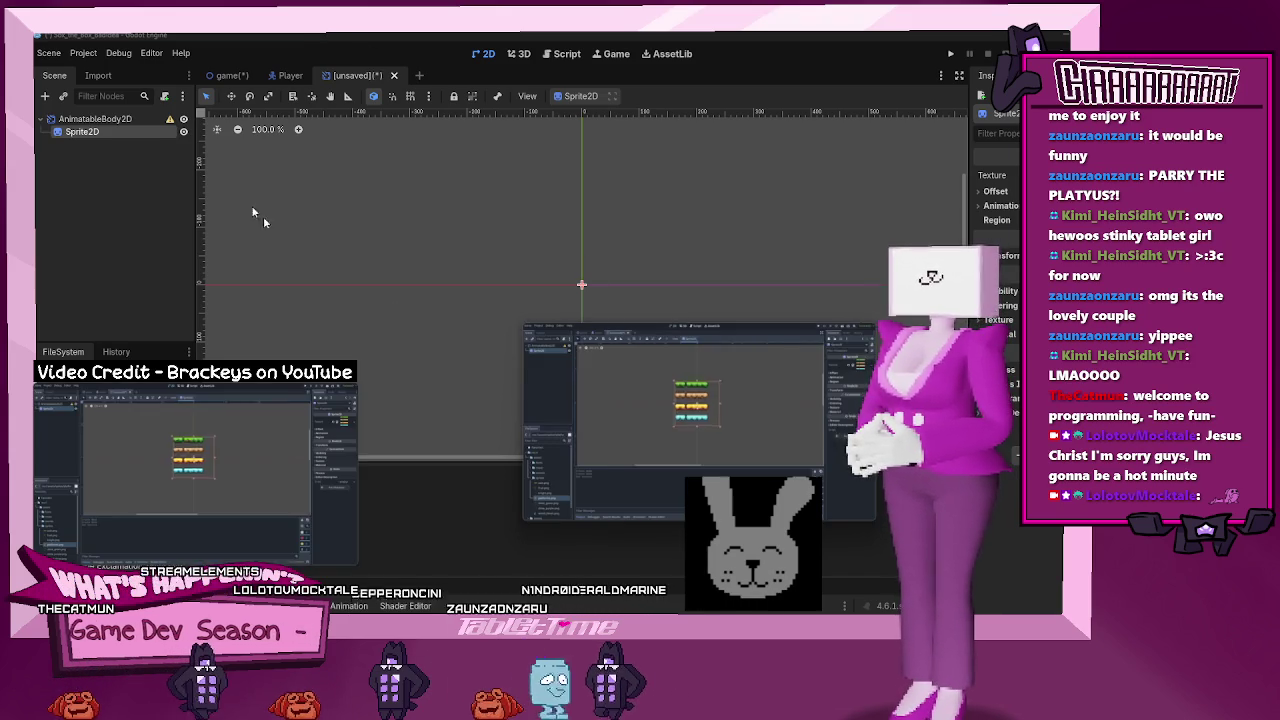
- Assign chichihua.png as the new Sprite2D's texture through Quick Load
drag(814, 426, 514, 361)
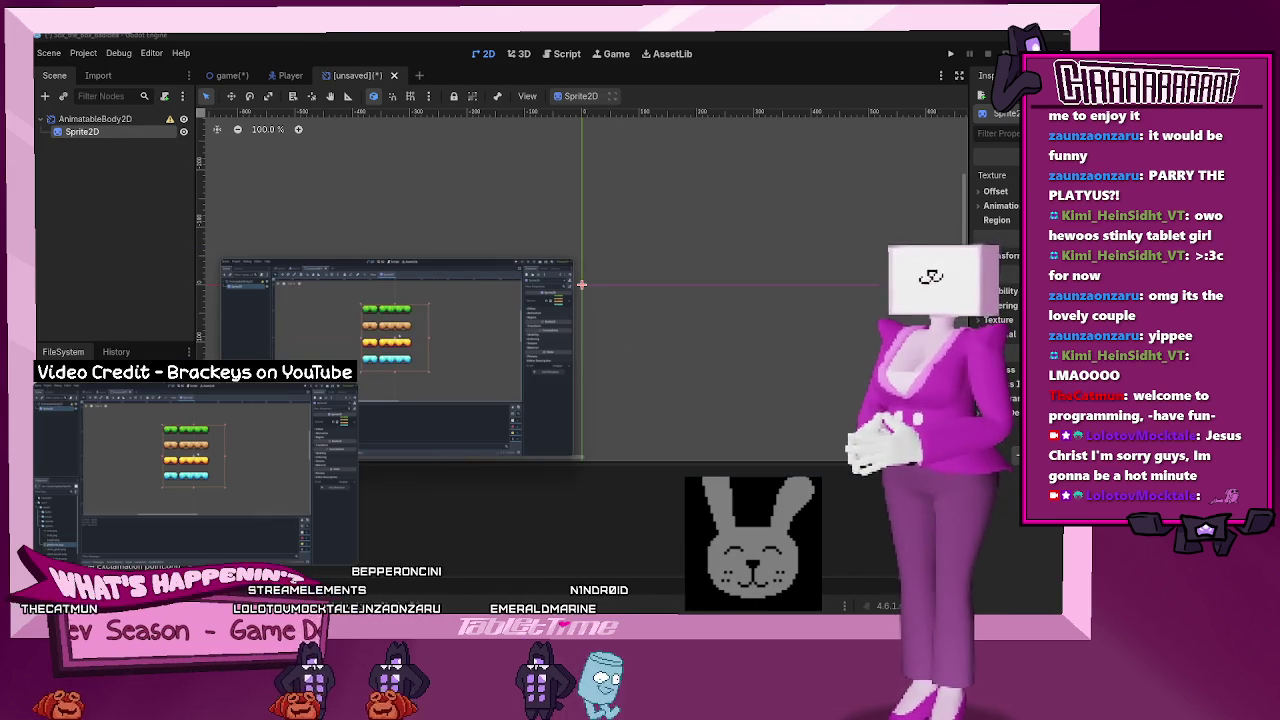
click(1050, 175)
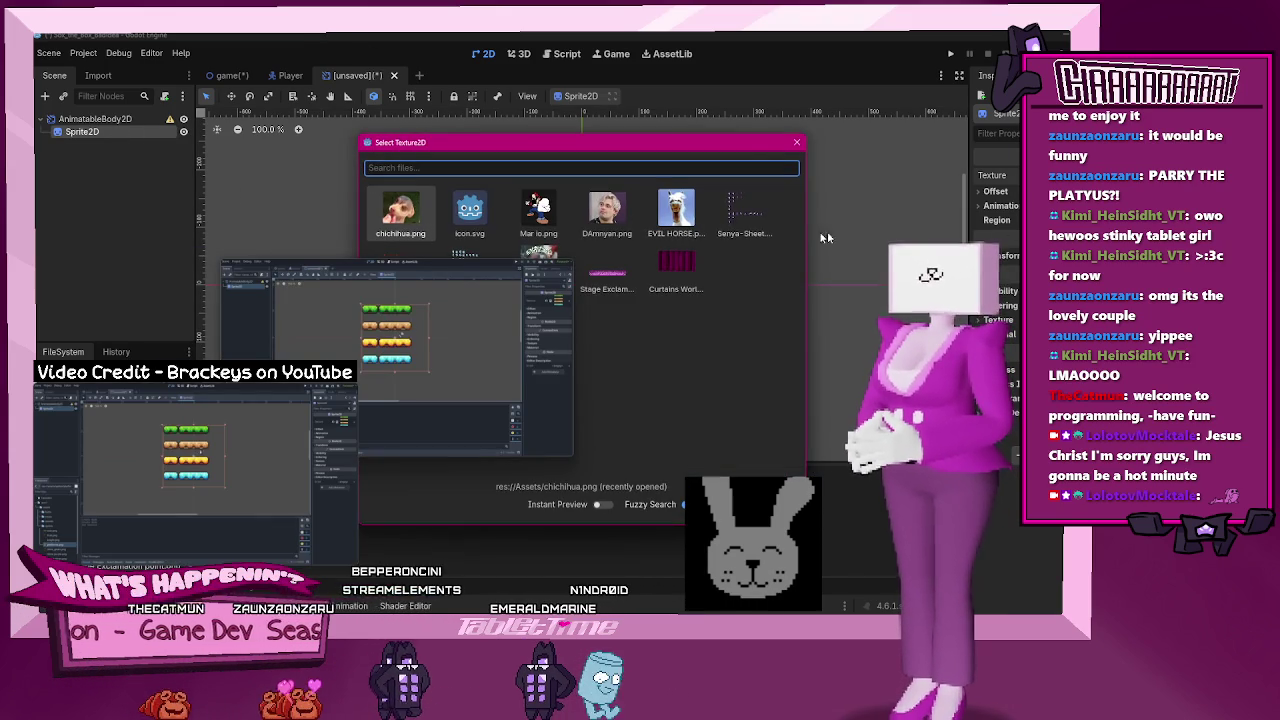
click(403, 204)
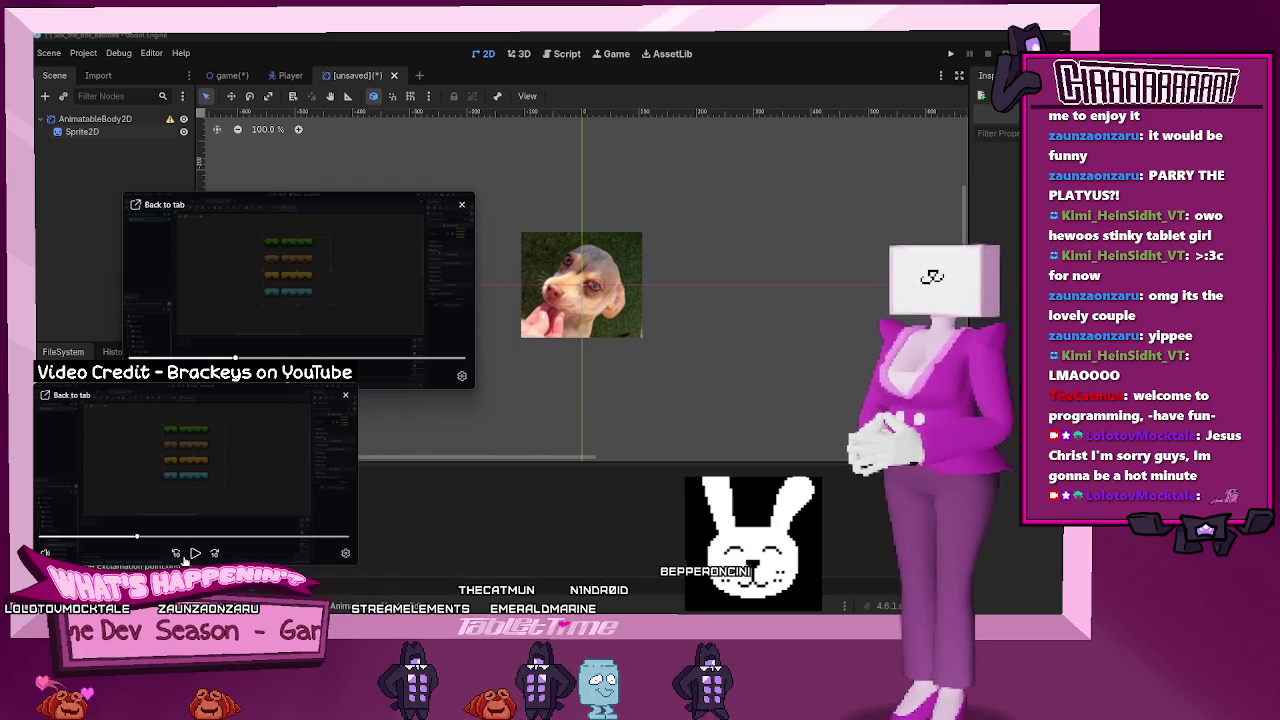
click(177, 554)
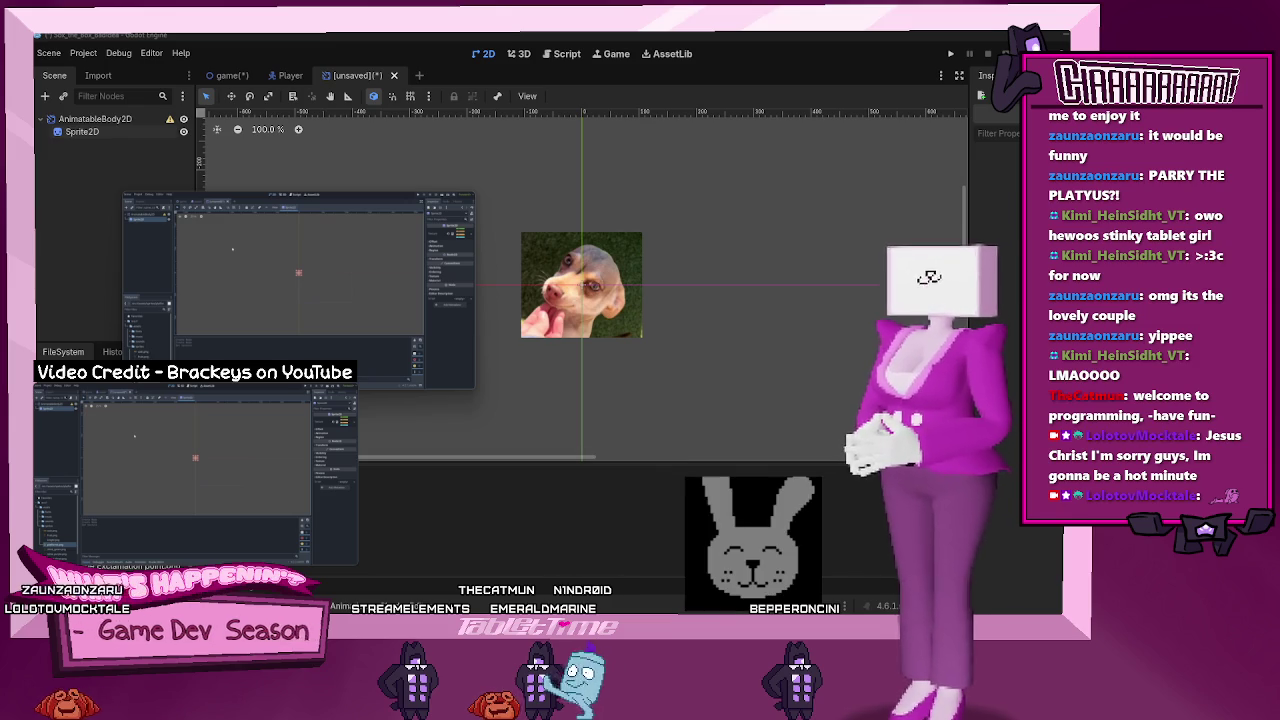
key(alt+Tab)
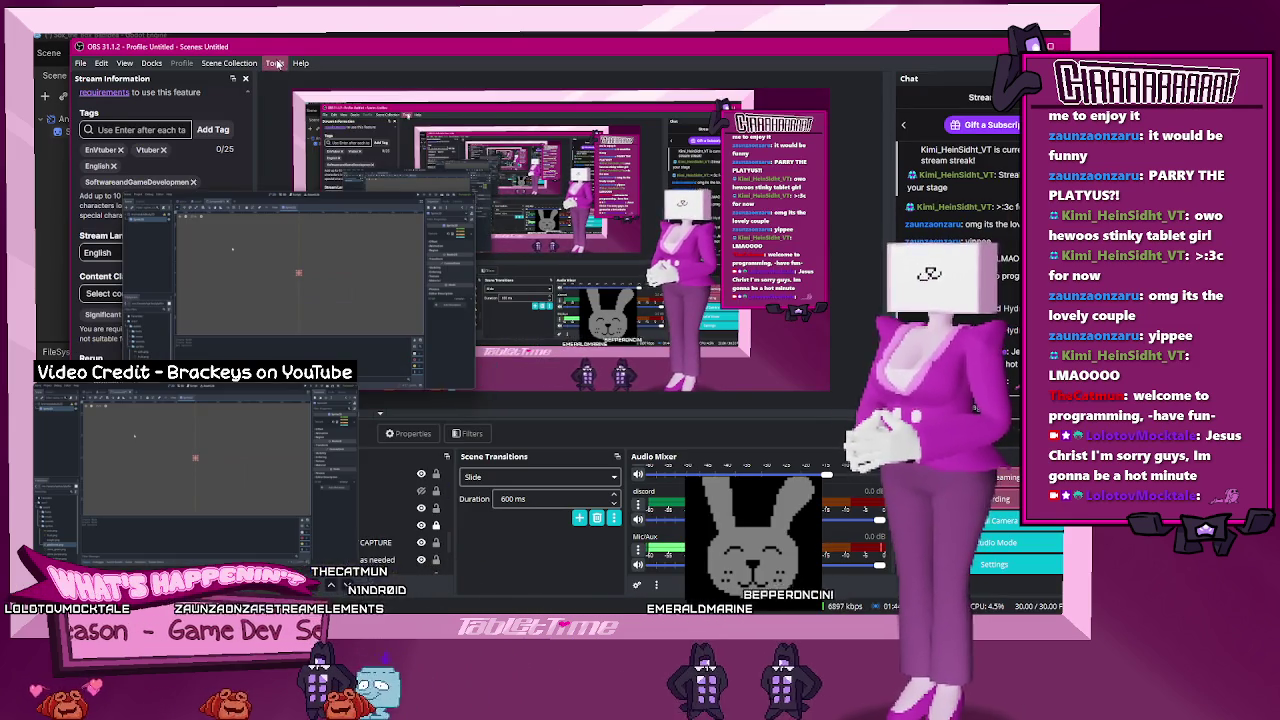
key(alt+Tab)
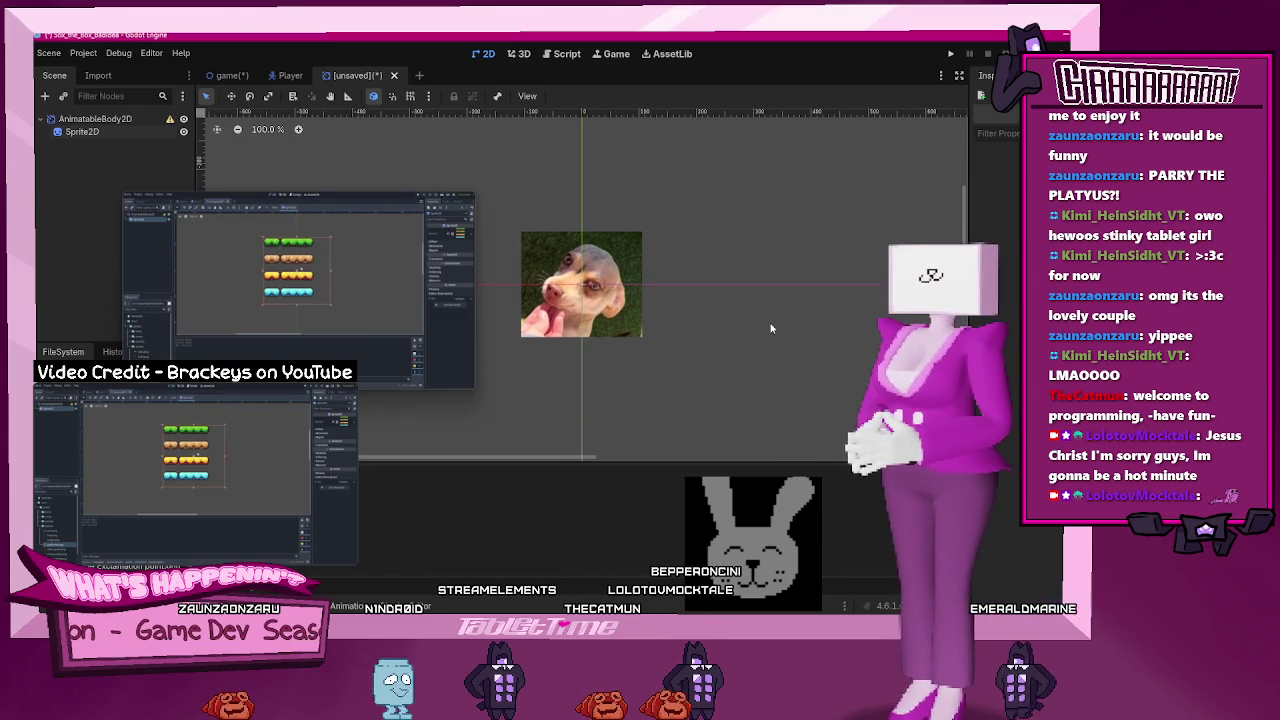
- Enable region on the dog sprite and crop it to a thin horizontal strip in the Region Editor
scroll(692, 302, up, 4)
scroll(660, 296, down, 1)
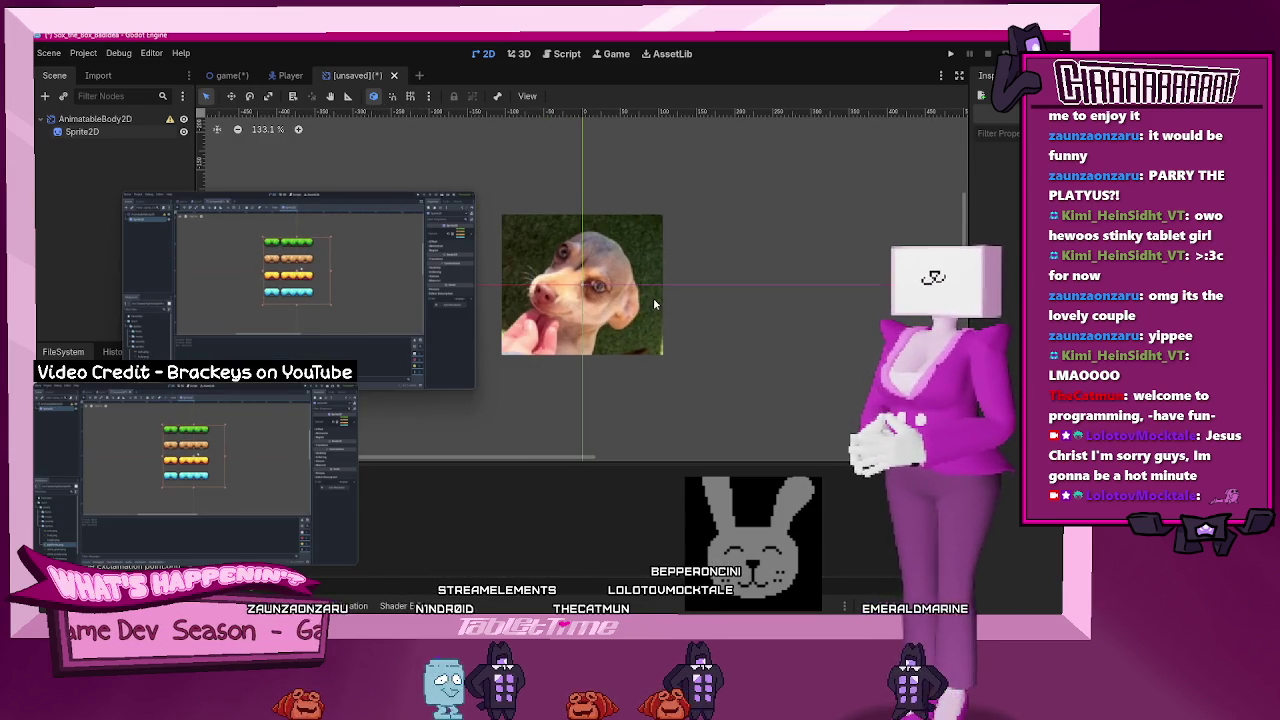
click(653, 297)
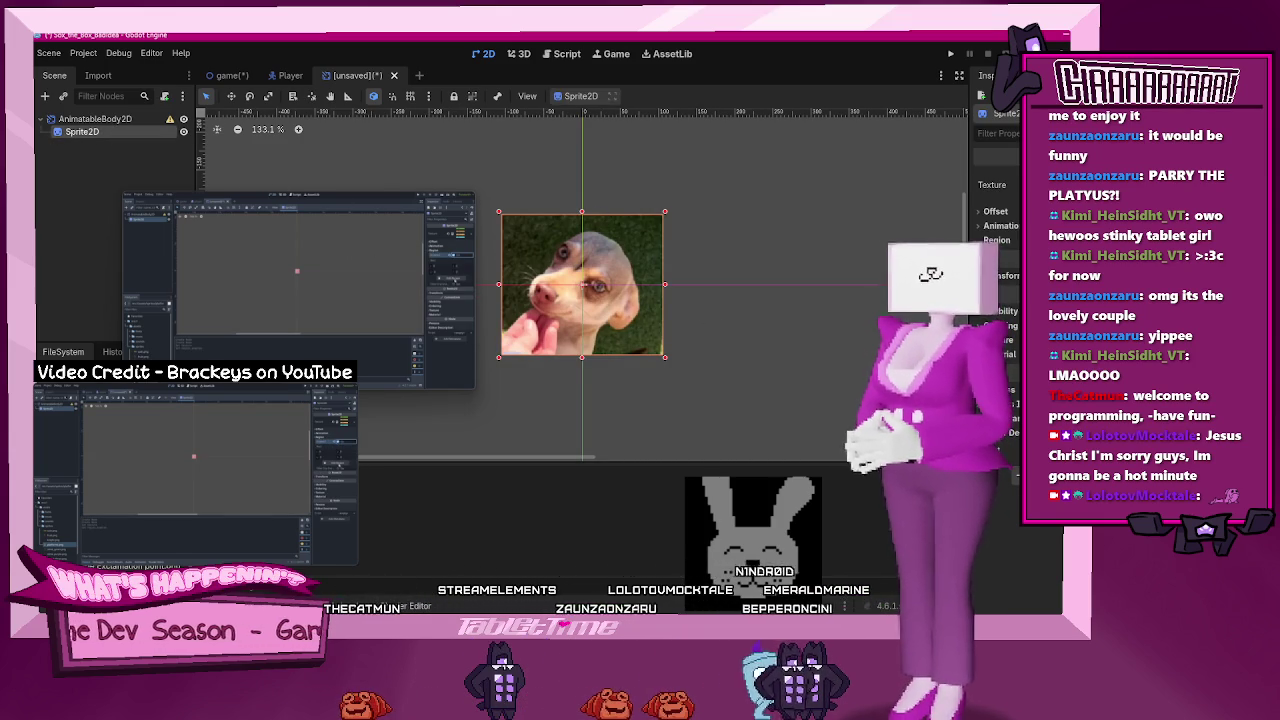
click(1012, 296)
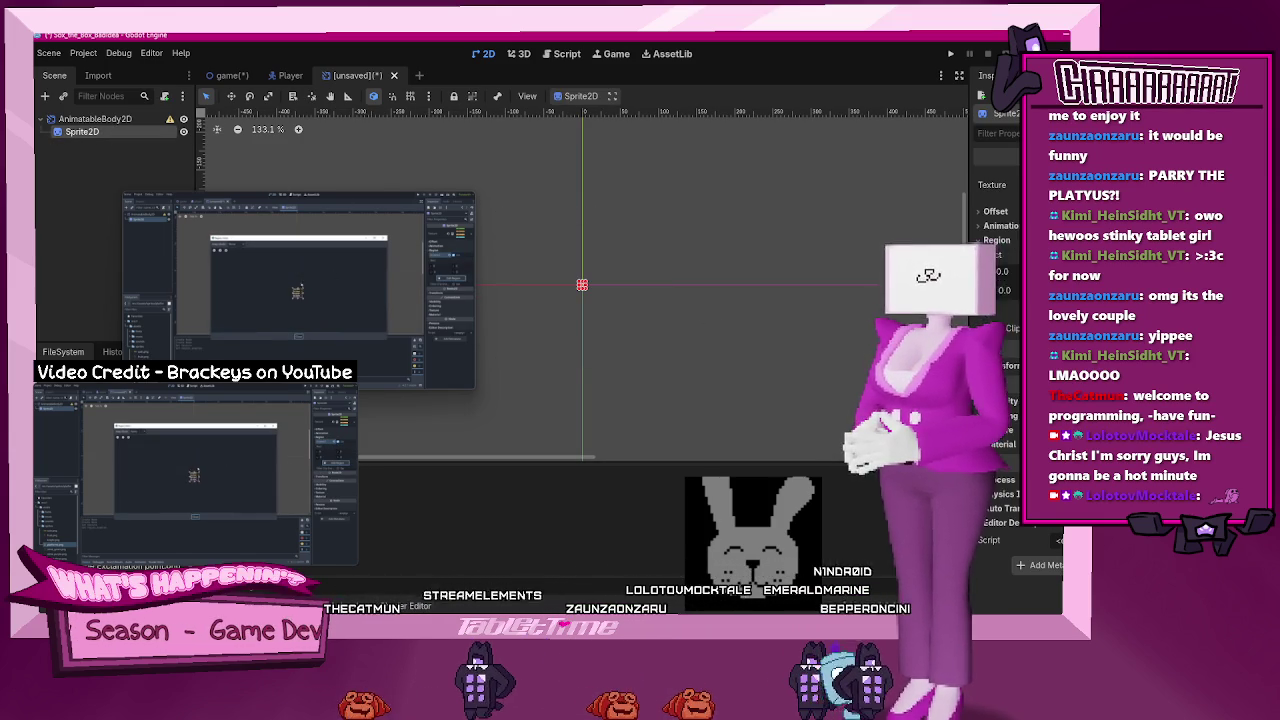
click(1012, 296)
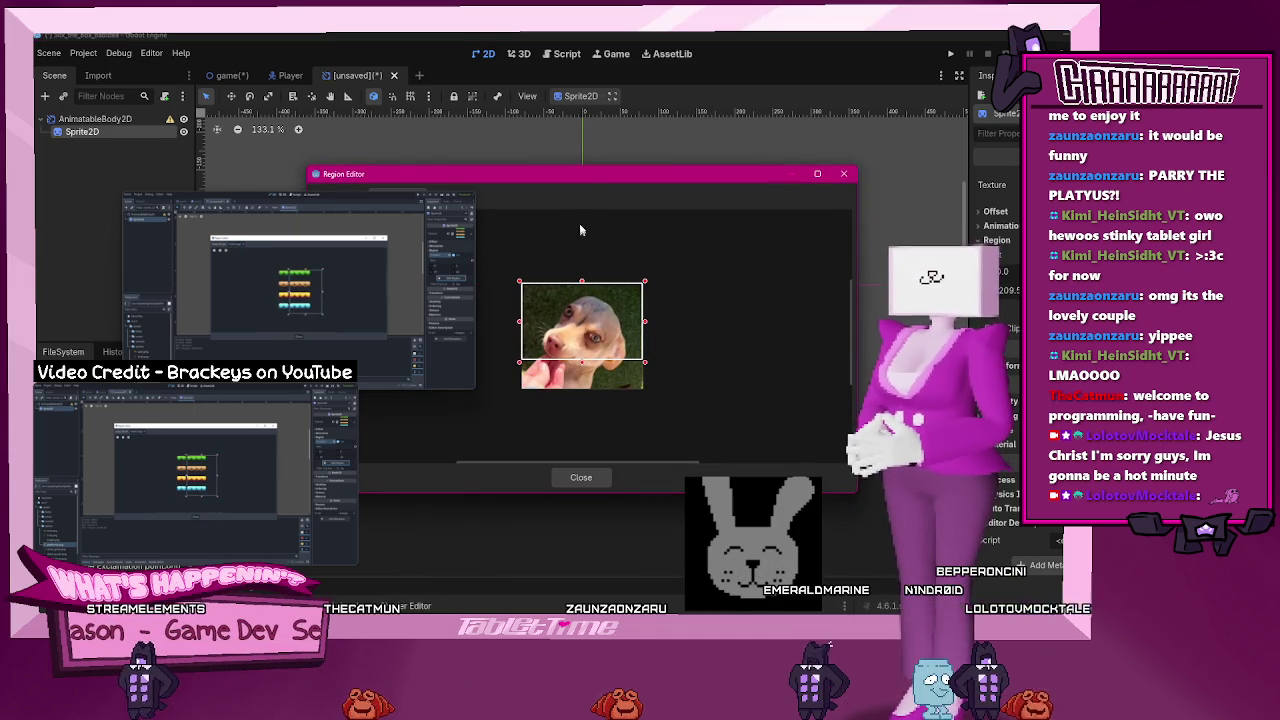
drag(586, 183, 600, 150)
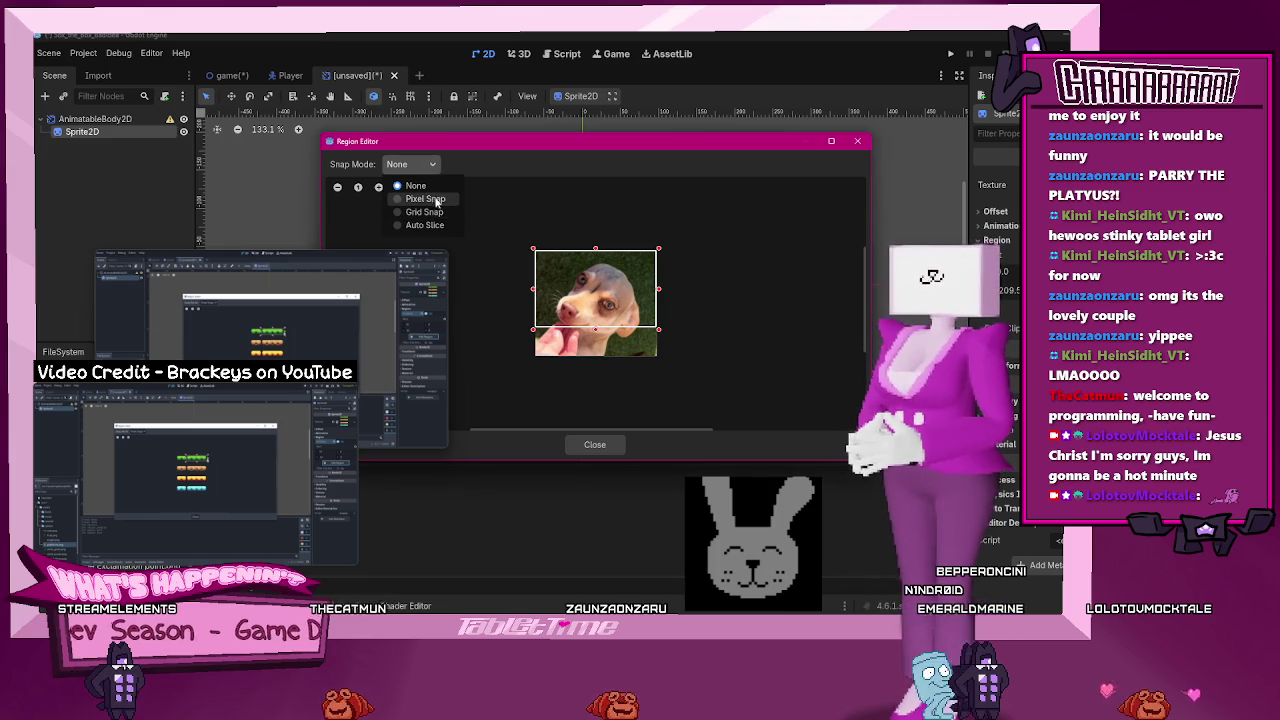
drag(658, 327, 659, 274)
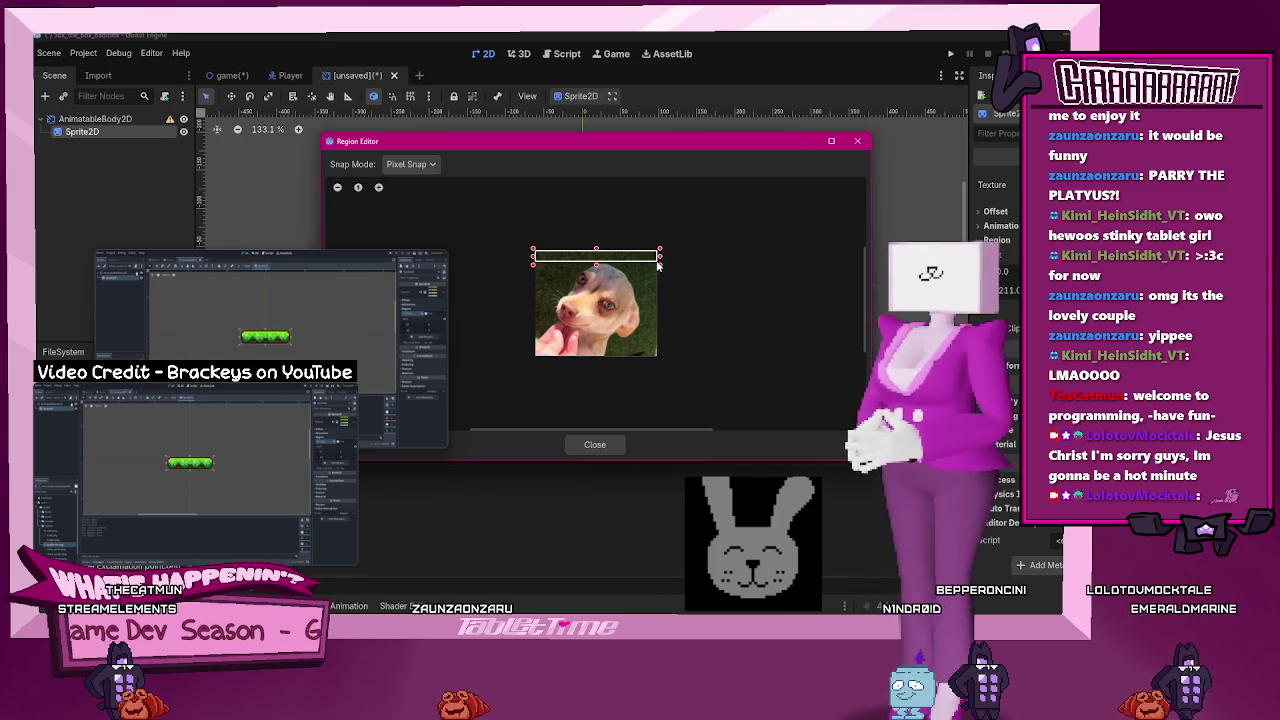
click(596, 445)
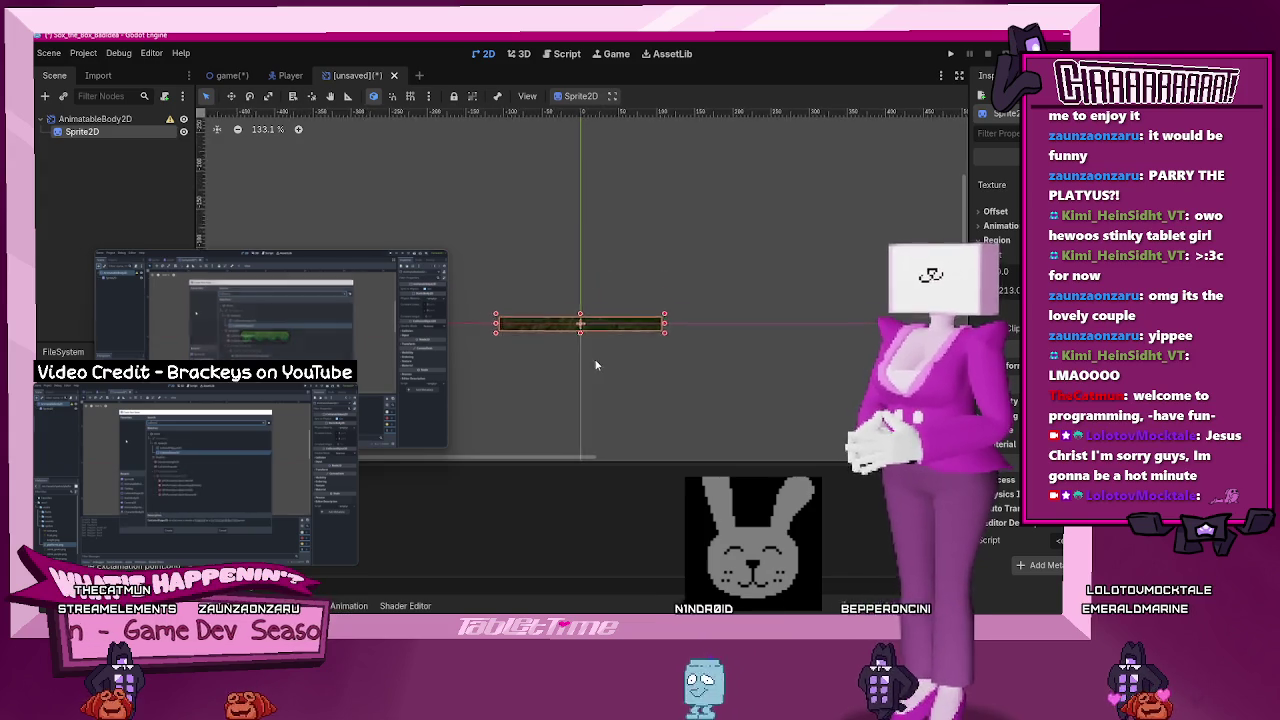
drag(634, 400, 674, 415)
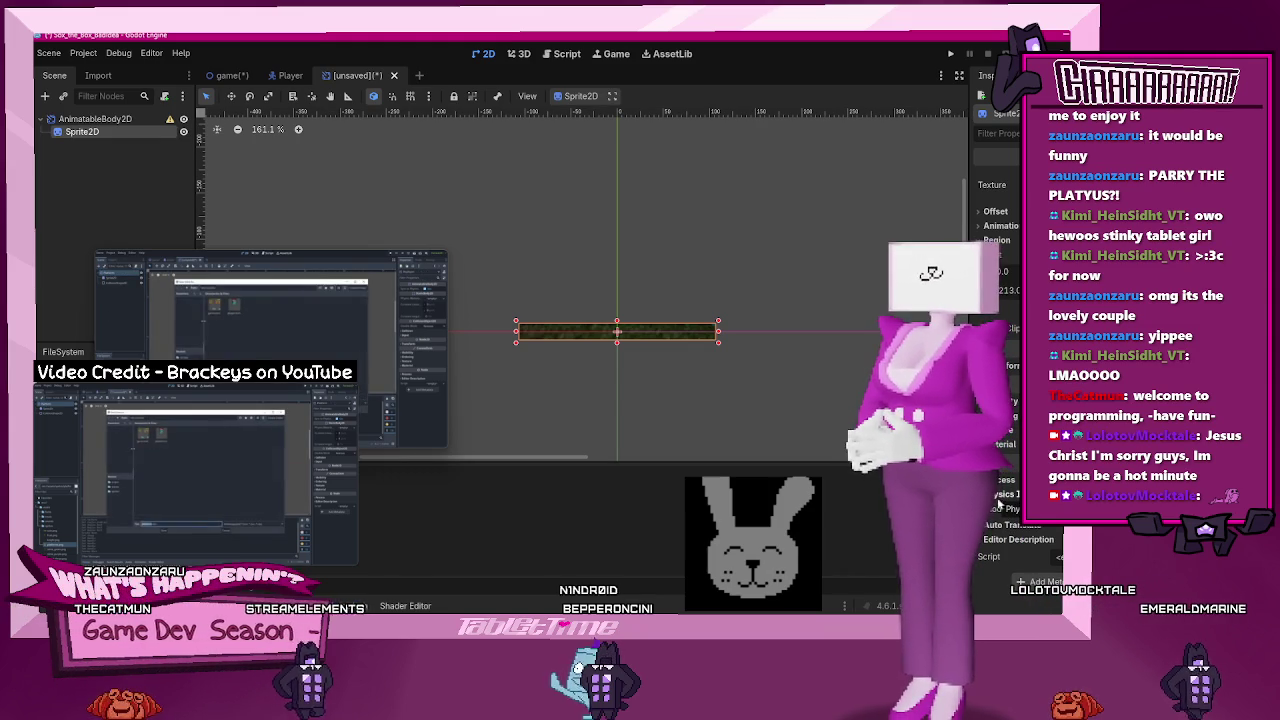
mouse_move(175, 555)
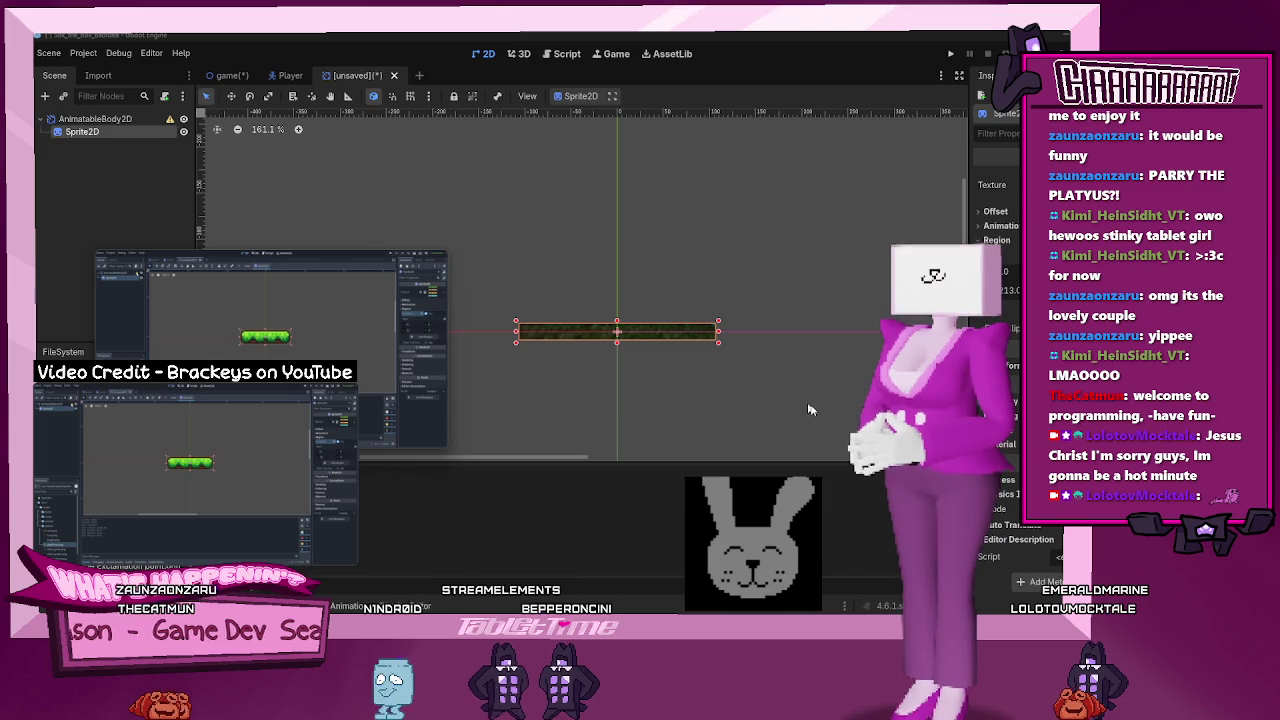
- Add a CollisionShape2D child to the AnimatableBody2D via a 'coll' search
click(146, 121)
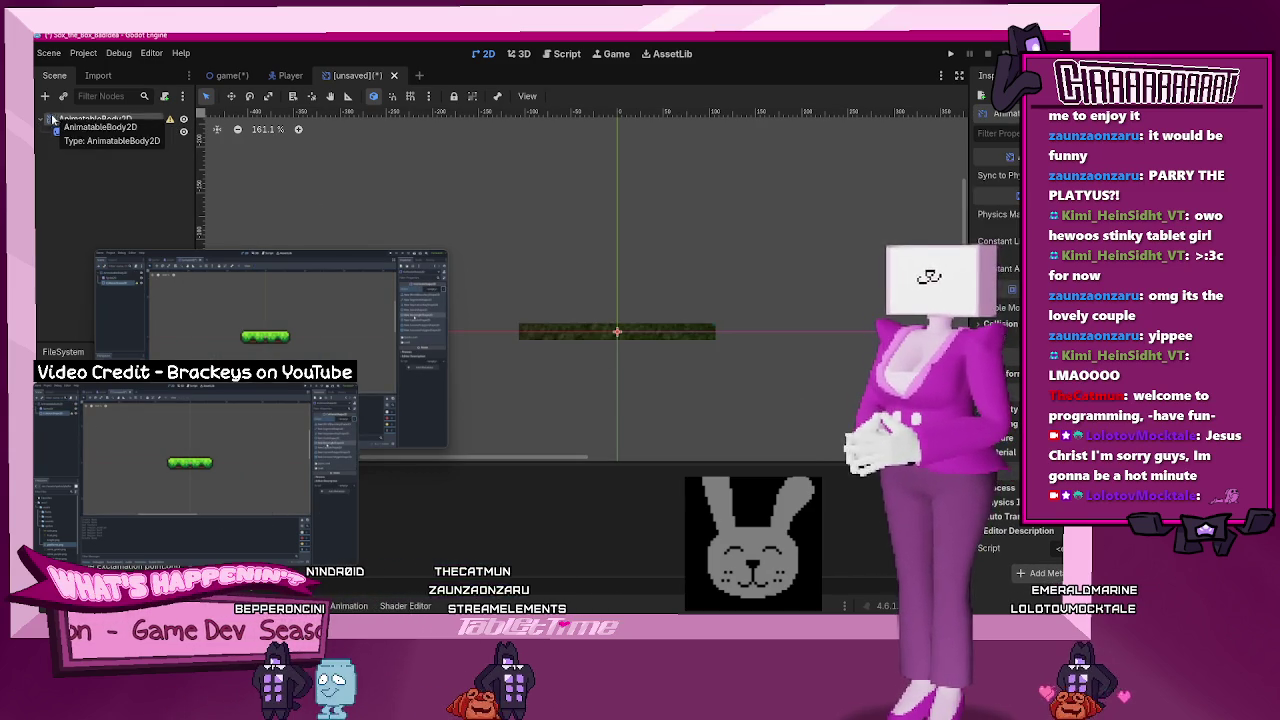
key(ctrl+a)
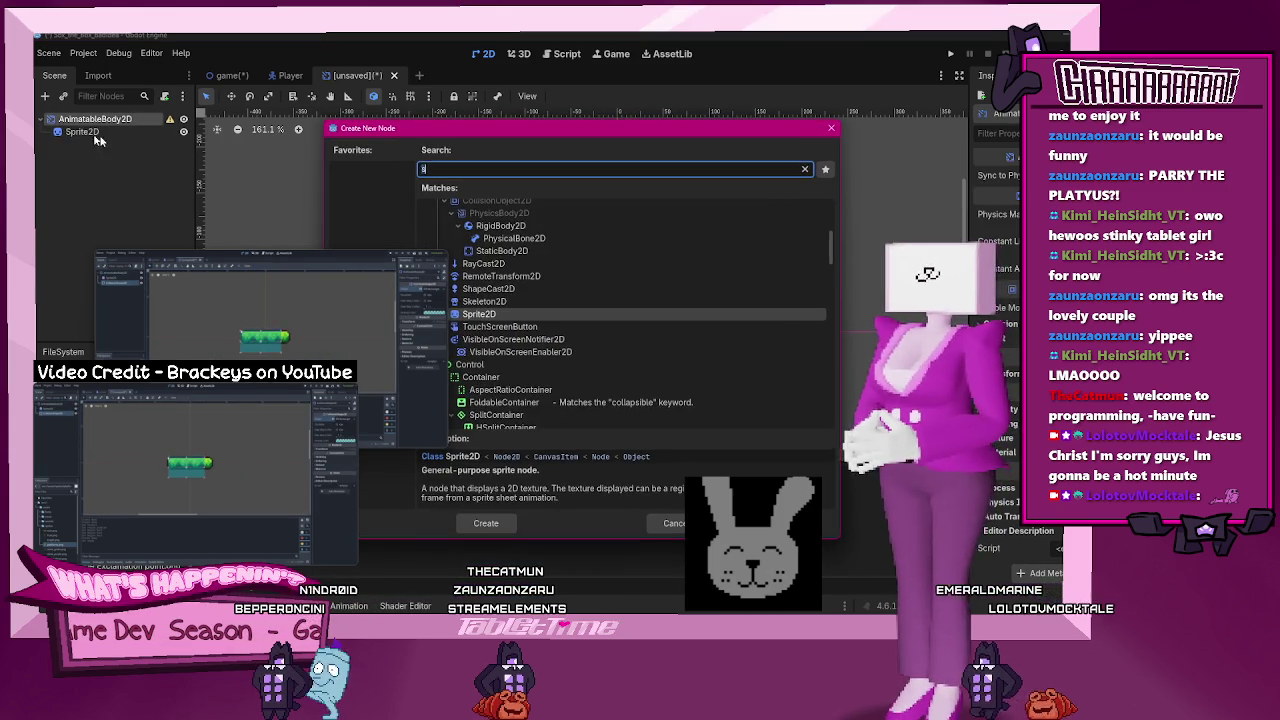
text(c)
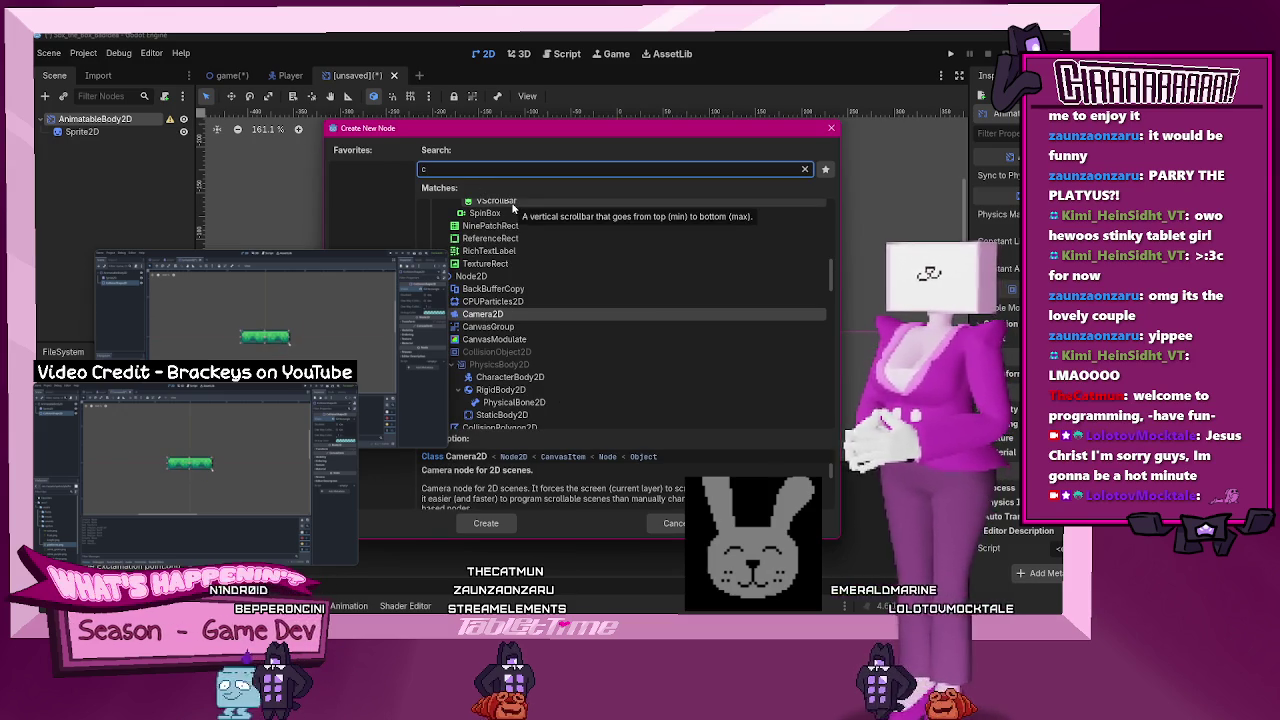
text(oll)
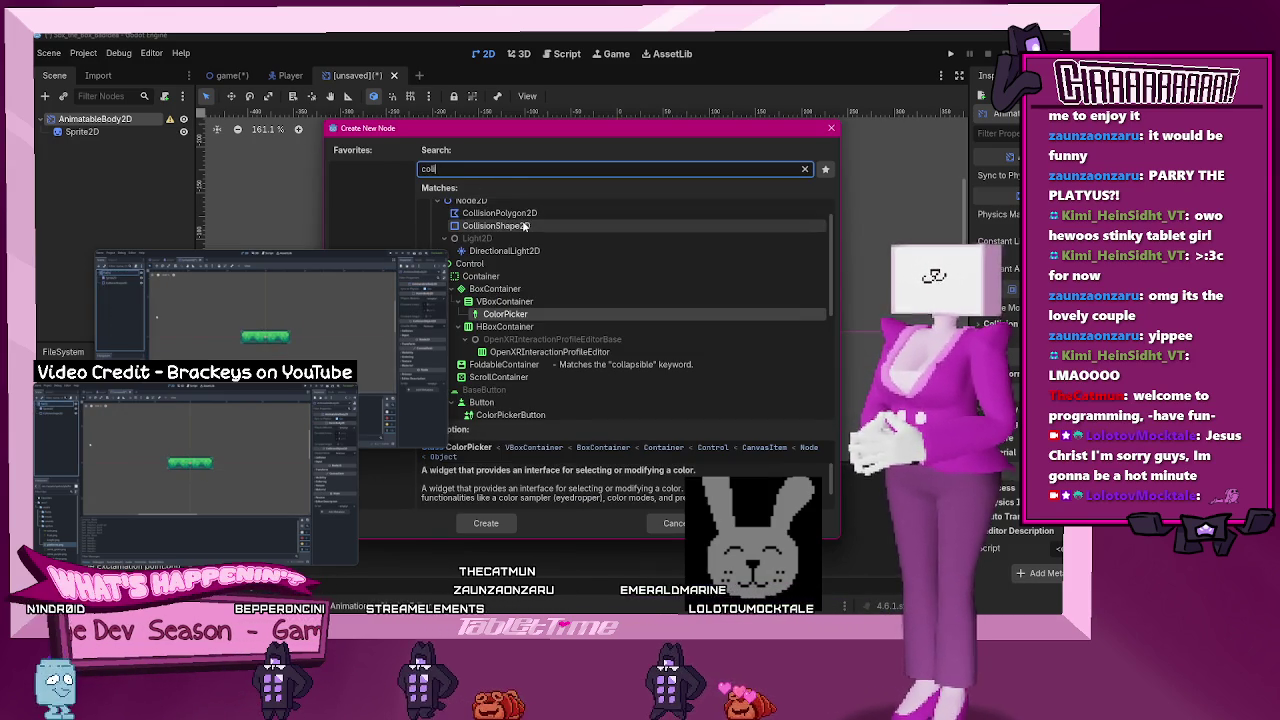
double_click(522, 228)
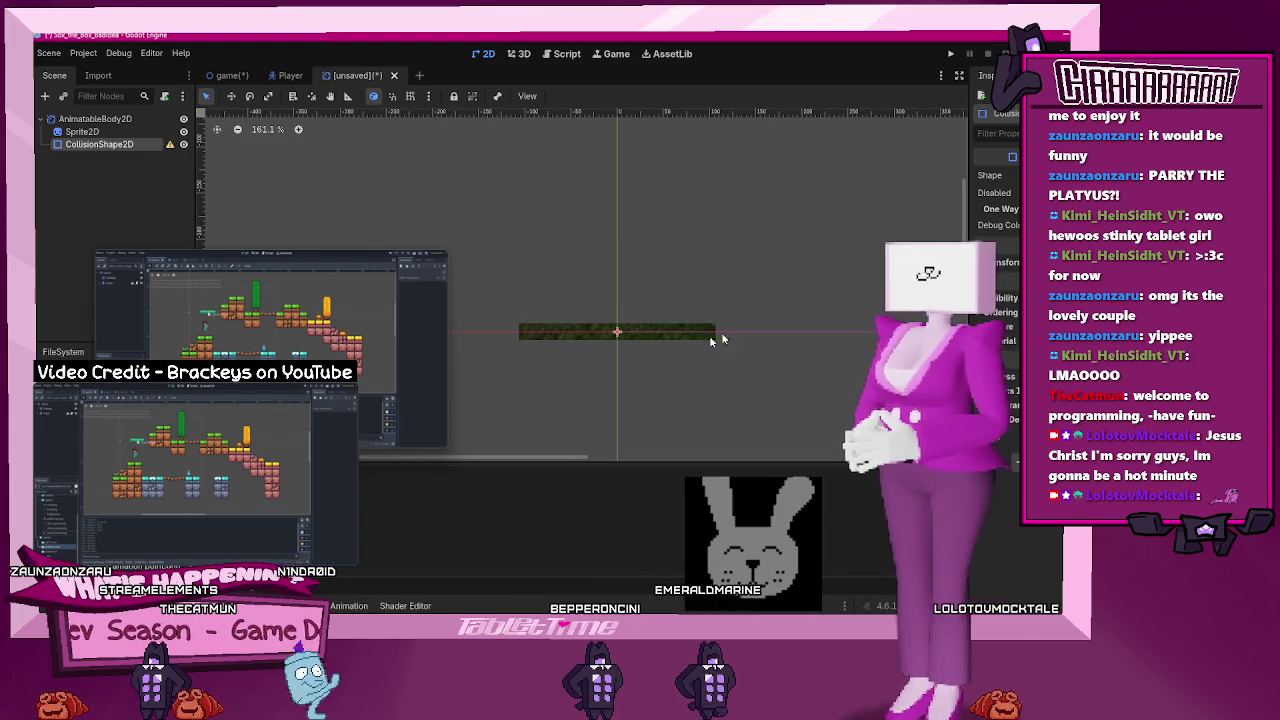
- Give the CollisionShape2D a new RectangleShape2D stretched across the whole platform strip
scroll(620, 333, up, 4)
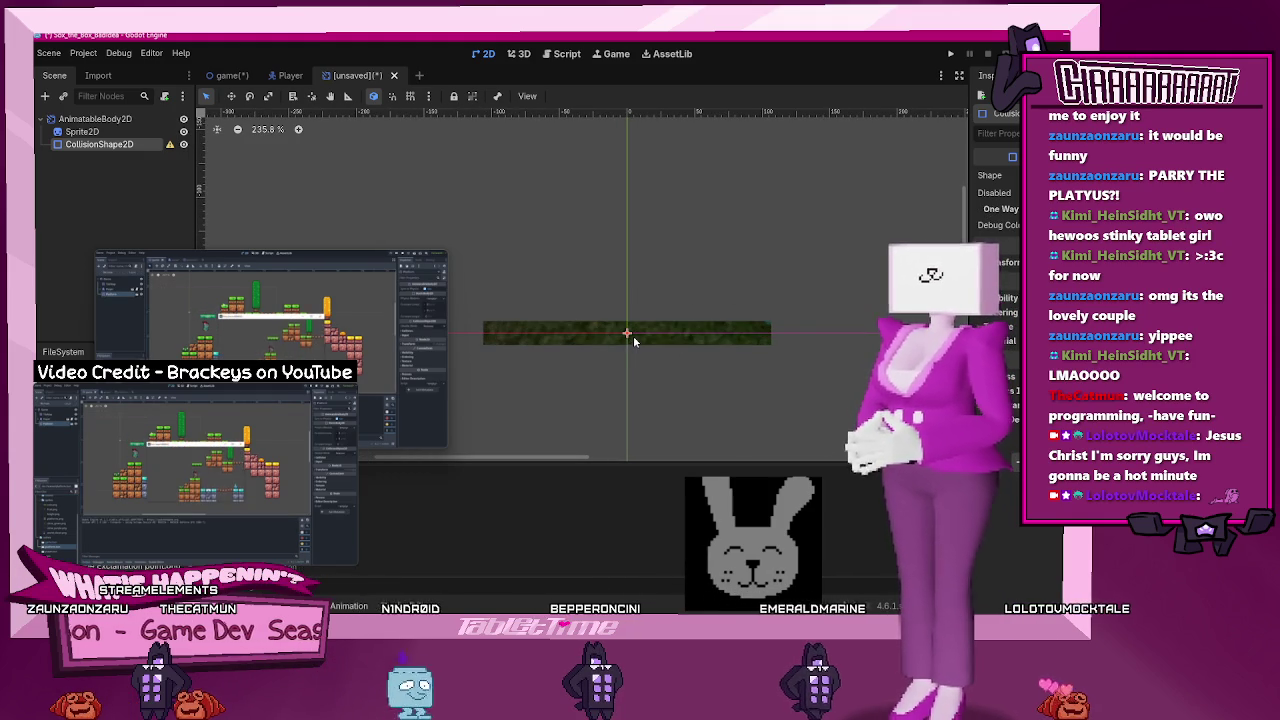
mouse_move(430, 362)
click(174, 553)
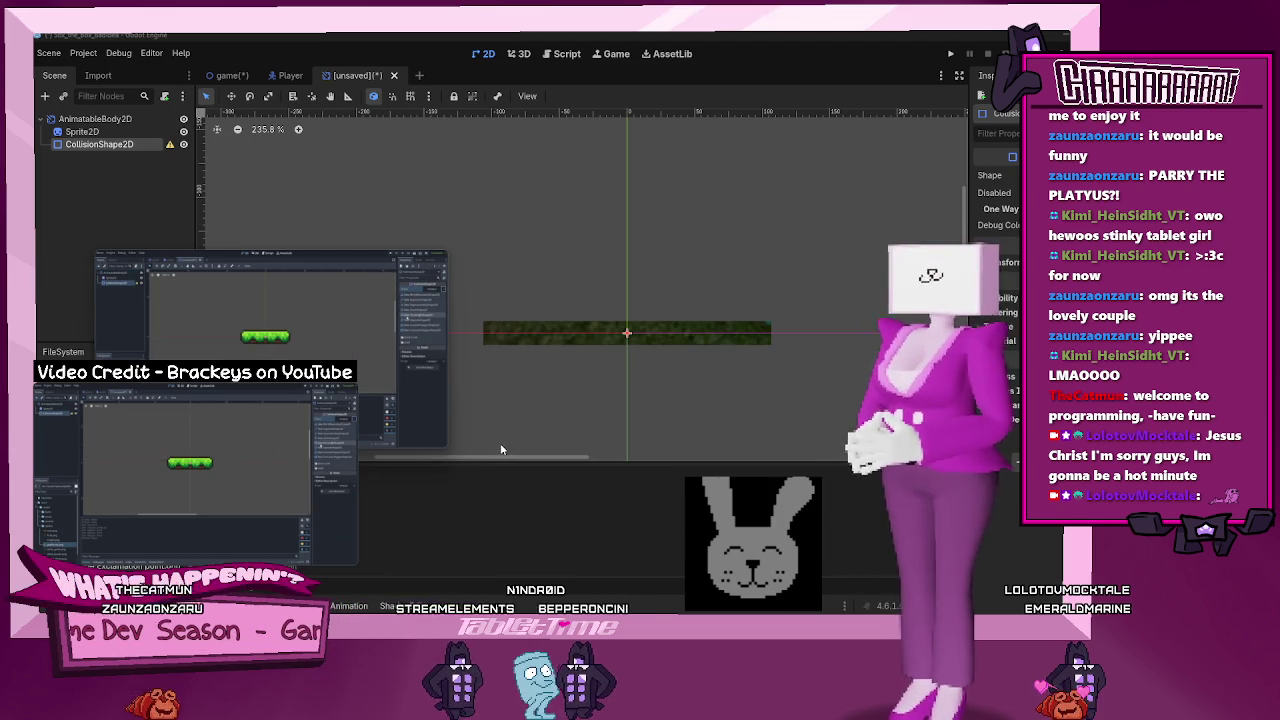
click(1060, 175)
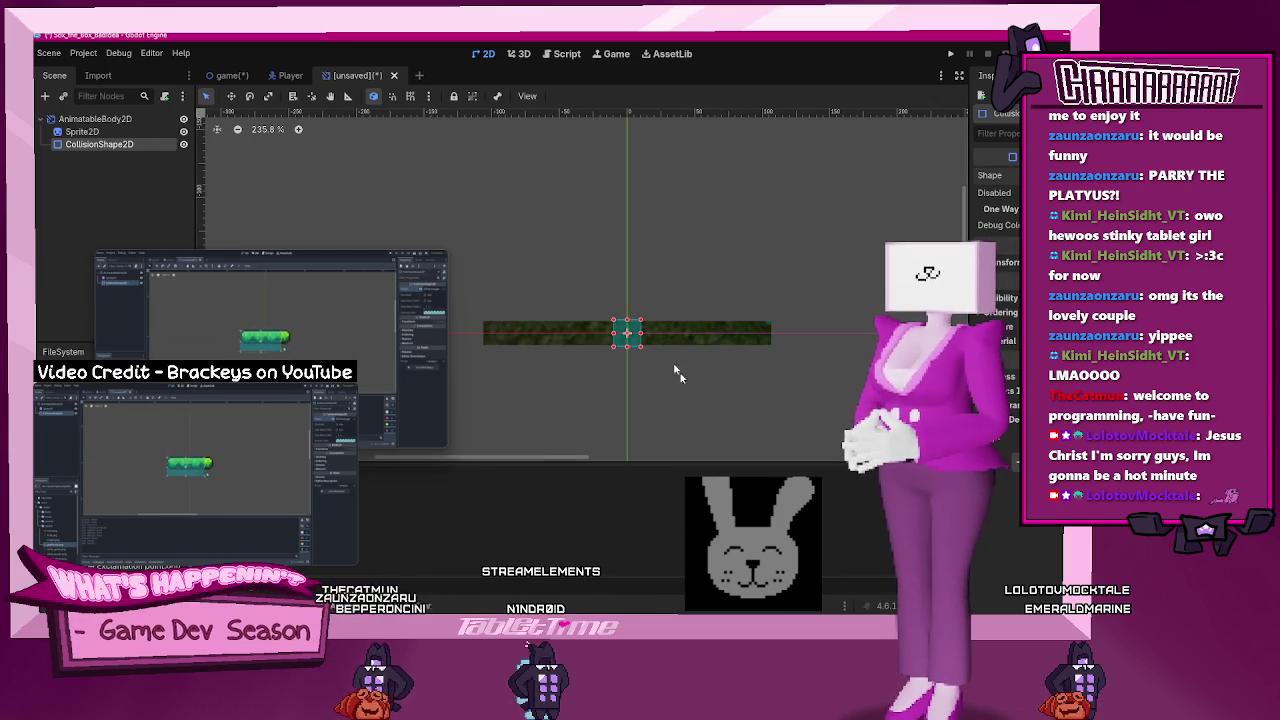
drag(776, 347, 772, 347)
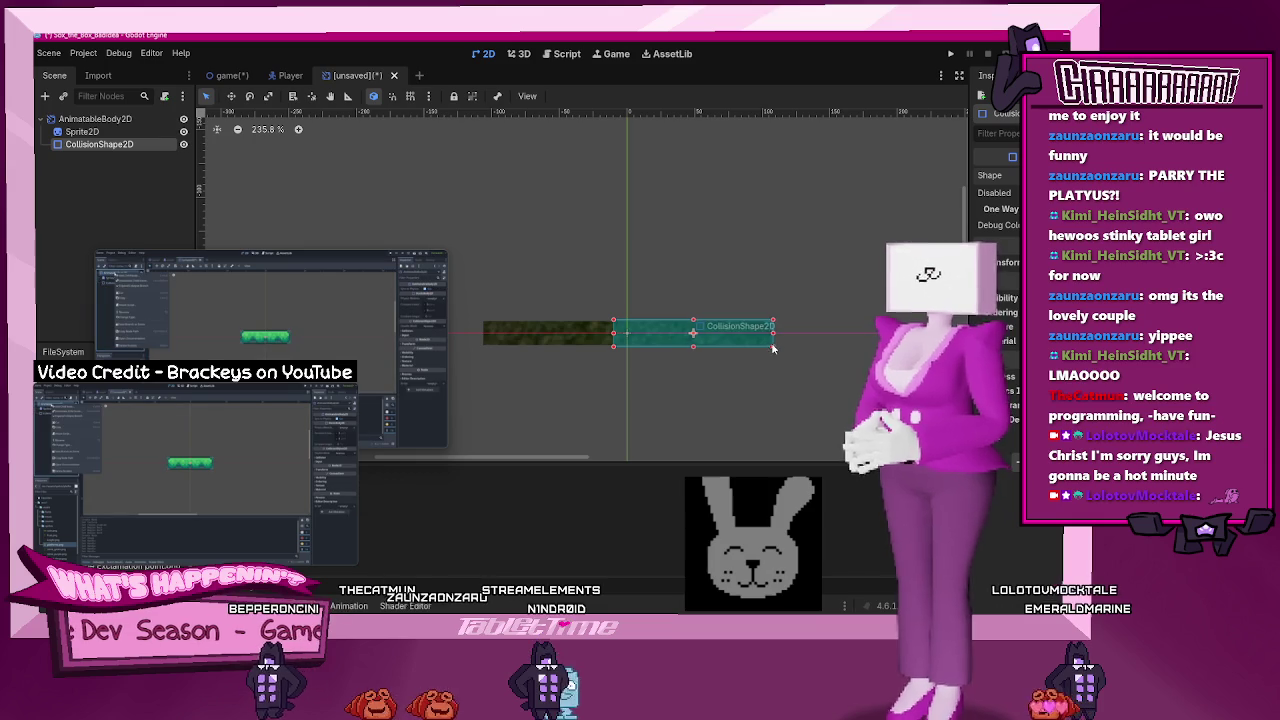
drag(614, 334, 483, 342)
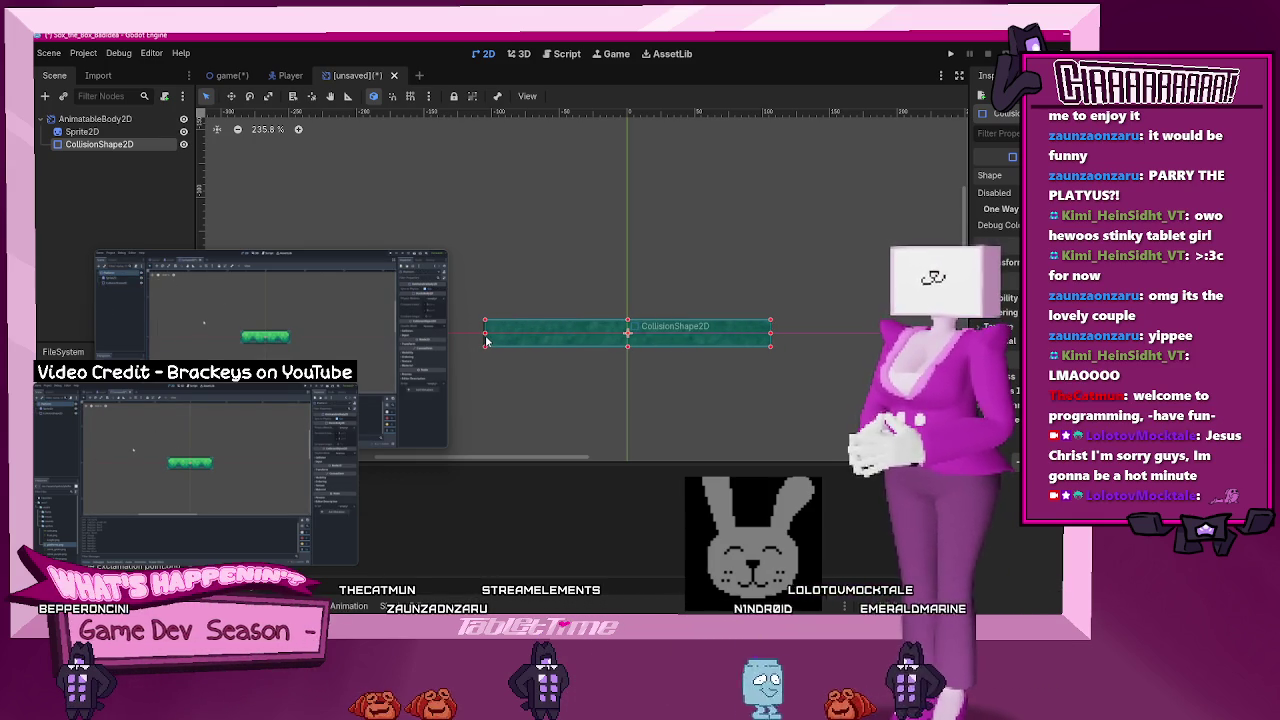
double_click(98, 118)
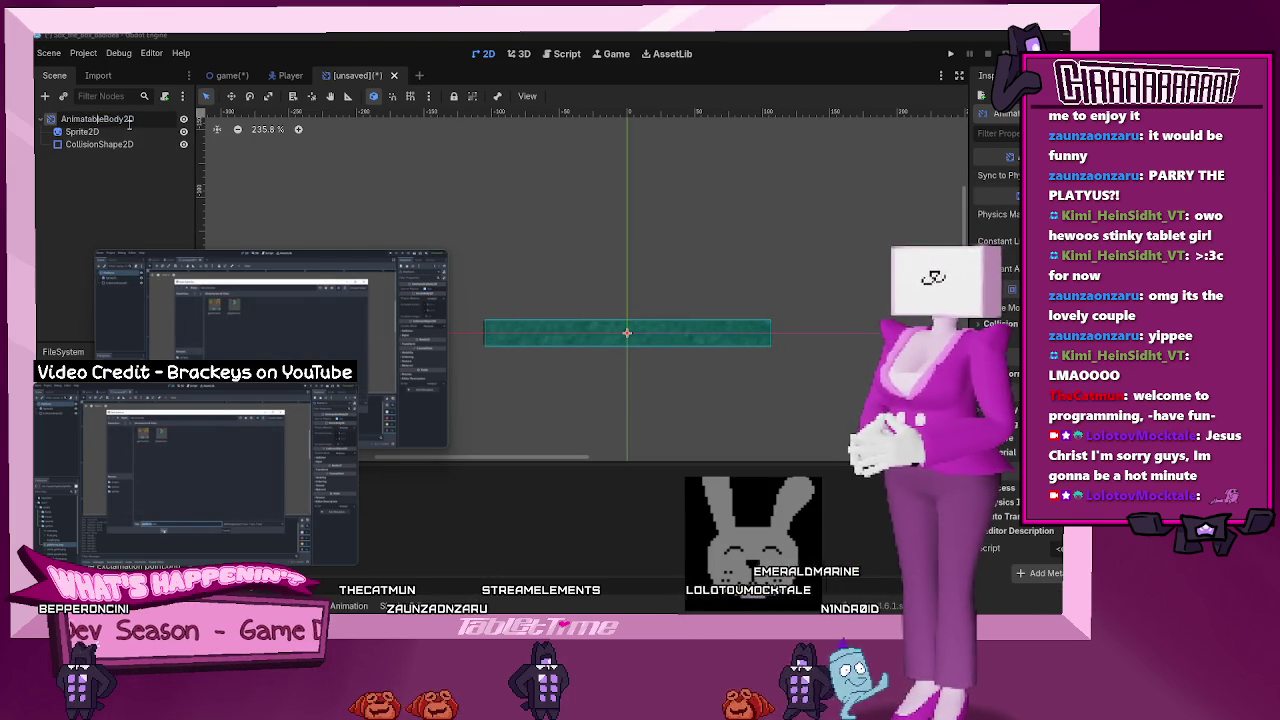
- Rename the AnimatableBody2D root to Platform
text(Platform)
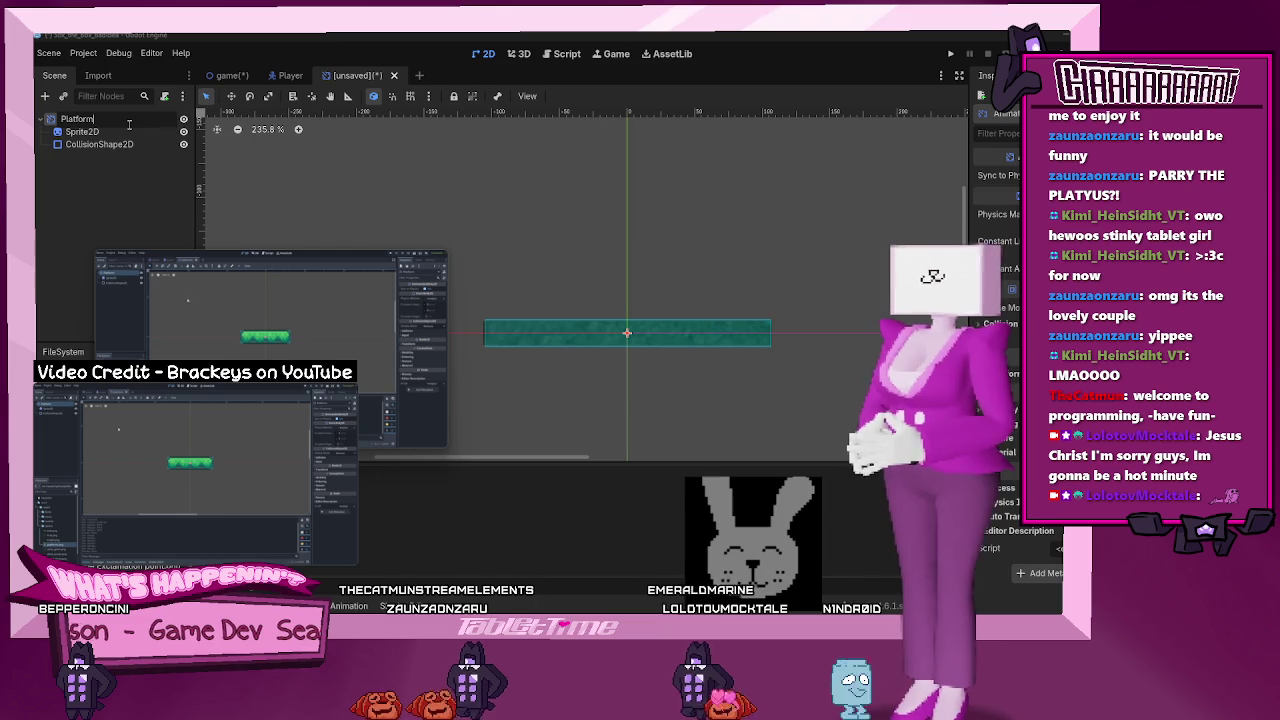
key(Return)
key(ctrl+a)
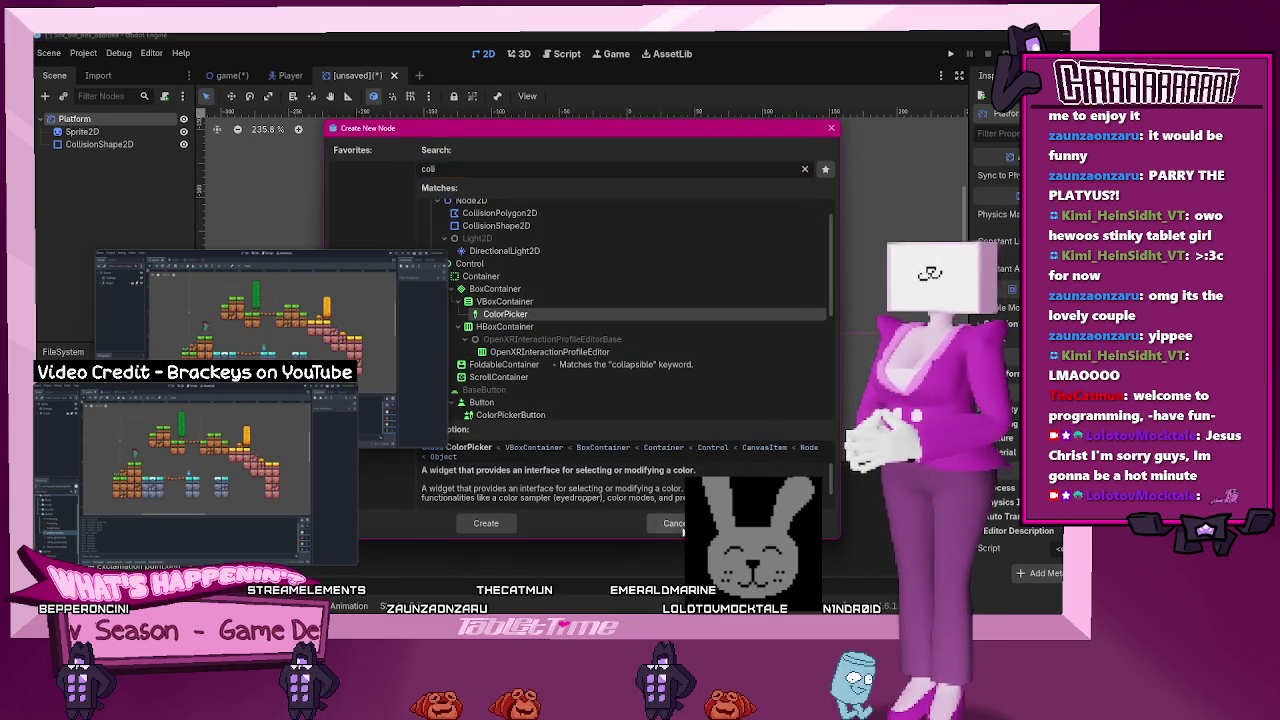
click(683, 526)
- Save the scene as platform.tscn and drop an instance of it into the game scene
key(ctrl+s)
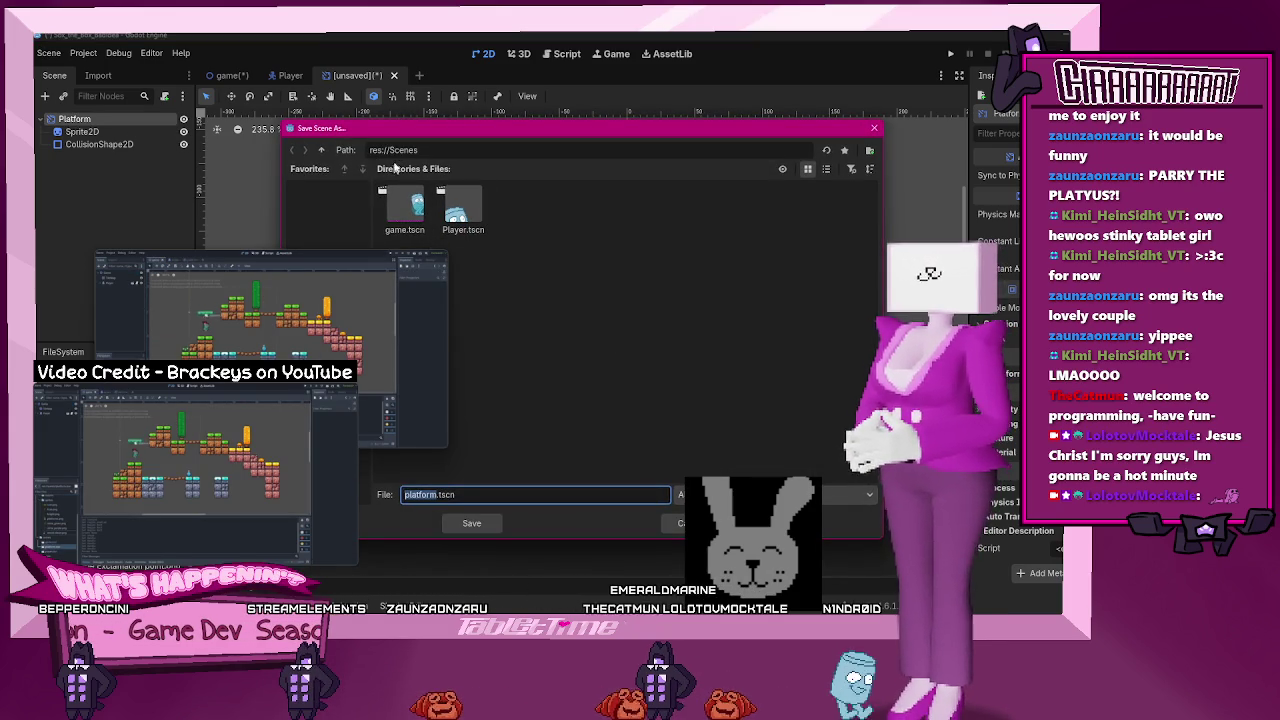
click(498, 520)
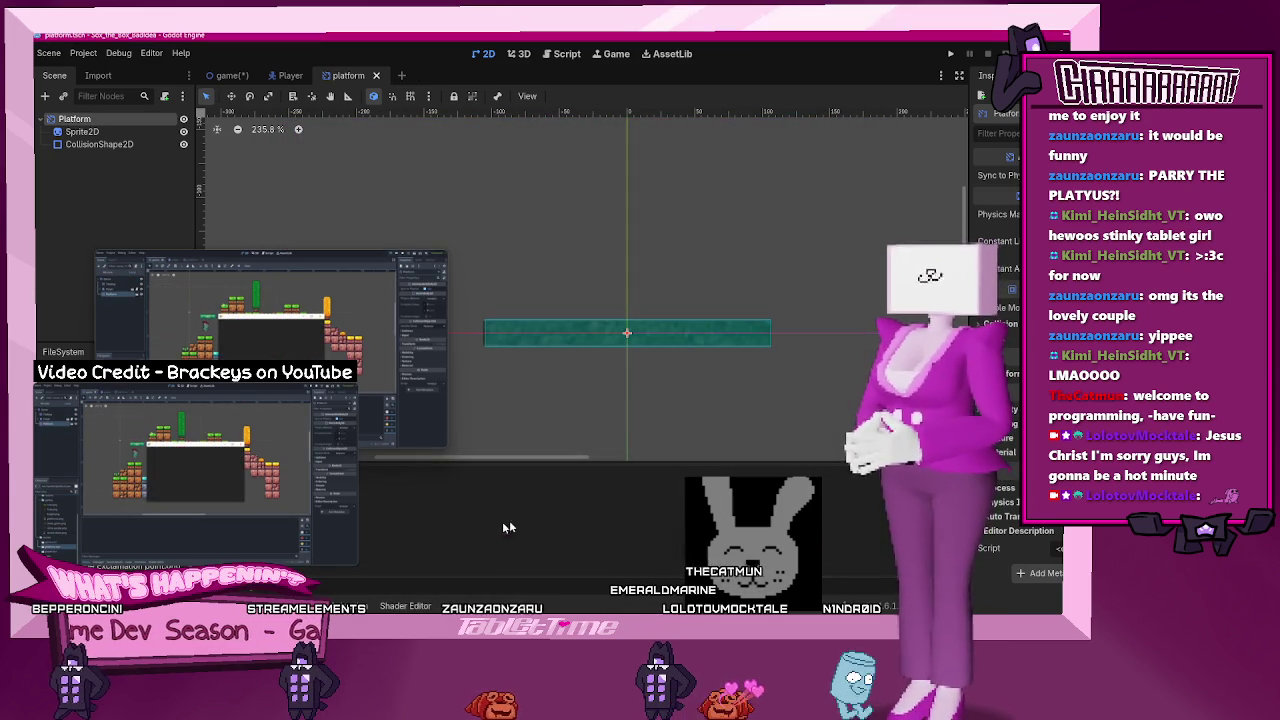
click(228, 75)
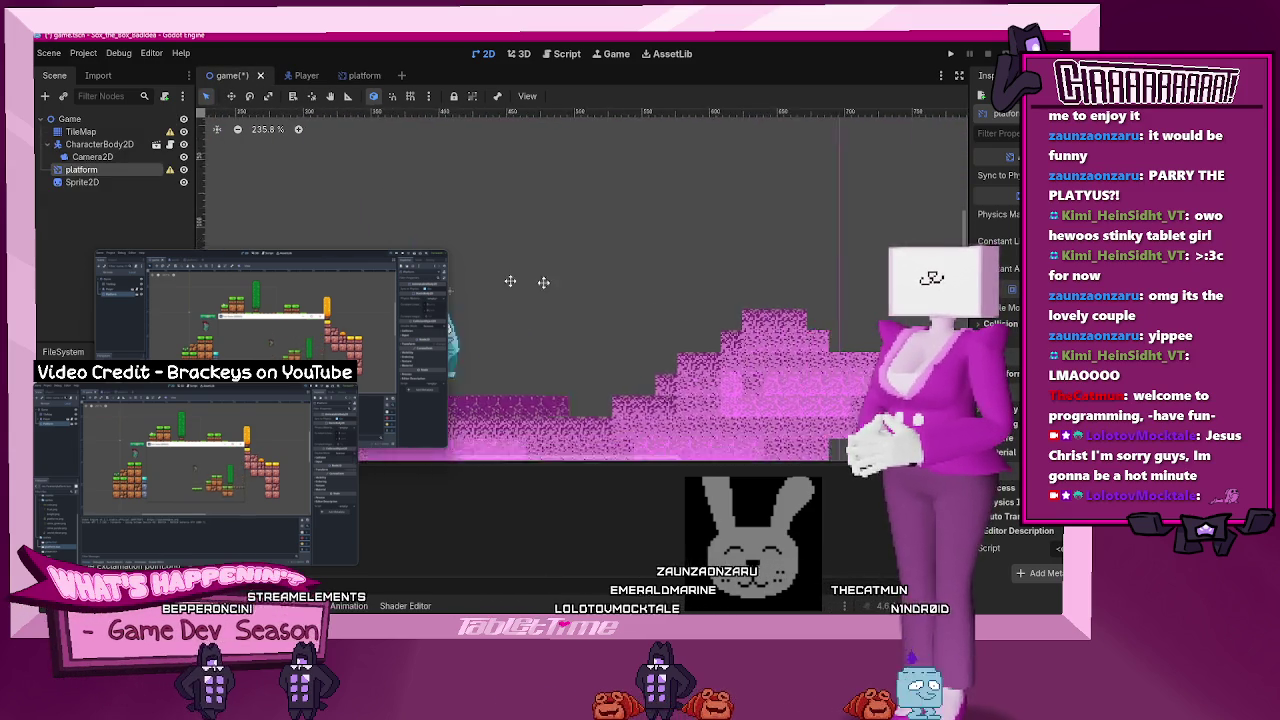
drag(82, 170, 663, 303)
- Check the platform node's configuration warning and reorder the platform node in the scene tree
mouse_move(436, 299)
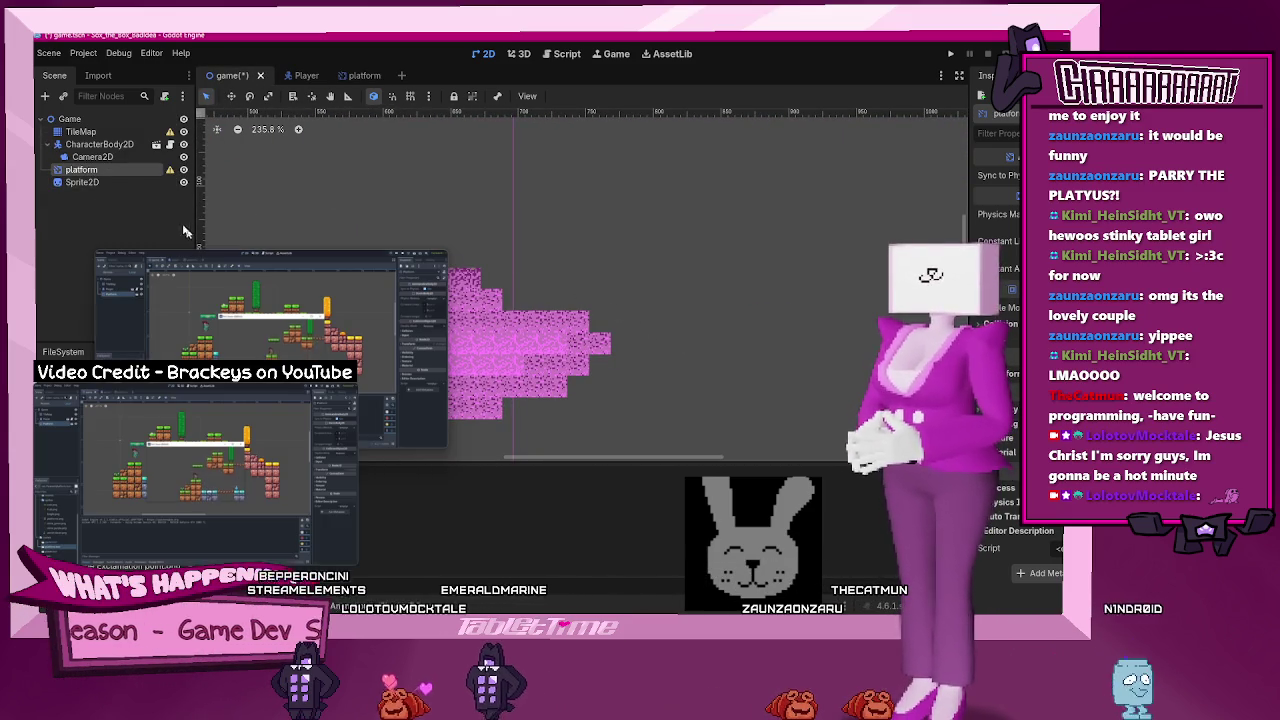
click(170, 170)
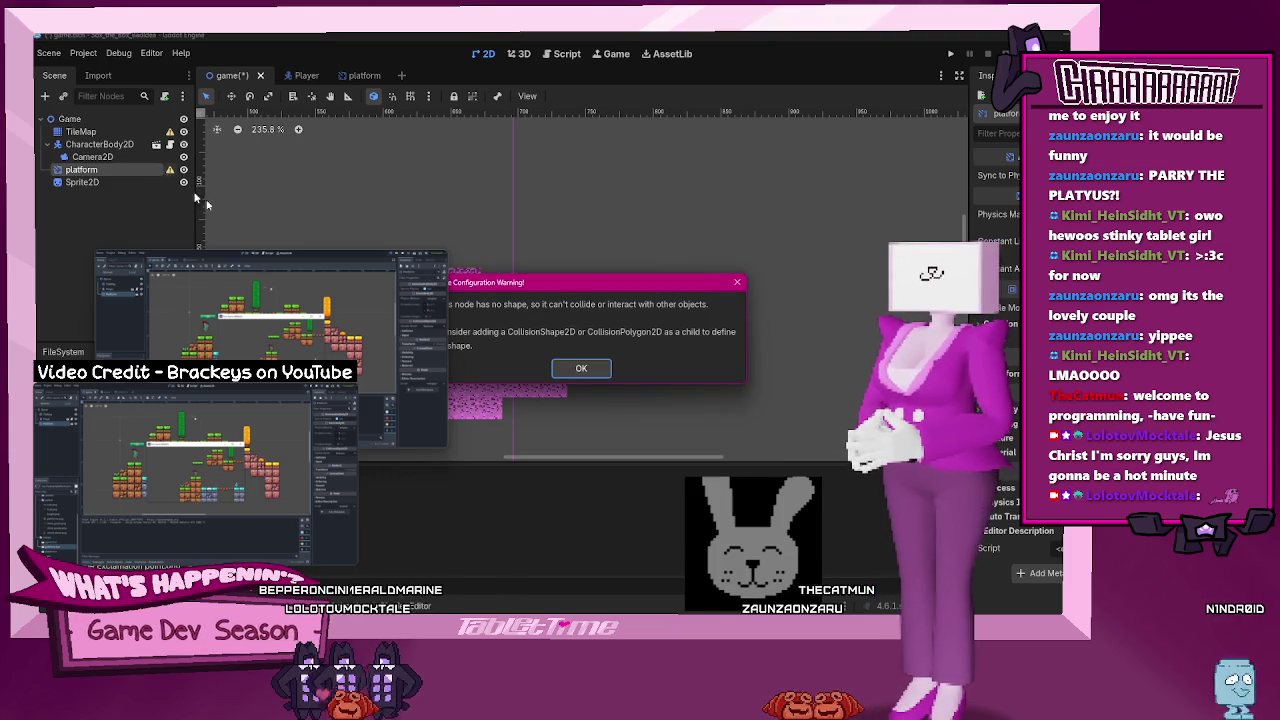
click(581, 368)
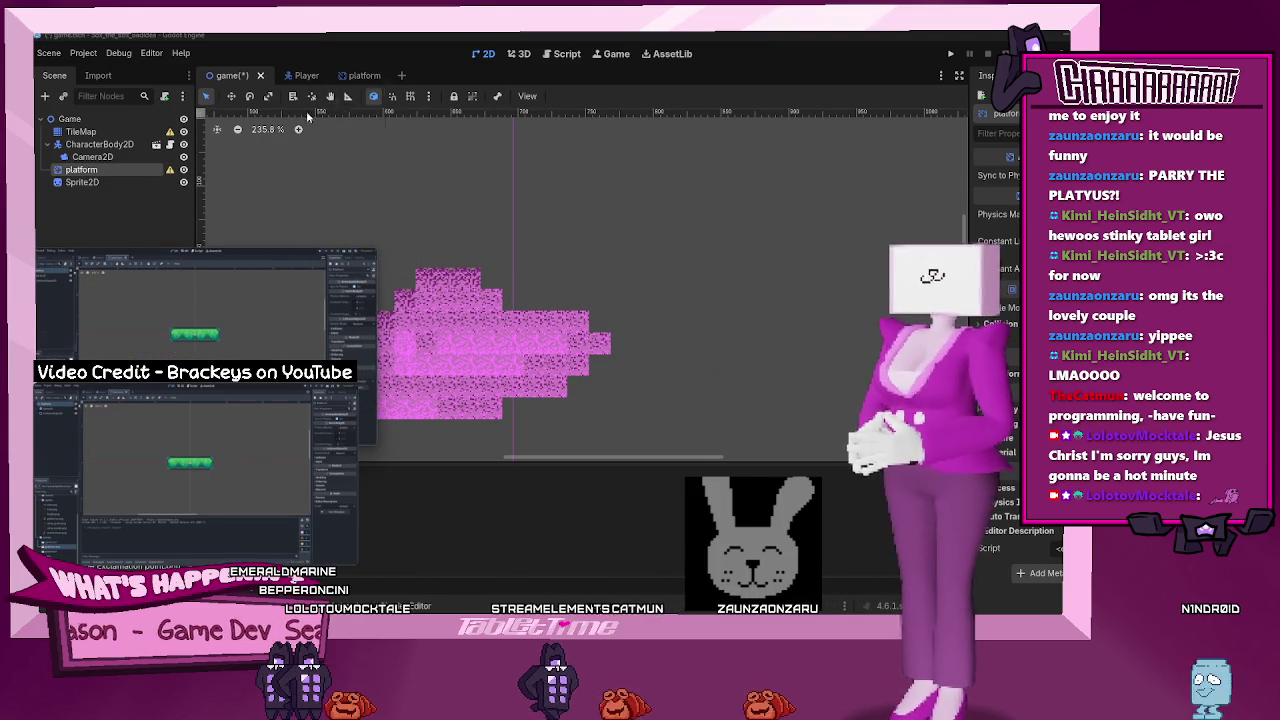
click(360, 76)
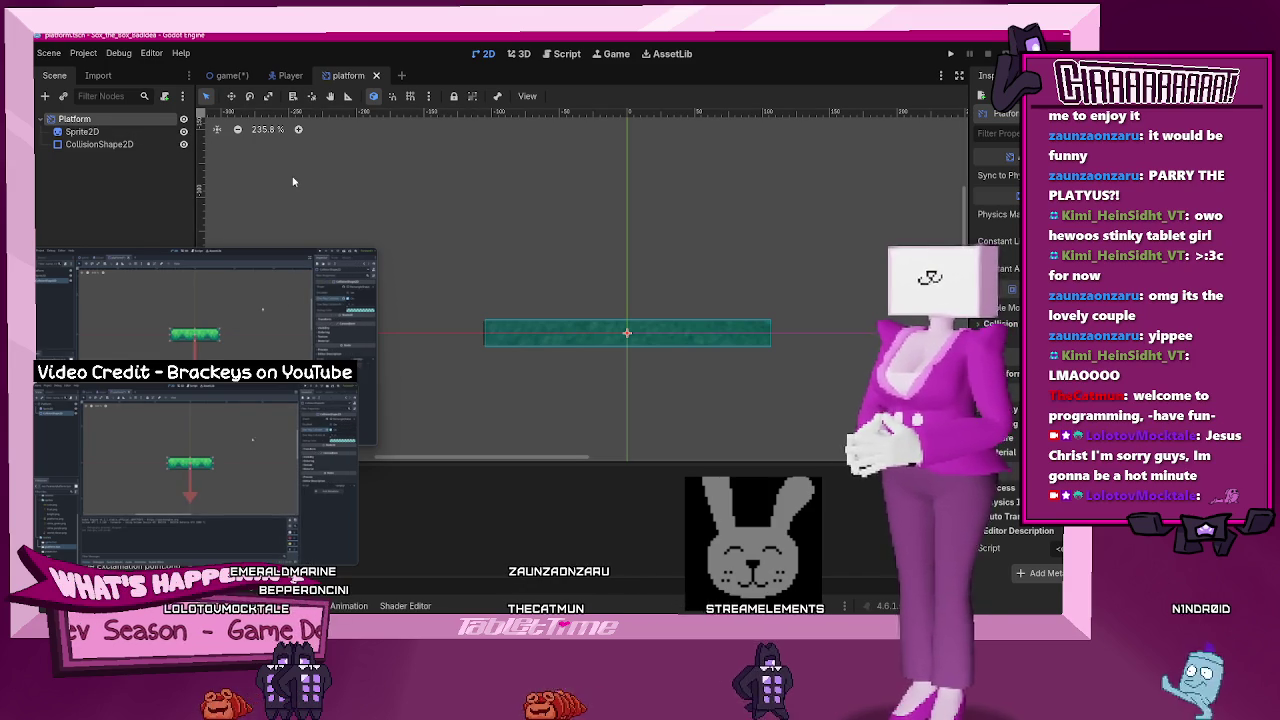
click(228, 75)
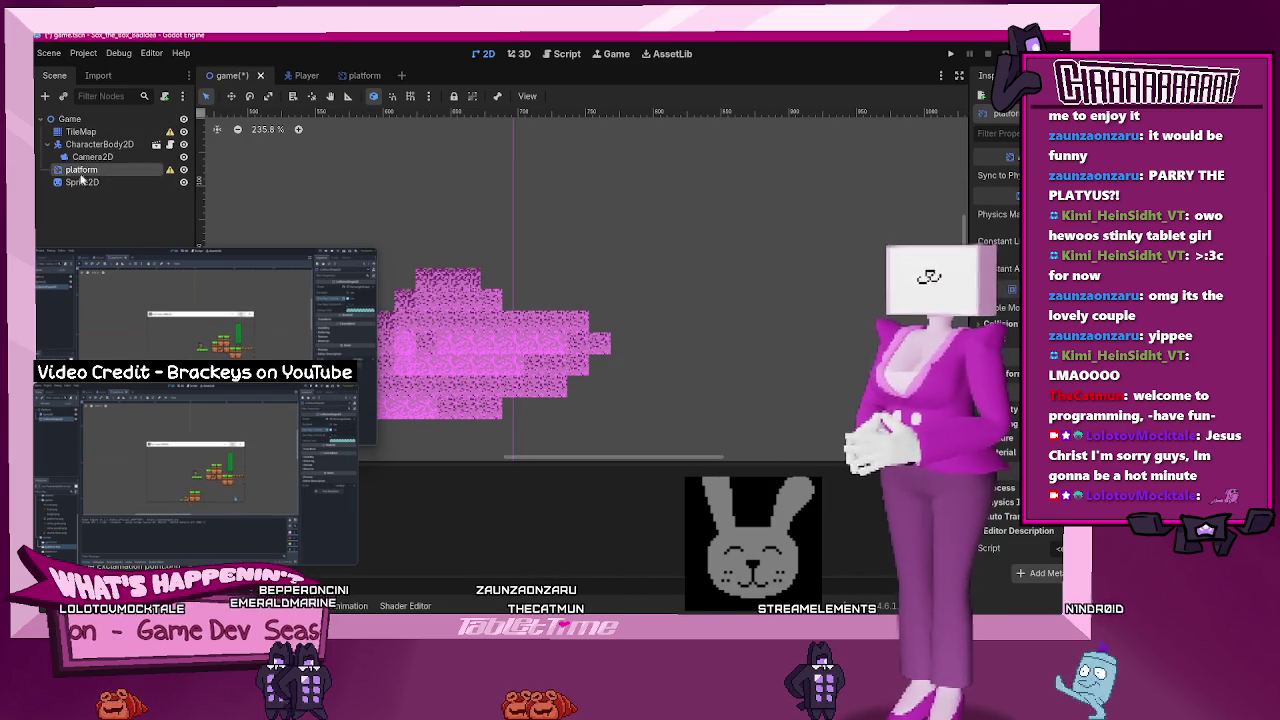
drag(80, 175, 86, 188)
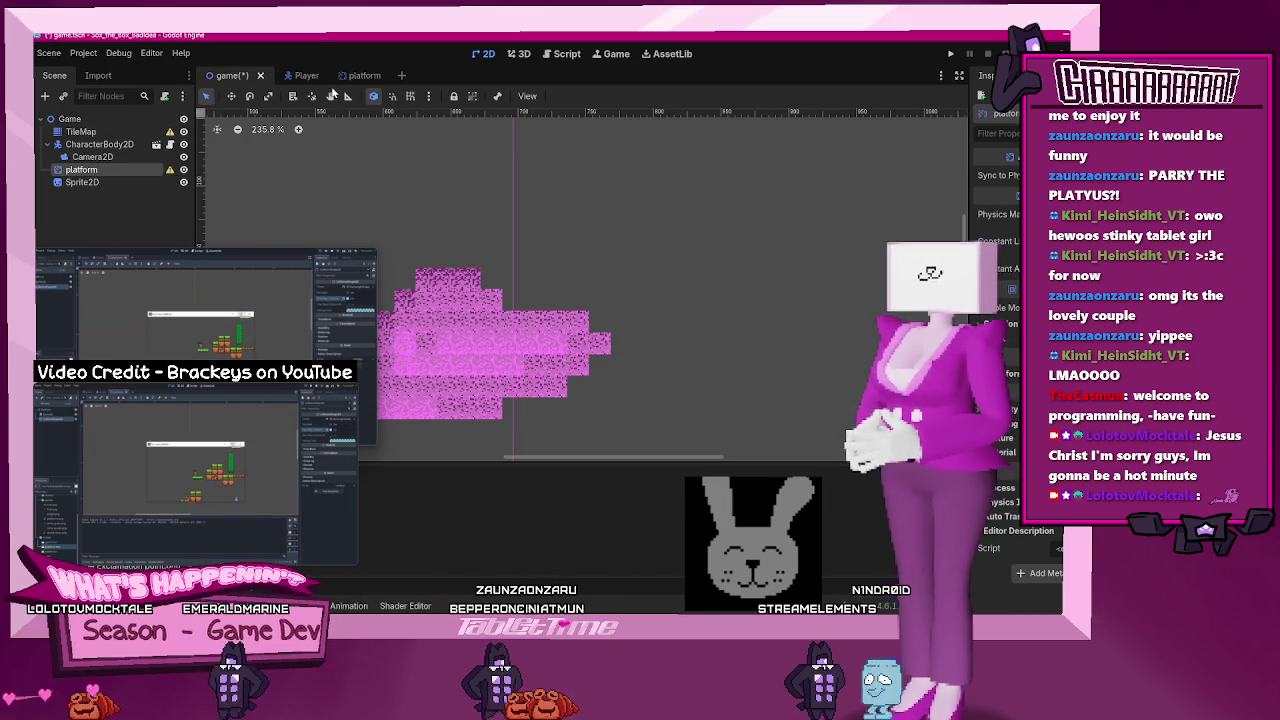
click(362, 75)
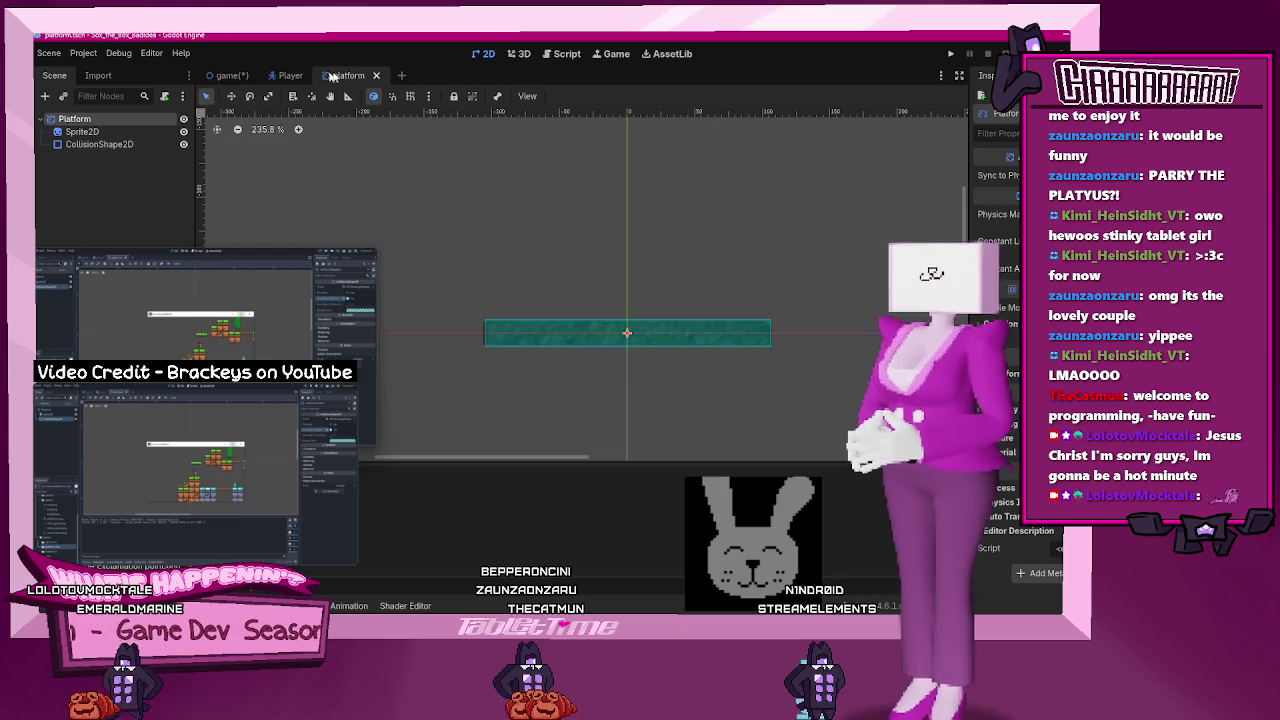
- Instance platform.tscn into the level, floating to the right of the pink terrain
drag(339, 82, 212, 64)
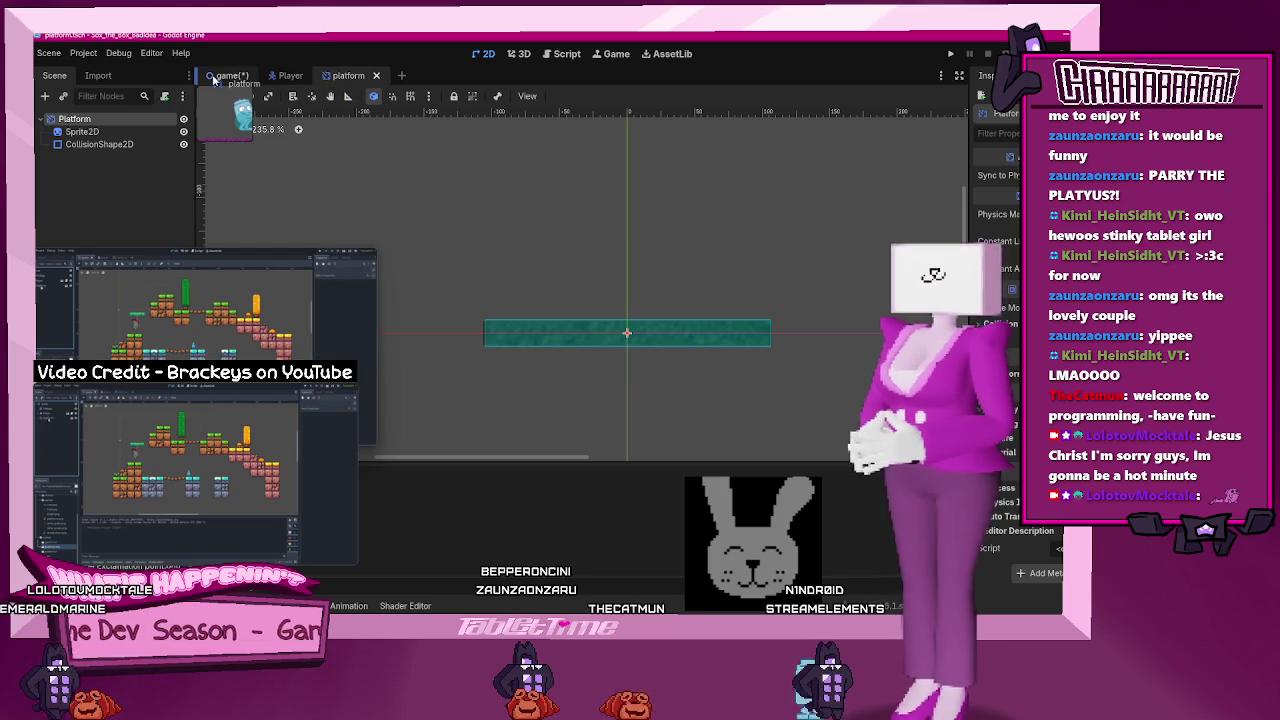
drag(183, 119, 118, 161)
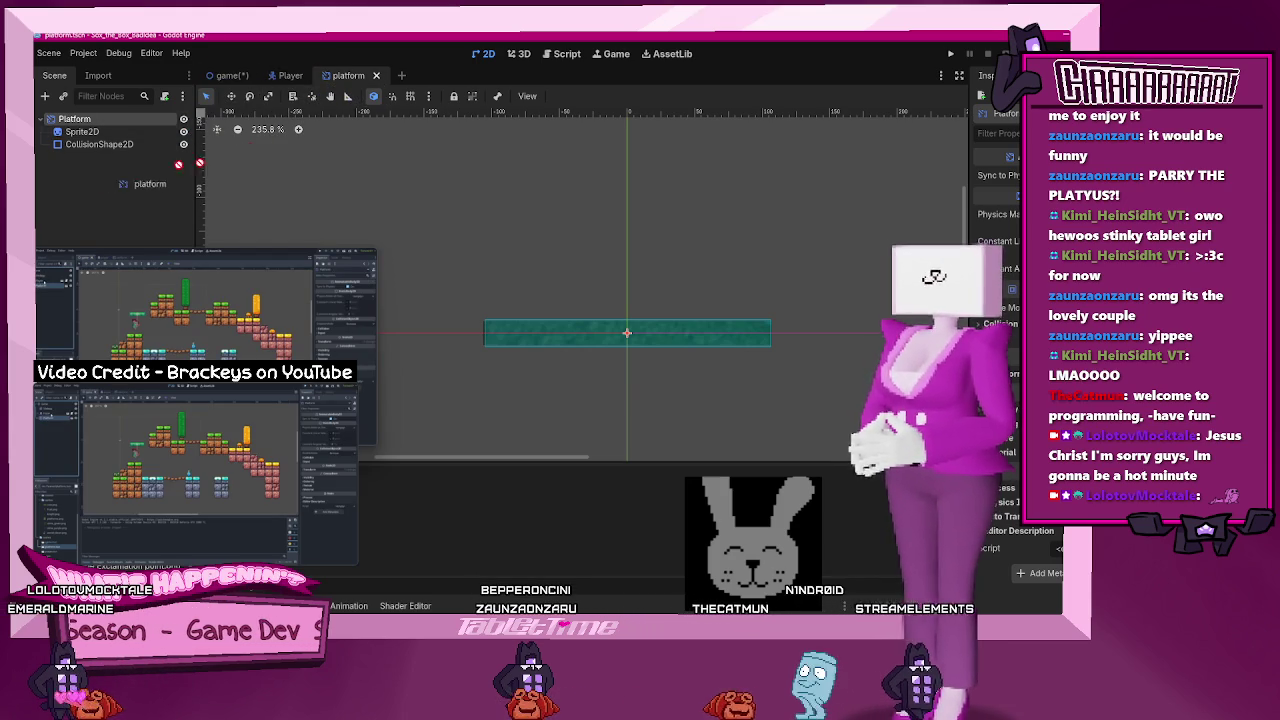
drag(226, 80, 228, 80)
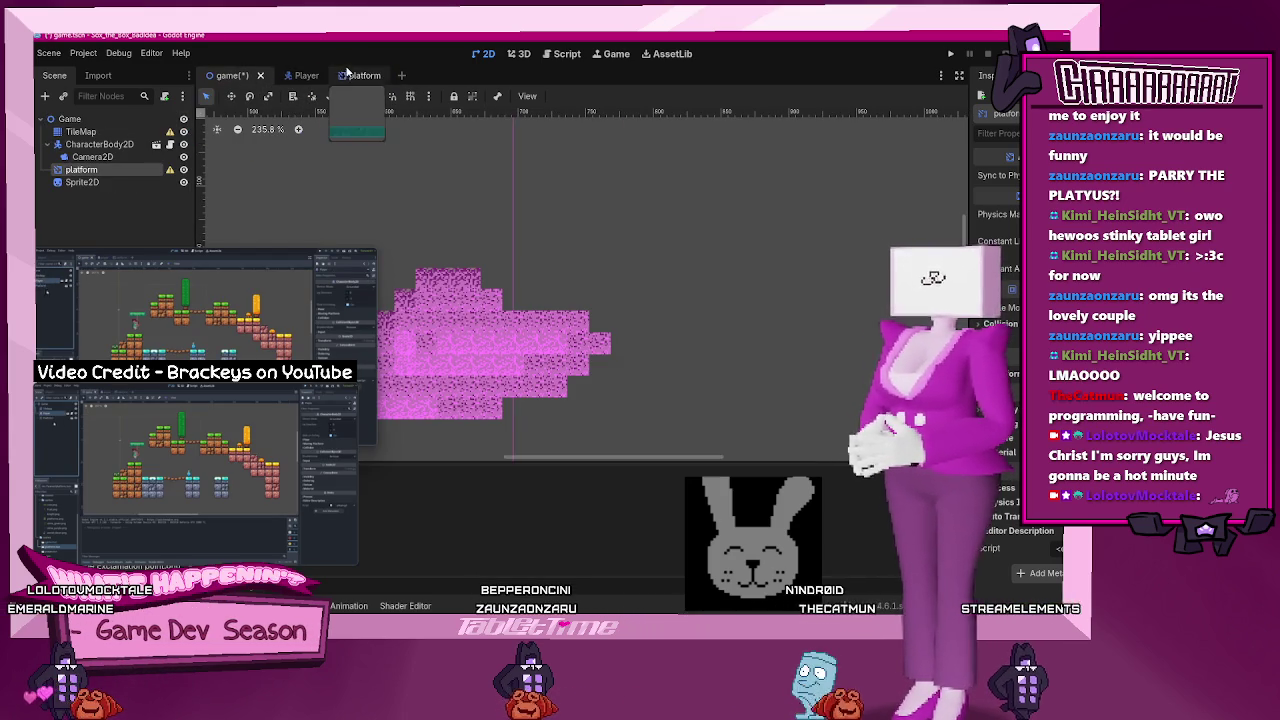
drag(352, 76, 226, 93)
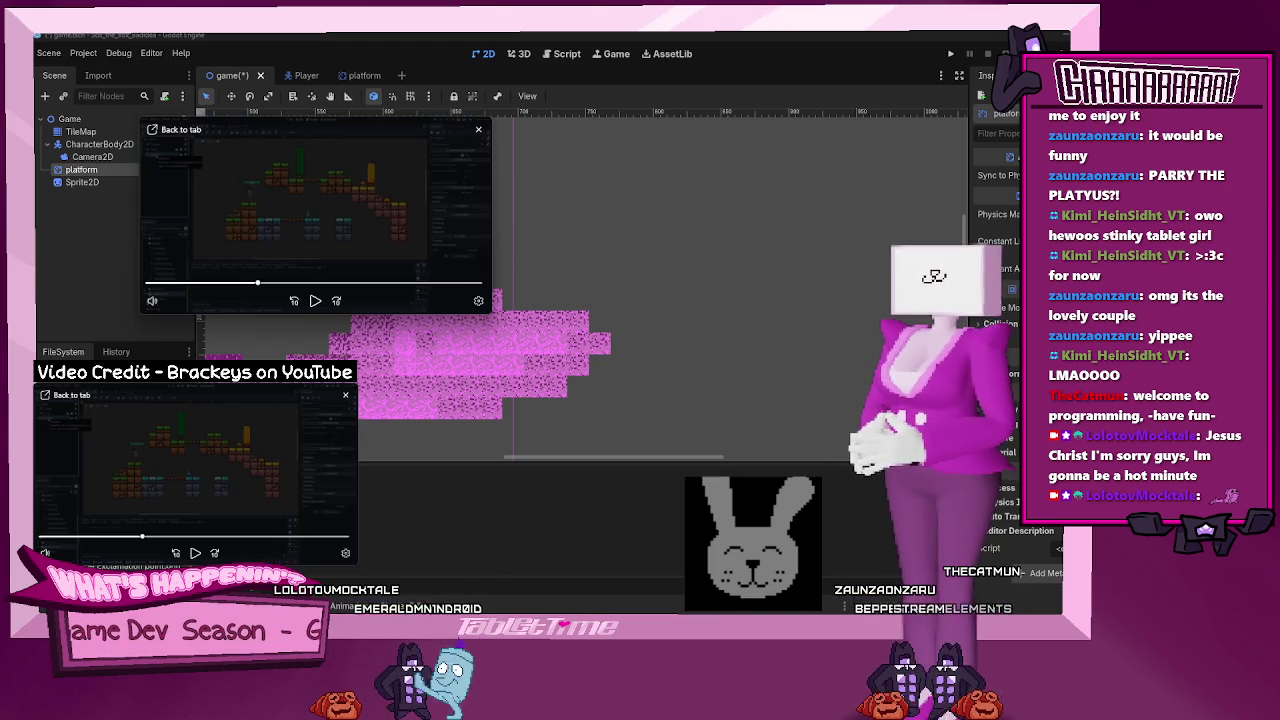
drag(420, 230, 352, 234)
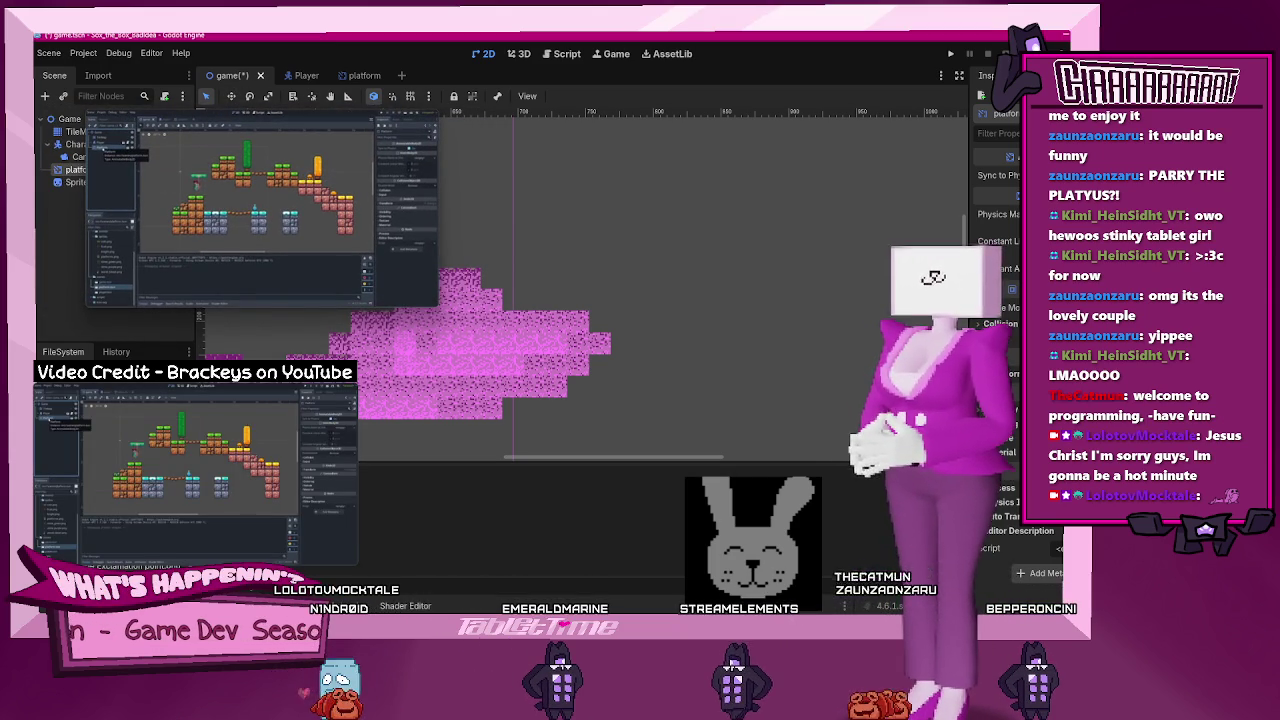
mouse_move(120, 470)
mouse_down()
mouse_move(638, 237)
mouse_move(805, 309)
mouse_move(805, 335)
mouse_up()
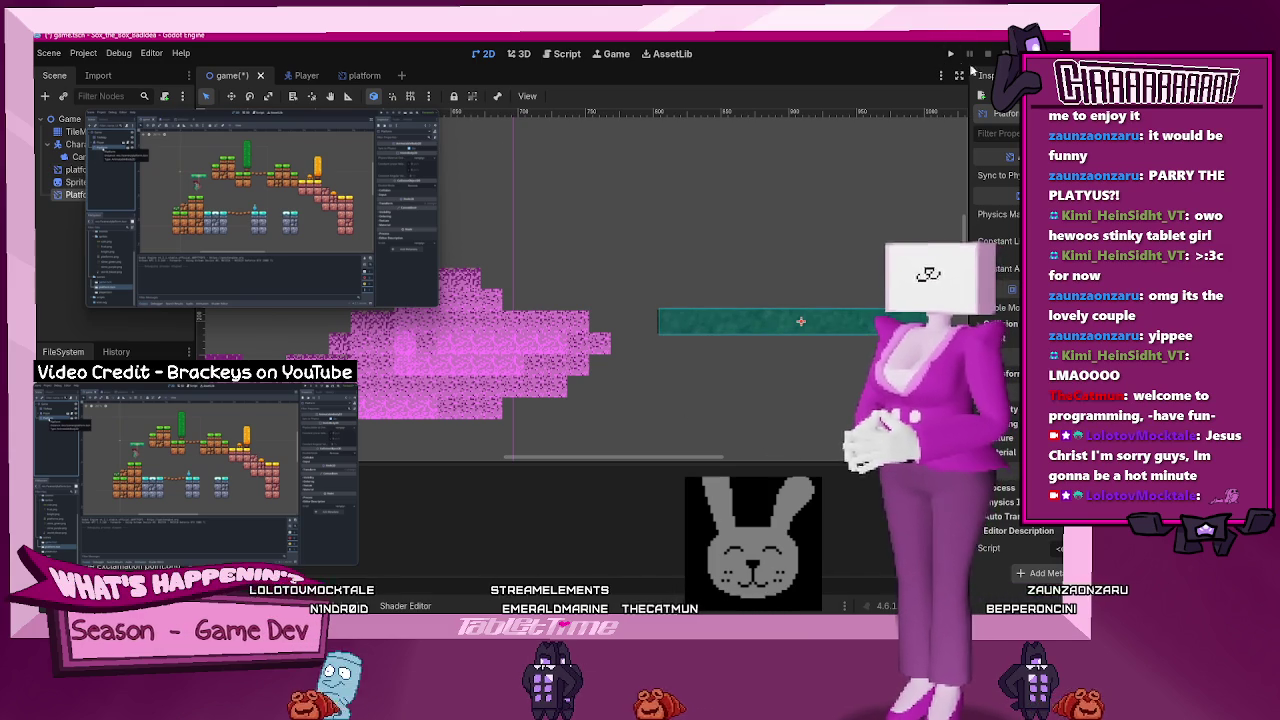
click(947, 56)
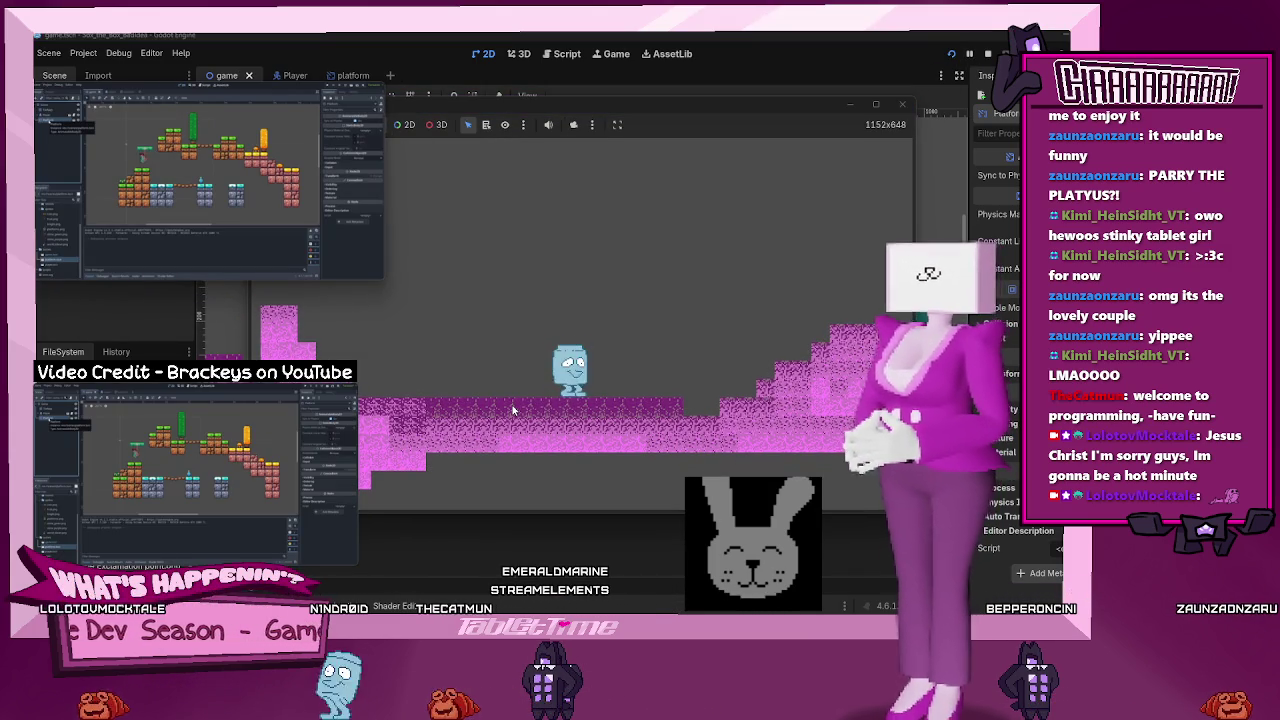
- Run right and left, jumping toward the dark platform and over the pink hill, then close the game
key(Right)
key(Right)
key(space)
key(Right)
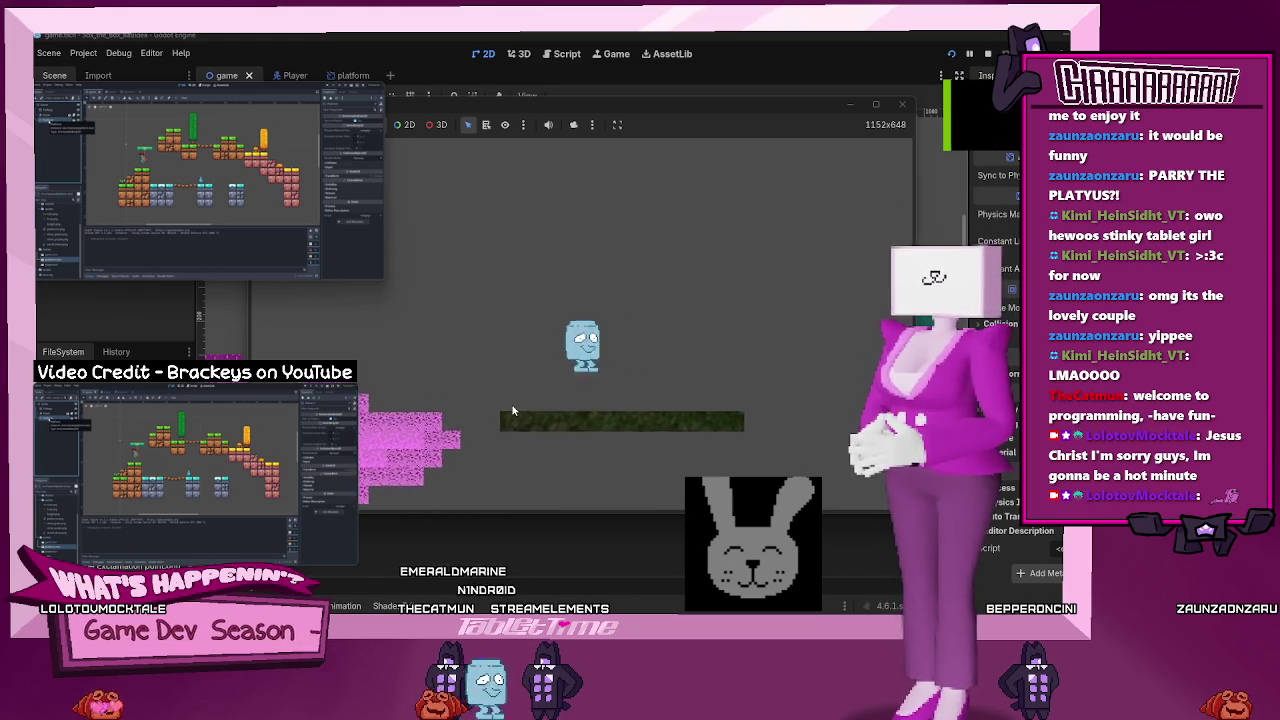
key(Left)
key(space)
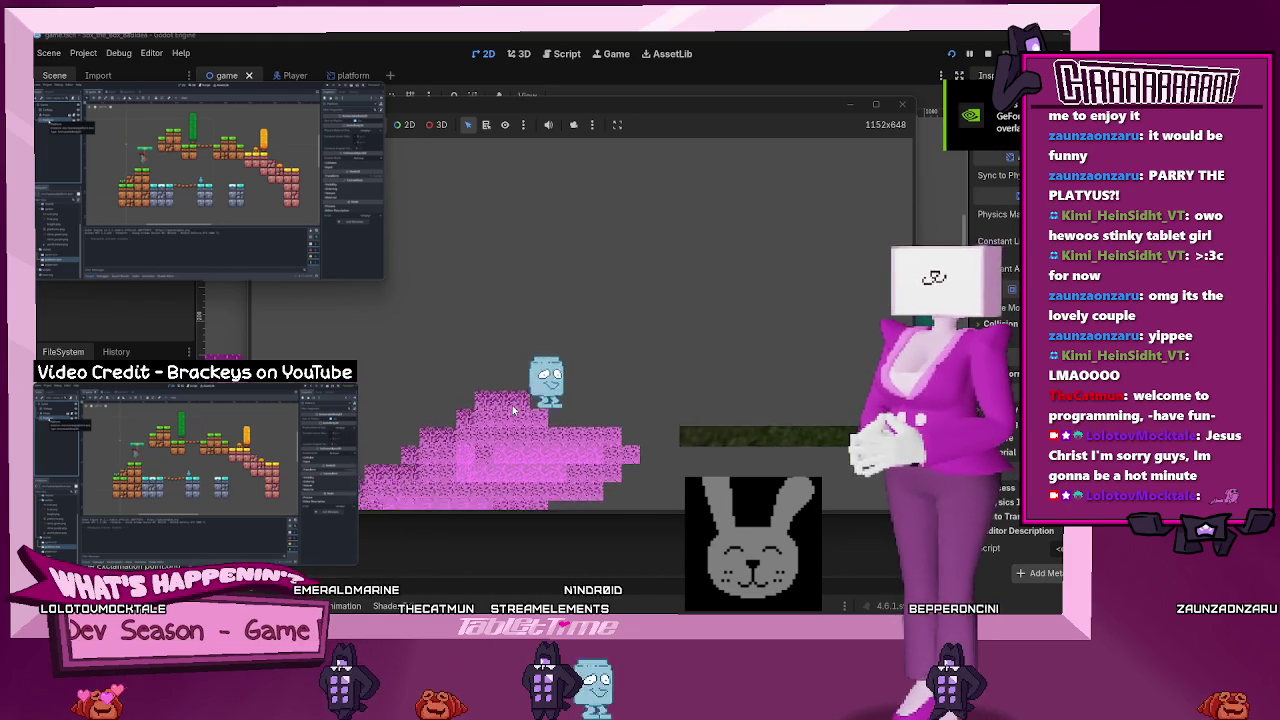
key(Right)
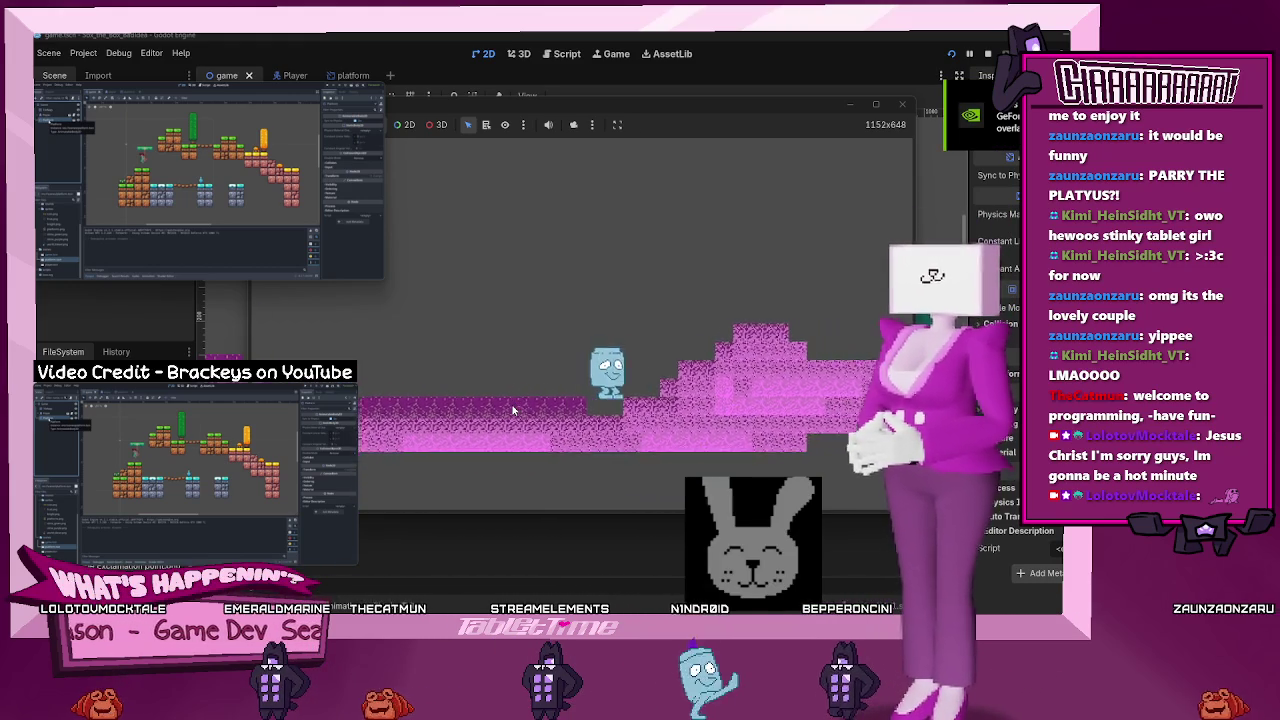
key(Right)
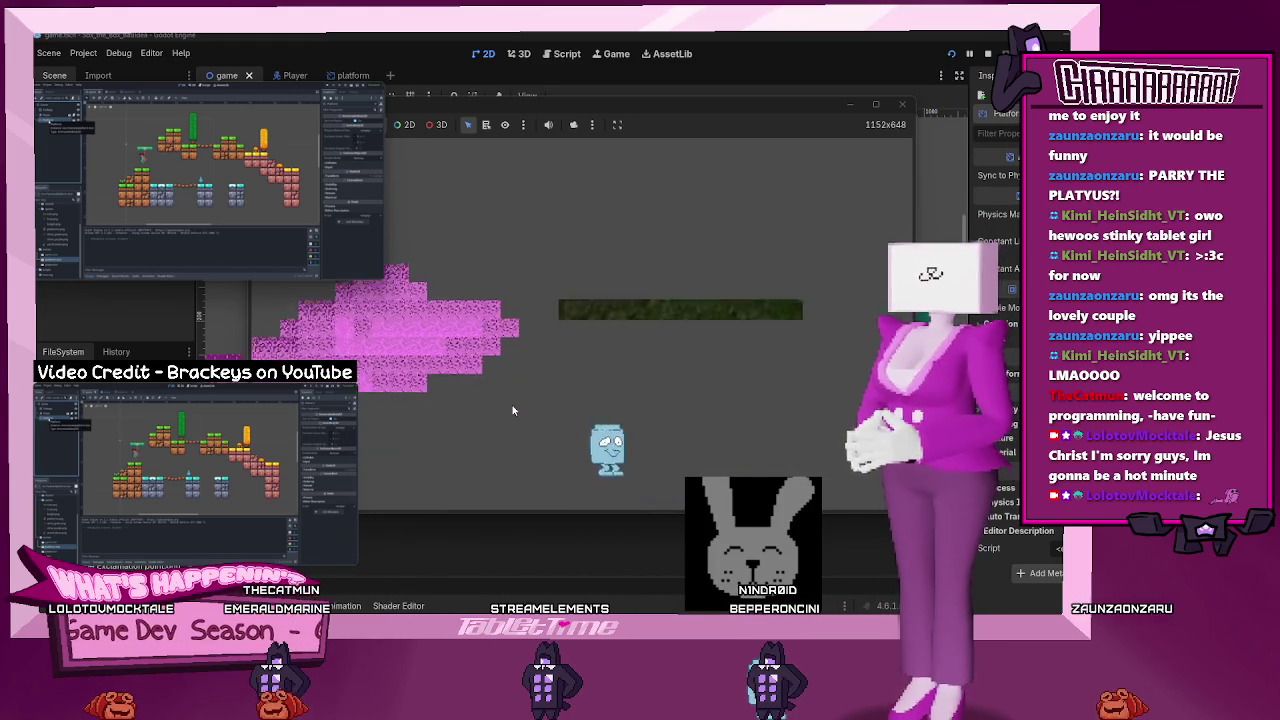
click(900, 104)
- Delete the old lowercase 'platform' node from the game scene and confirm the deletion
scroll(628, 352, down, 3)
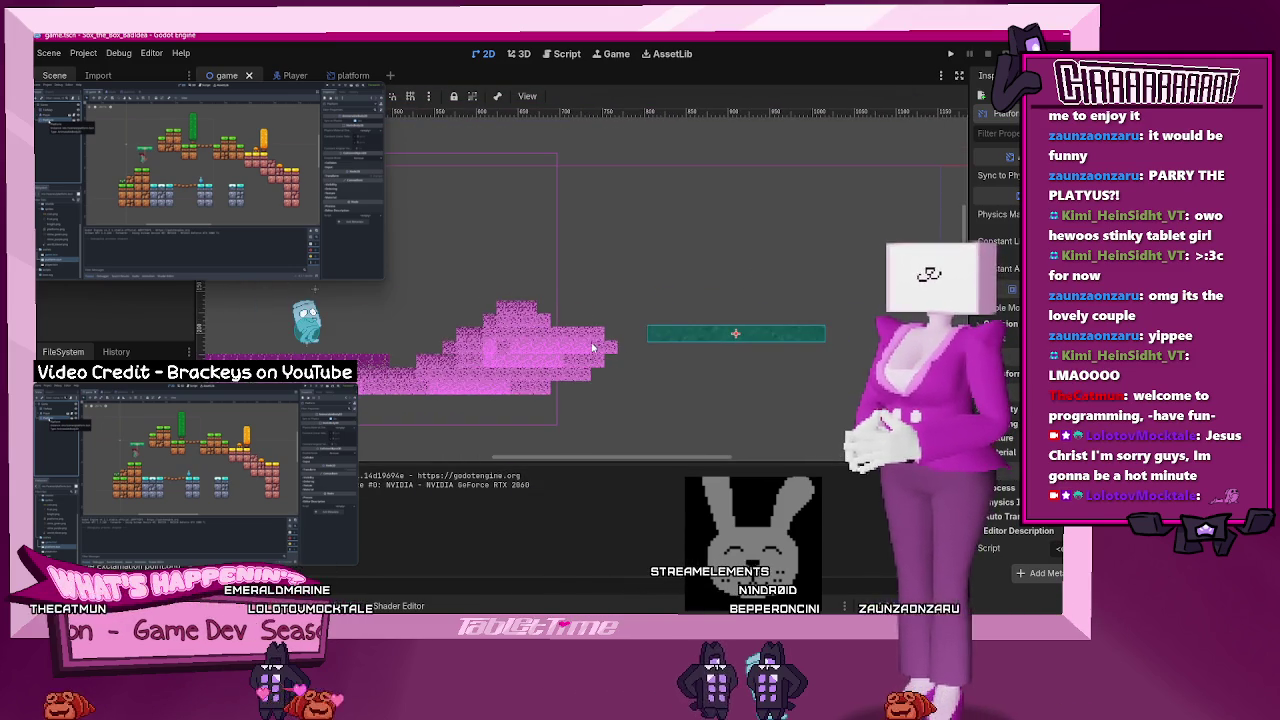
mouse_move(243, 257)
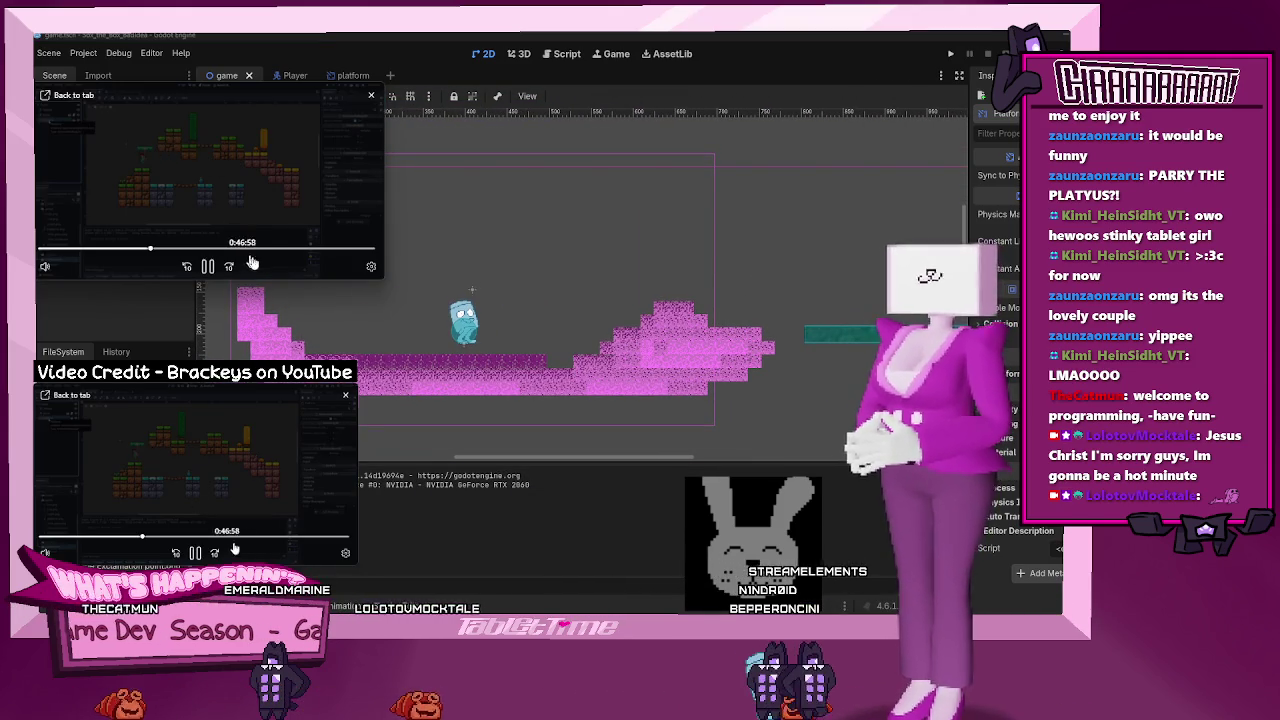
drag(200, 120, 200, 215)
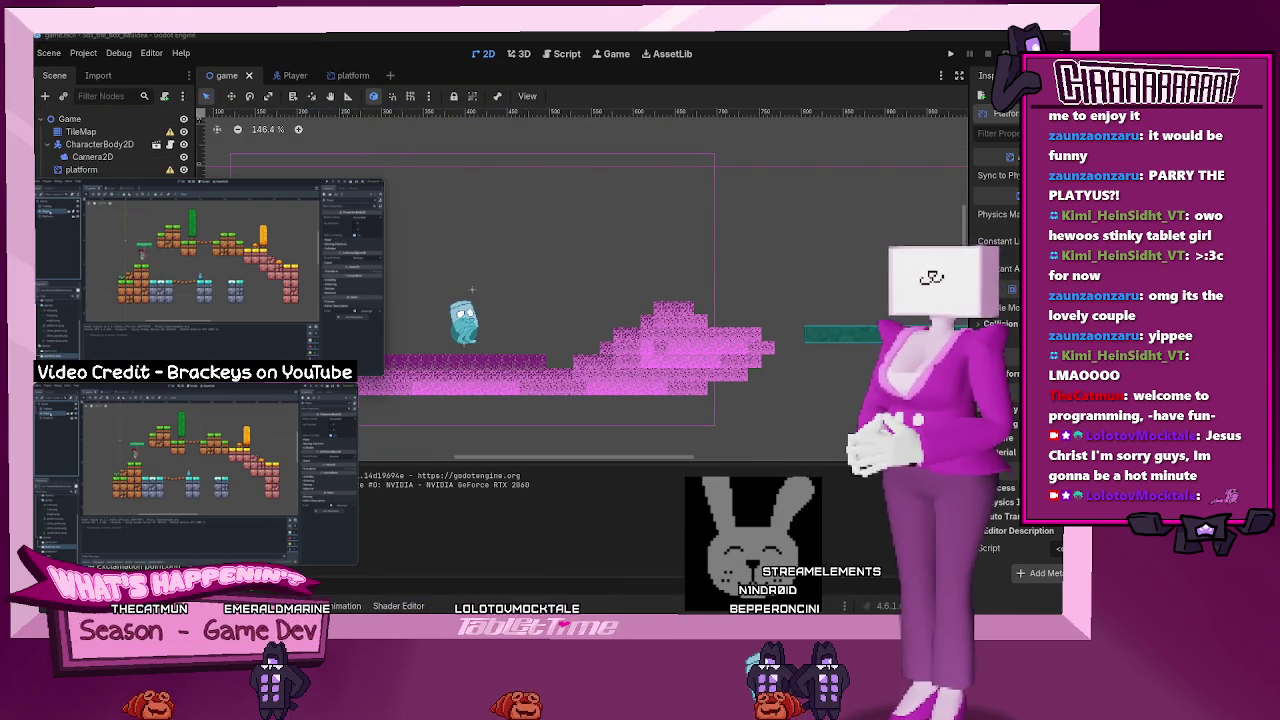
mouse_move(118, 250)
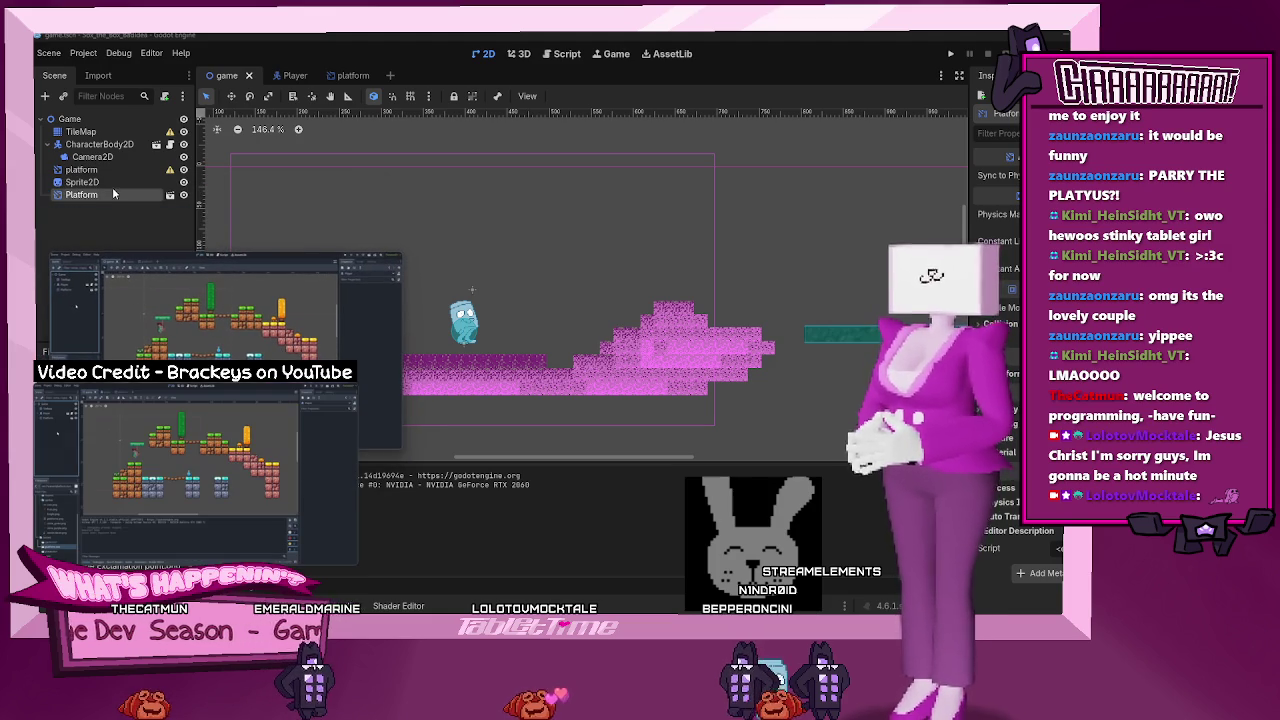
right_click(116, 175)
click(69, 200)
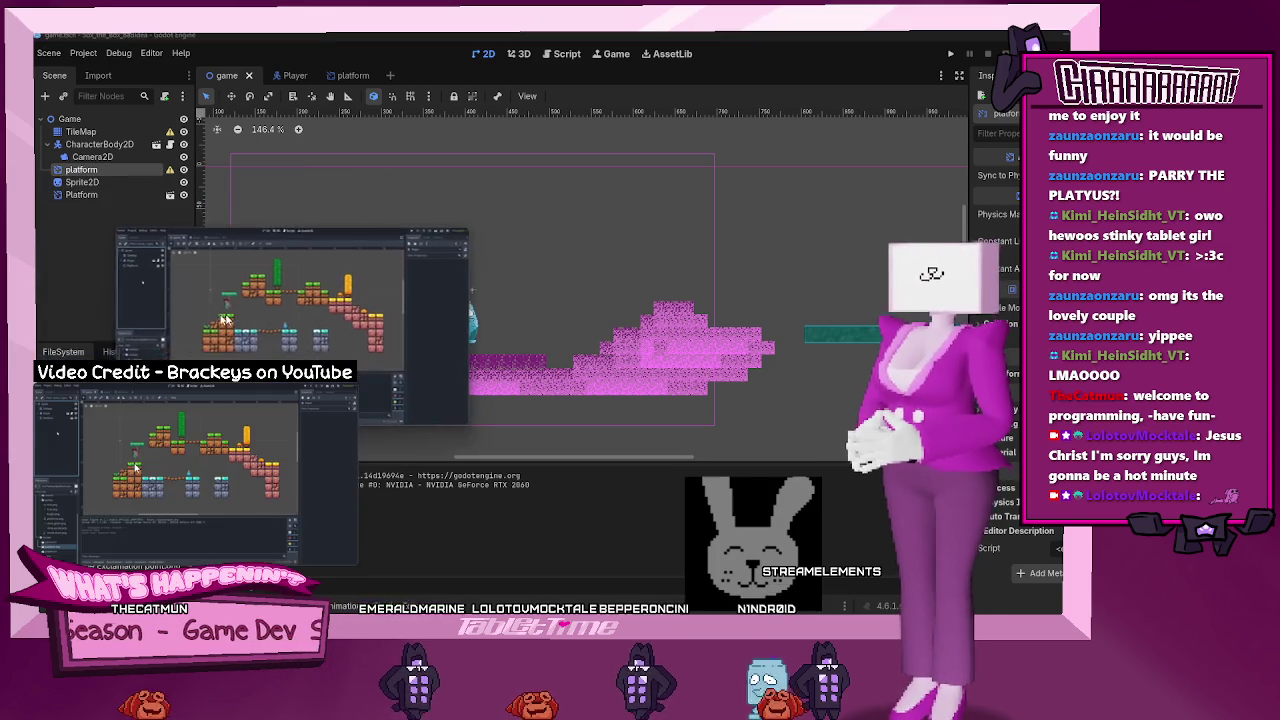
right_click(76, 172)
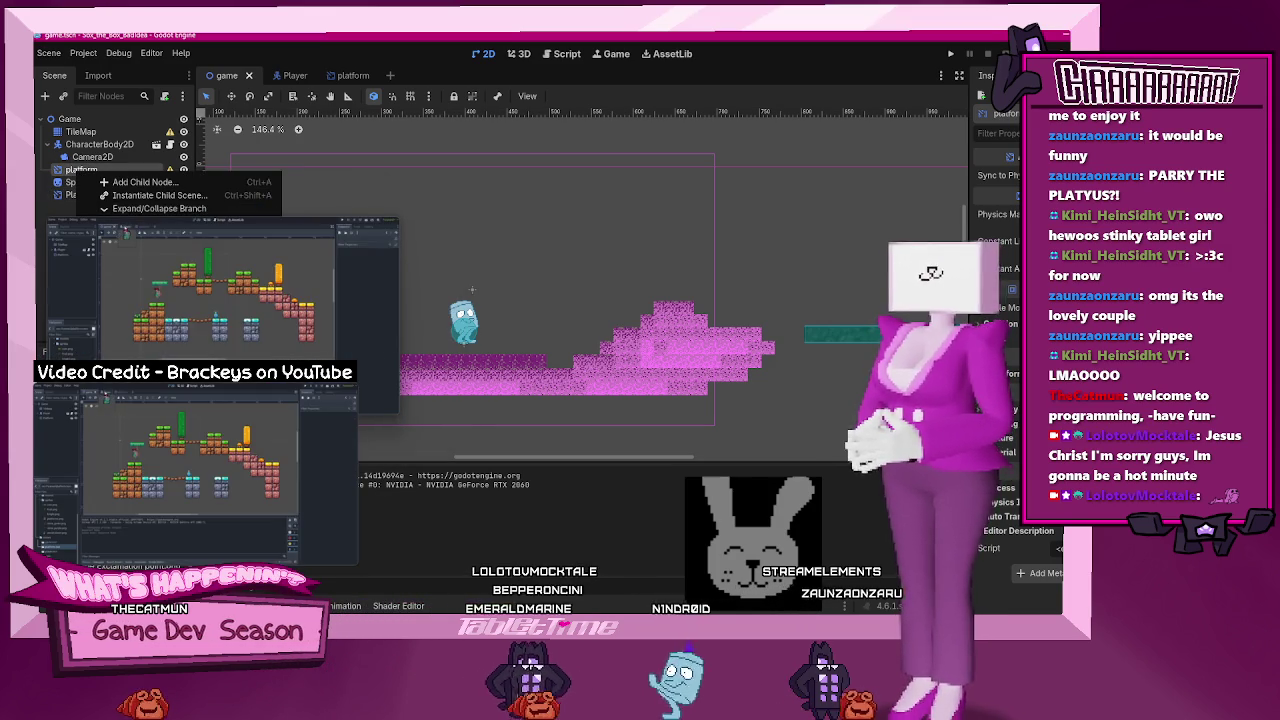
key(Delete)
click(560, 349)
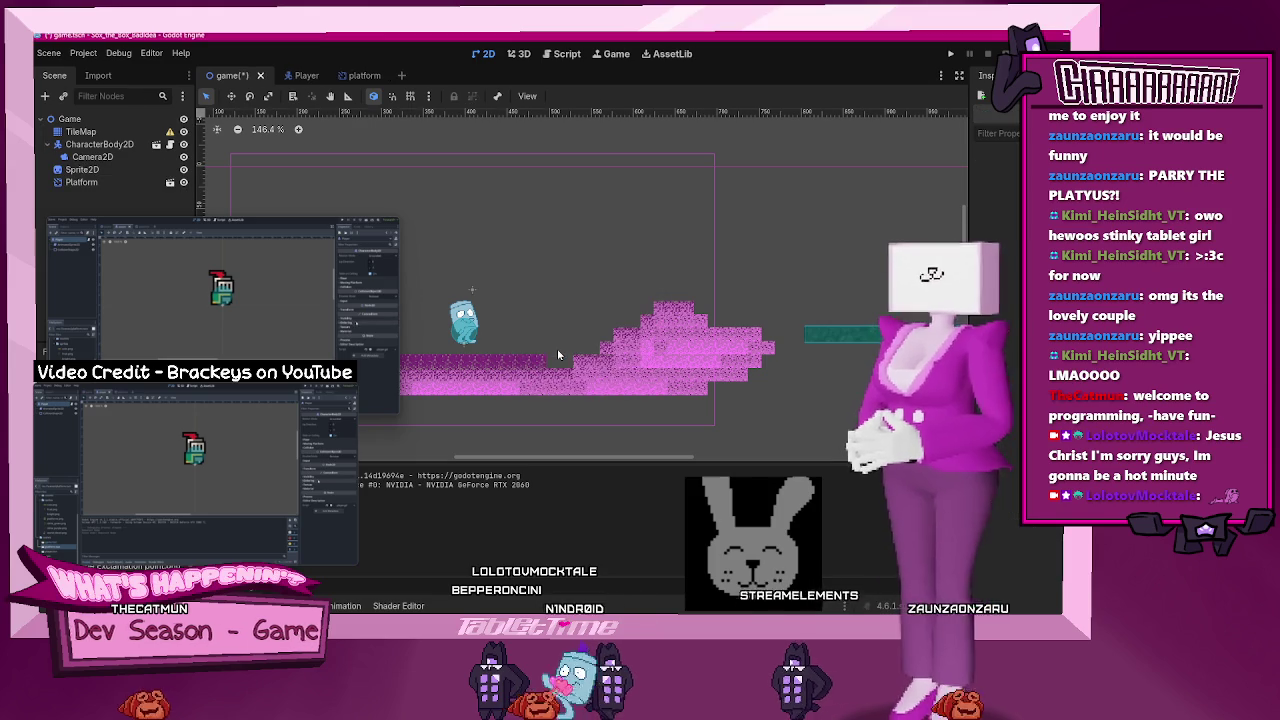
- Inspect the Player scene centred on its origin, then return to the game scene and run it
click(100, 145)
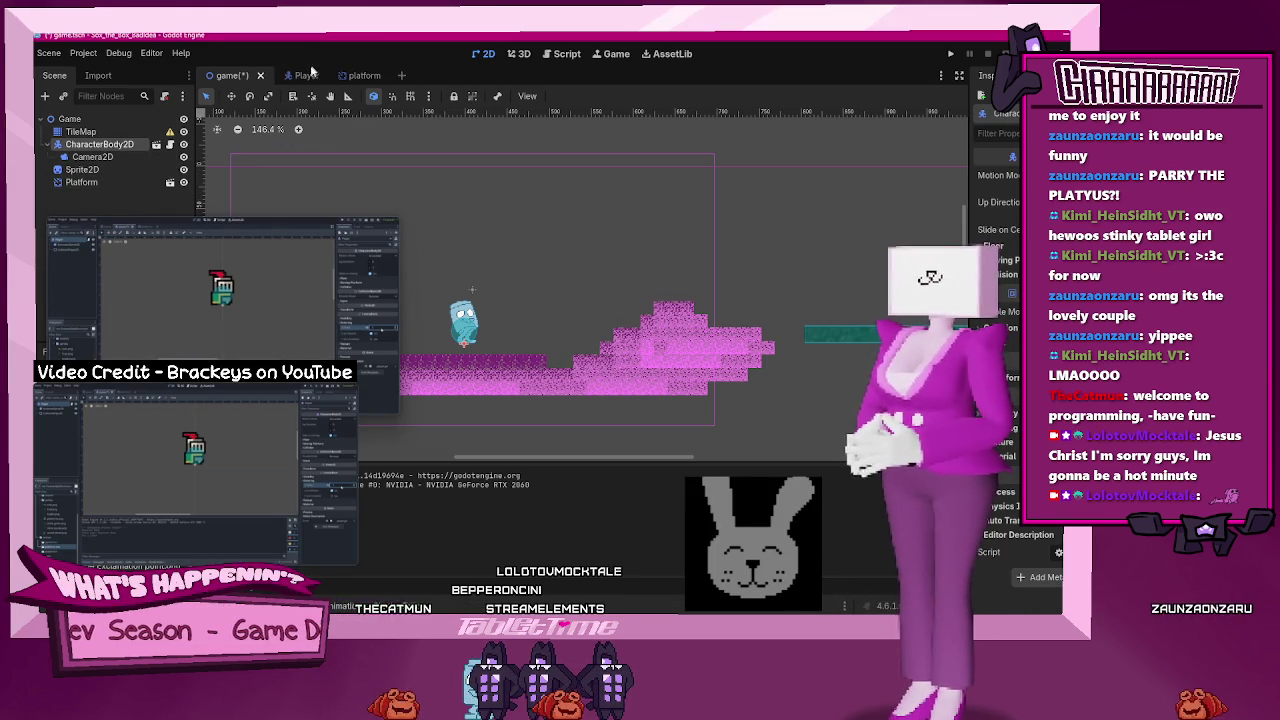
click(305, 75)
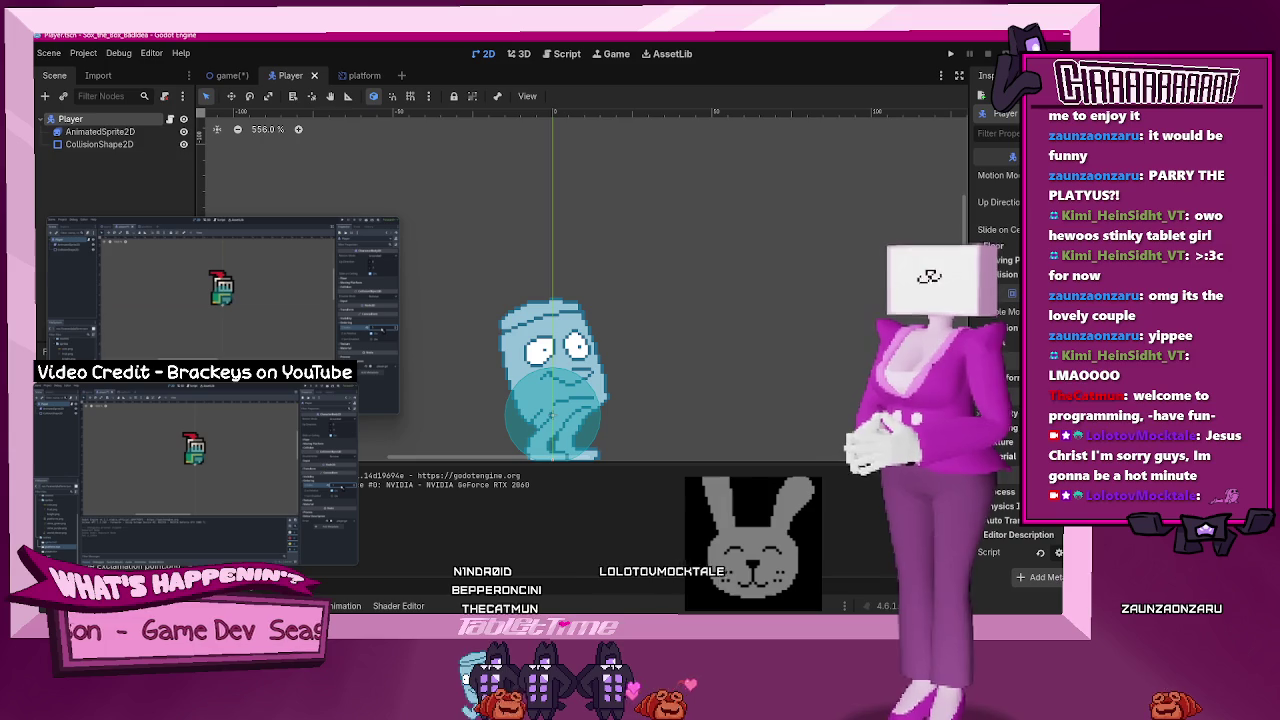
key(f)
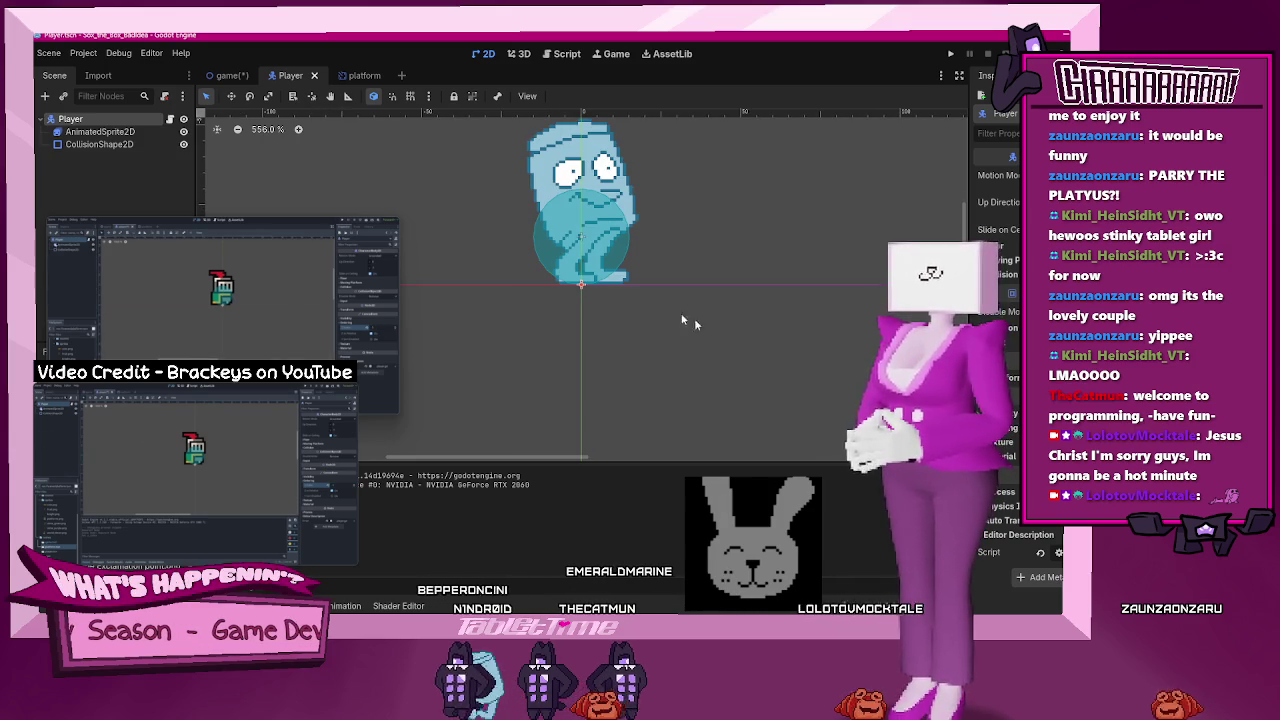
scroll(721, 328, down, 3)
key(ctrl+shift+Tab)
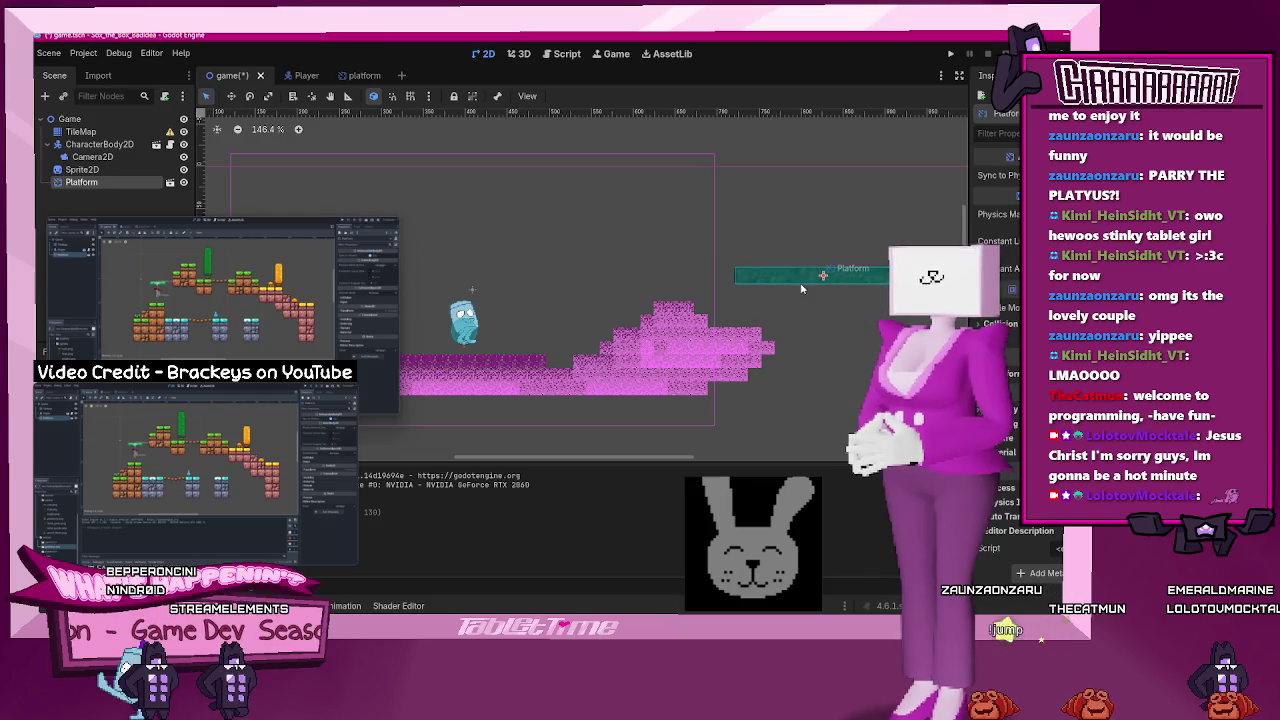
click(950, 53)
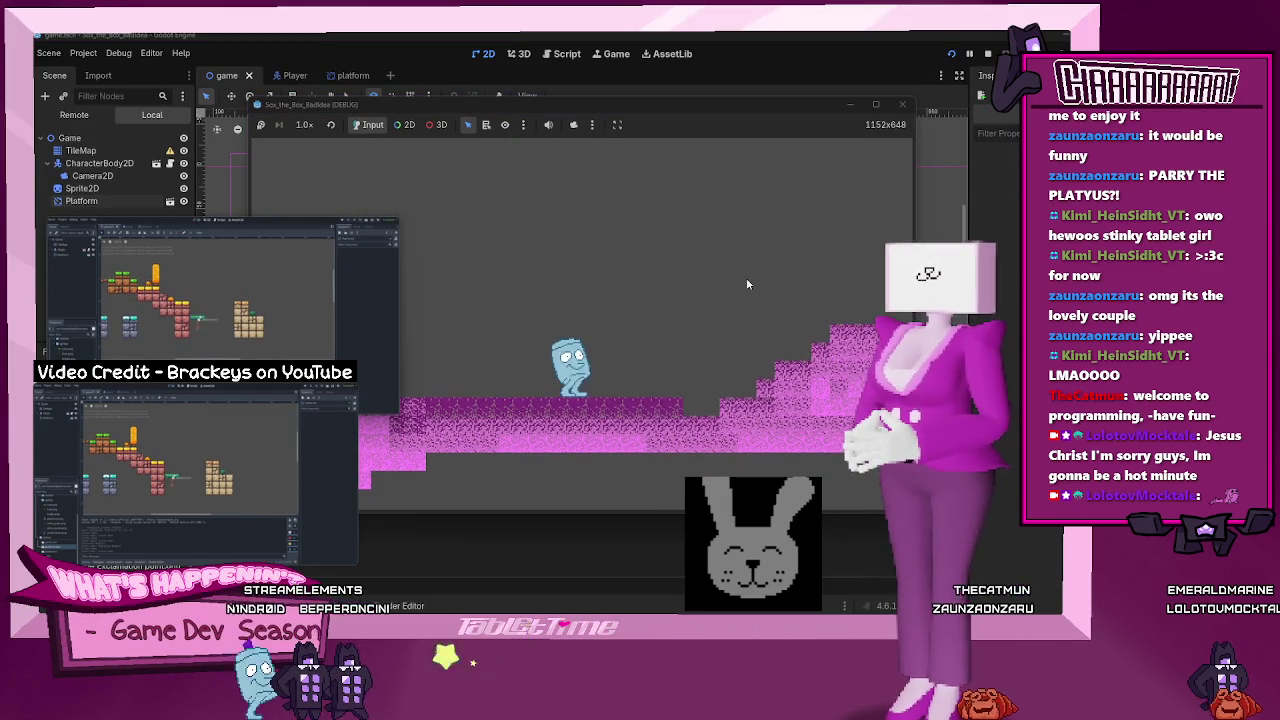
- Move the character left and right and jump toward the floating platform, then return to the Player scene
key(Left)
key(space)
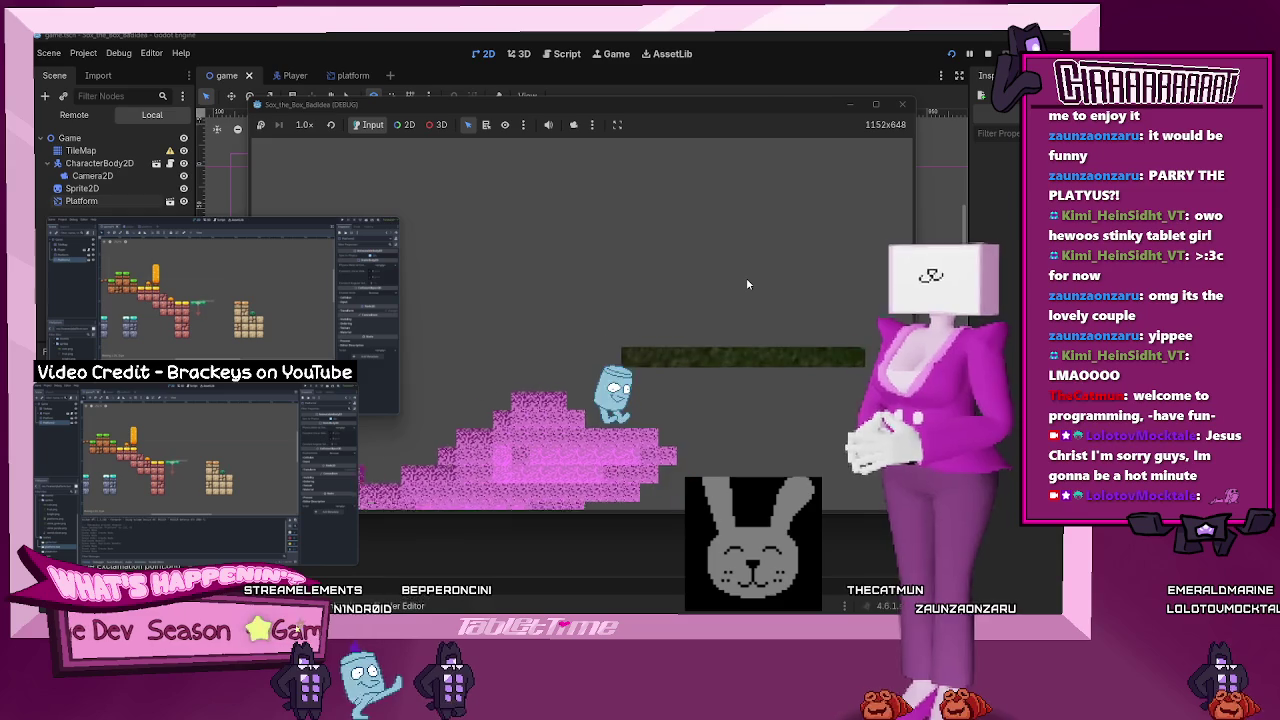
key(Right)
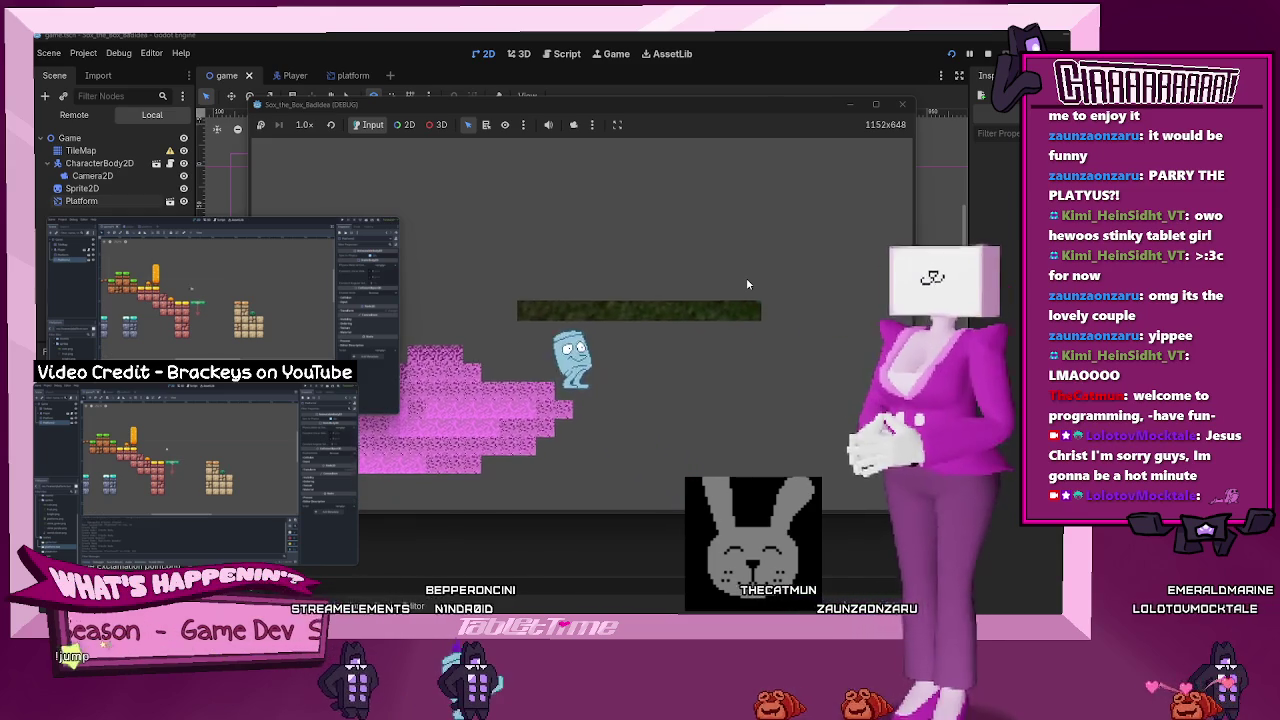
key(Left)
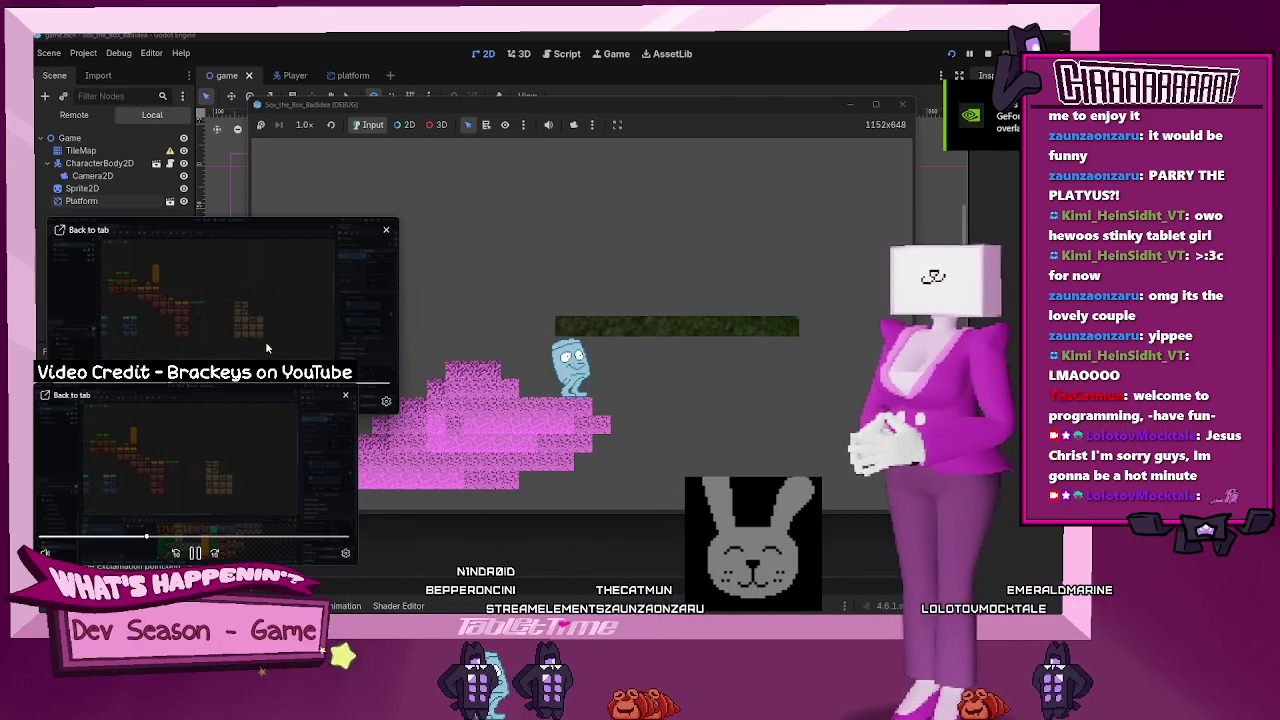
mouse_move(173, 555)
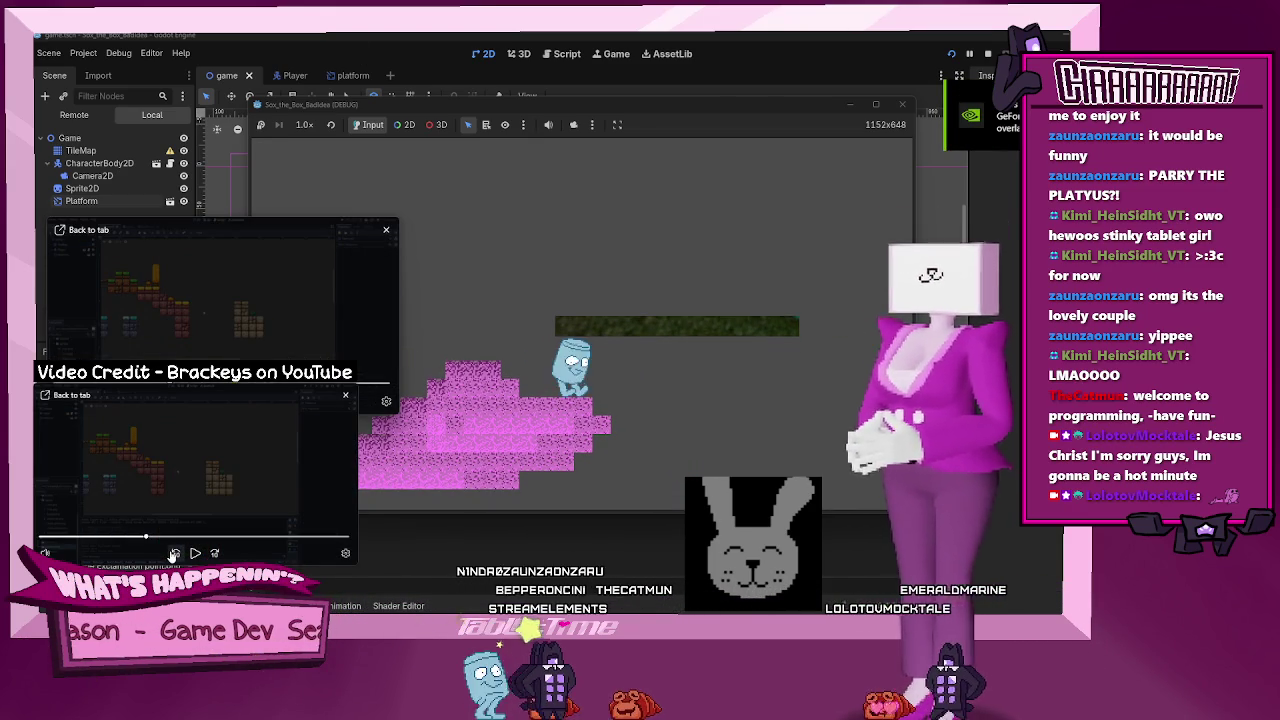
click(173, 553)
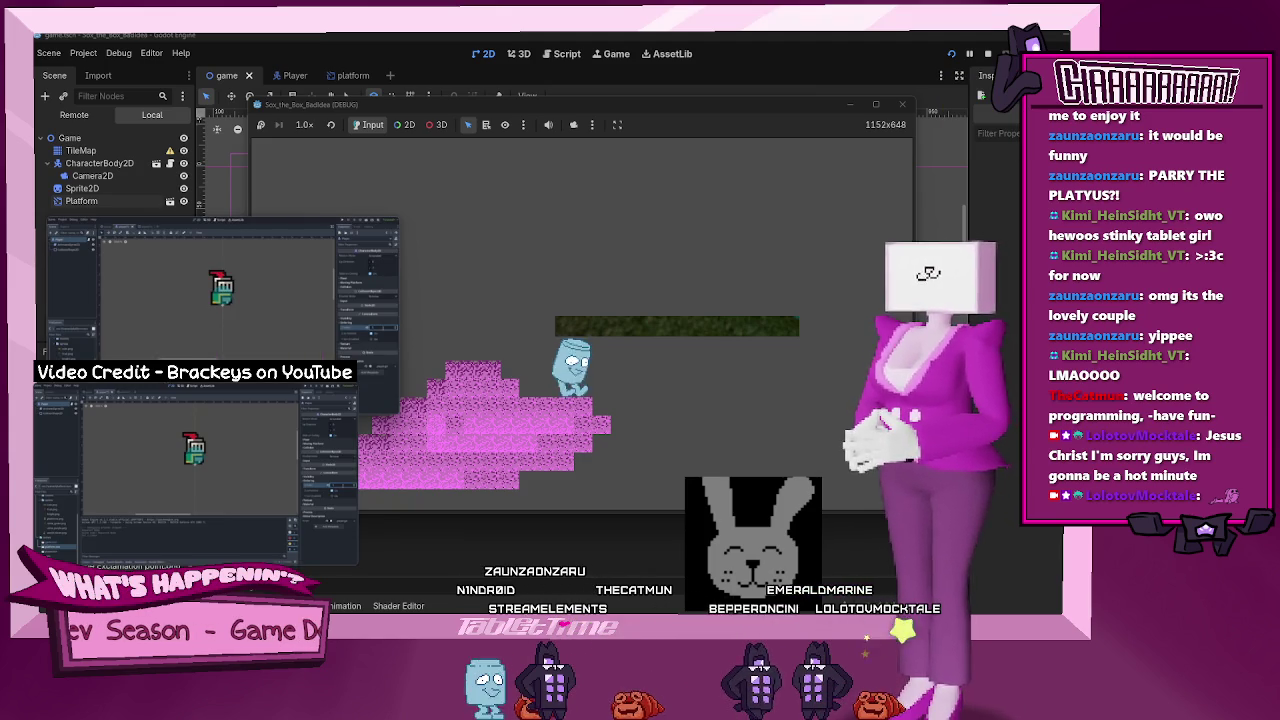
mouse_move(178, 553)
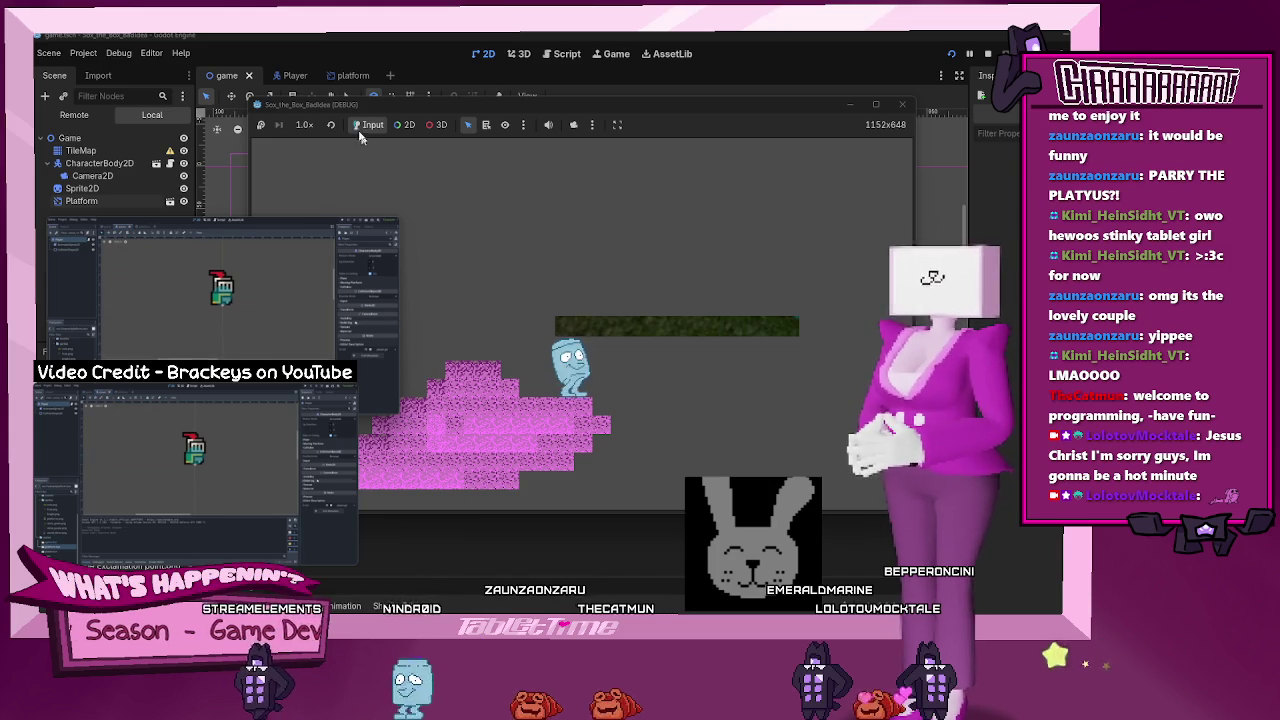
click(286, 74)
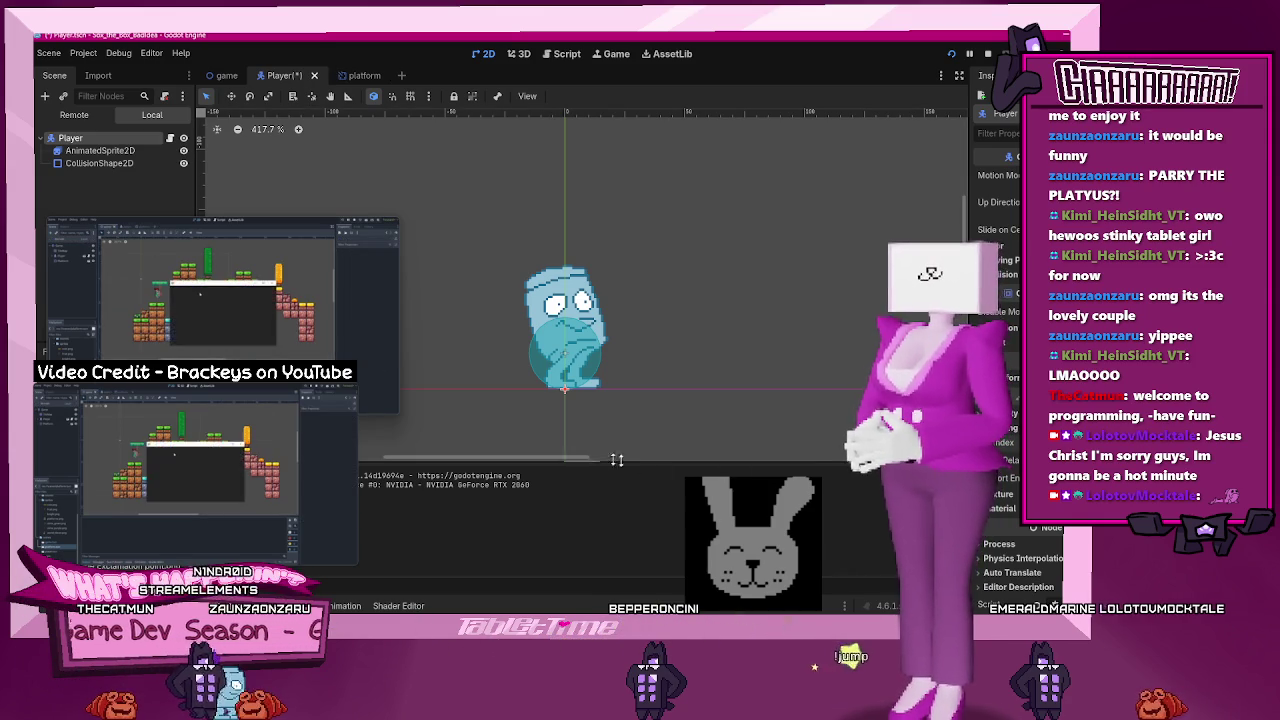
- Switch to the game scene tab and stop the running game
click(228, 77)
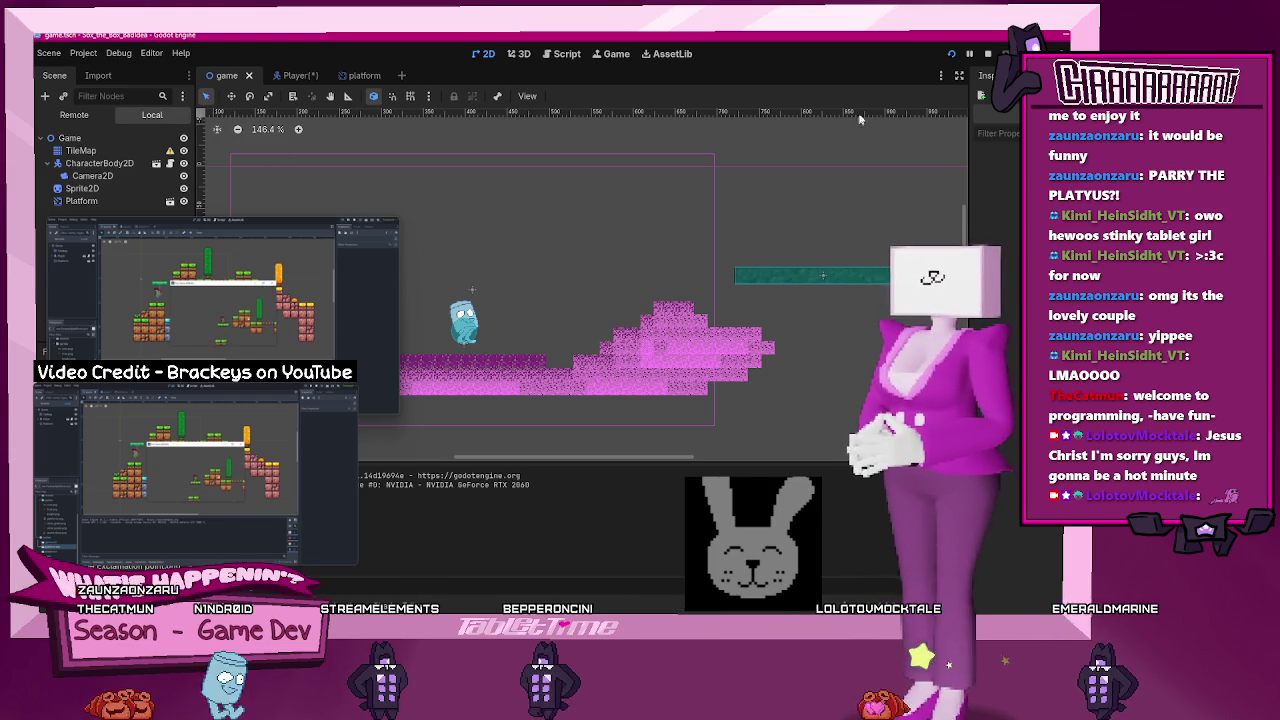
click(968, 60)
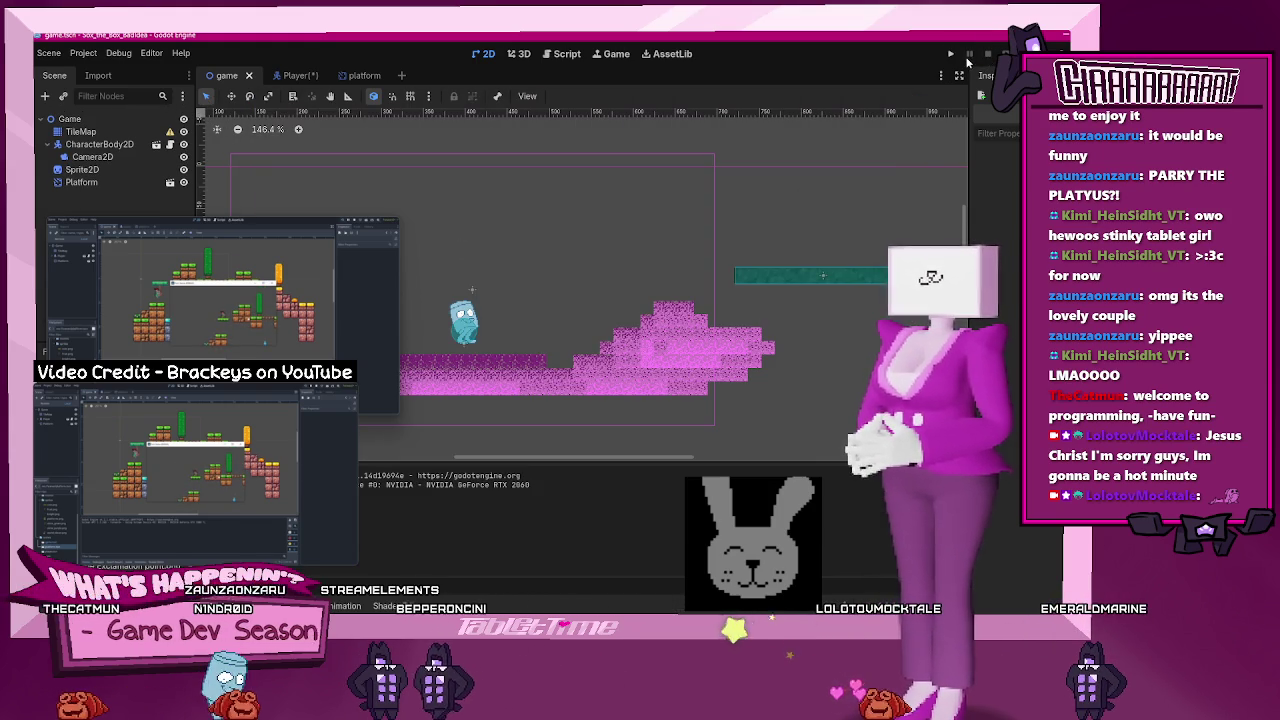
- Rerun the game, hop left and right onto the grassy platform, then close the game window
click(952, 55)
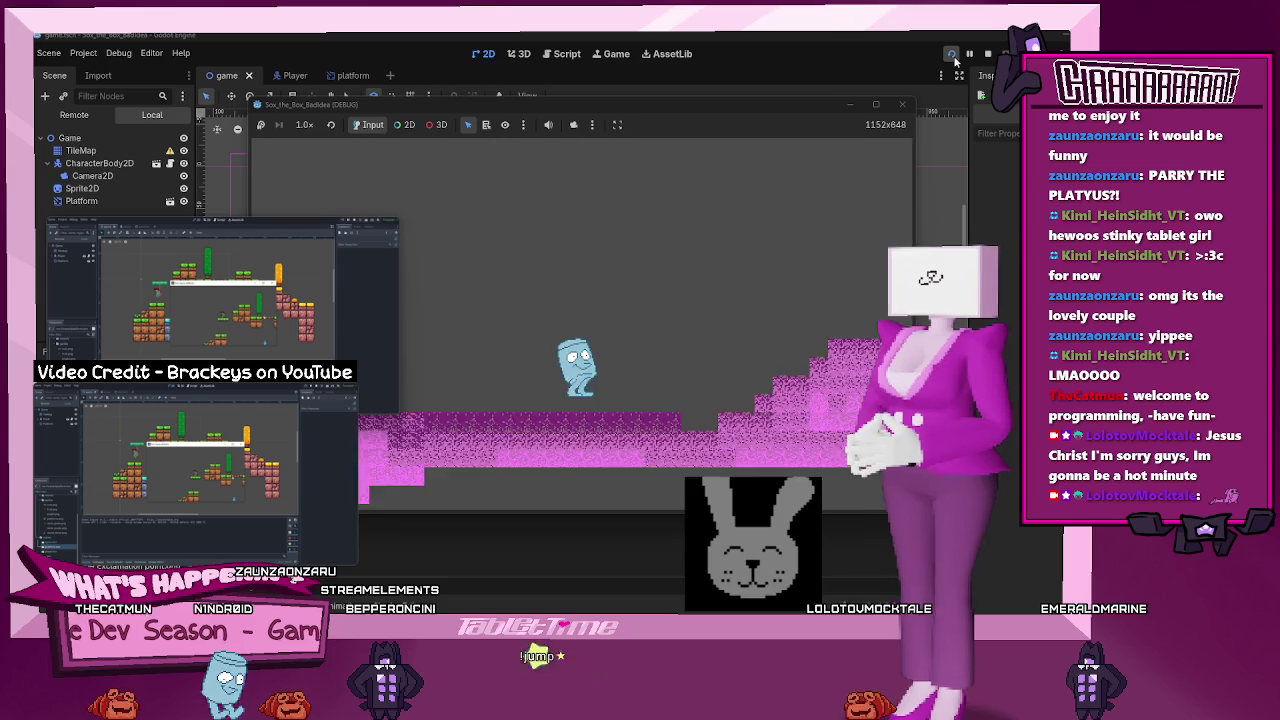
key(Left)
key(space)
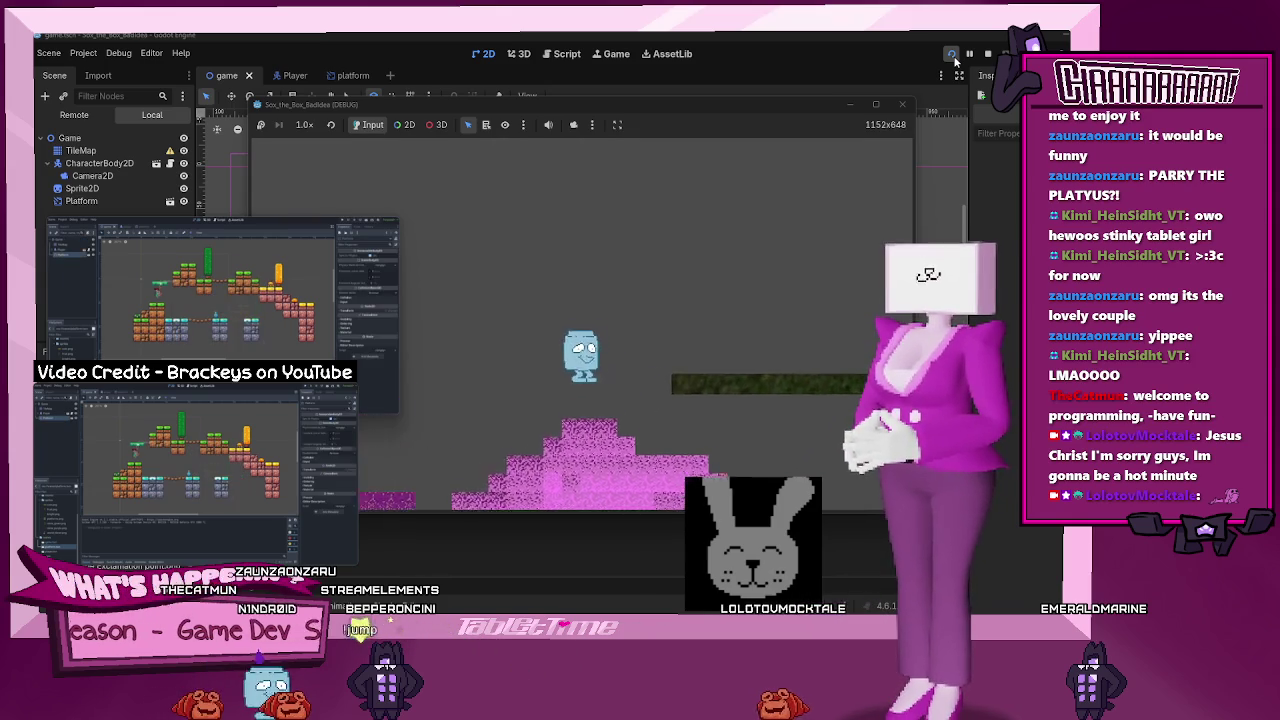
key(space)
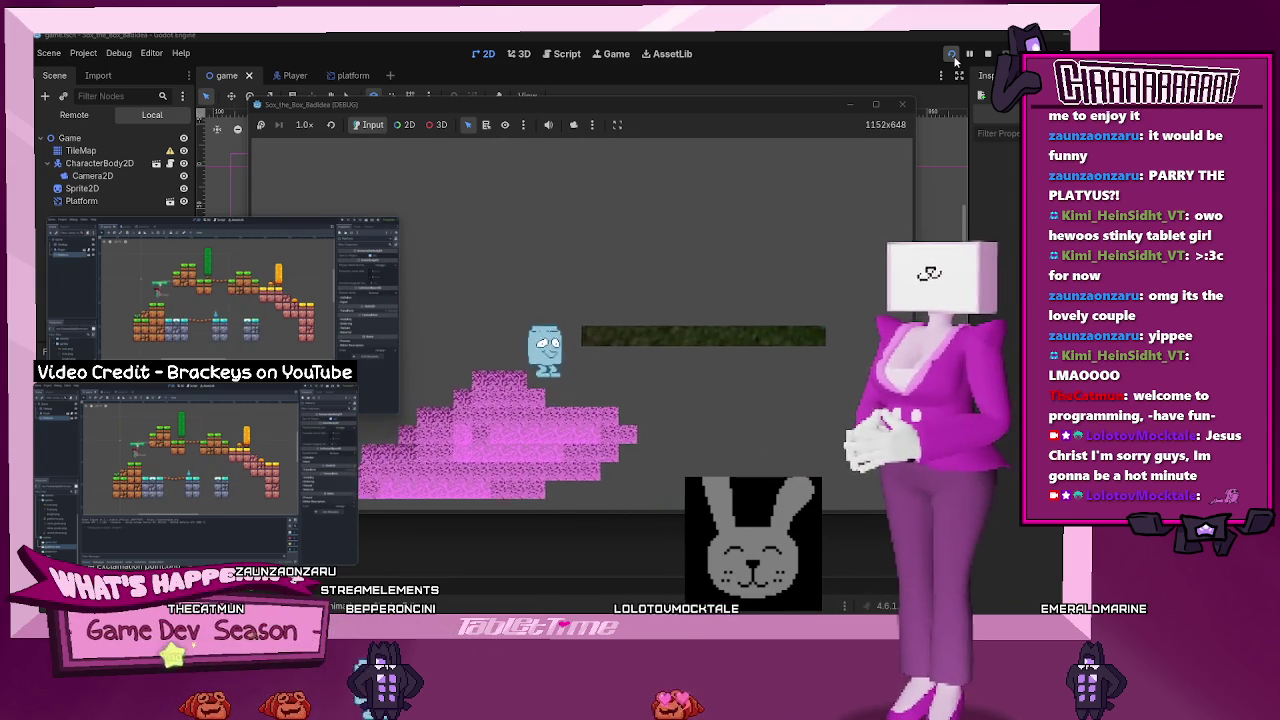
key(Left)
key(space)
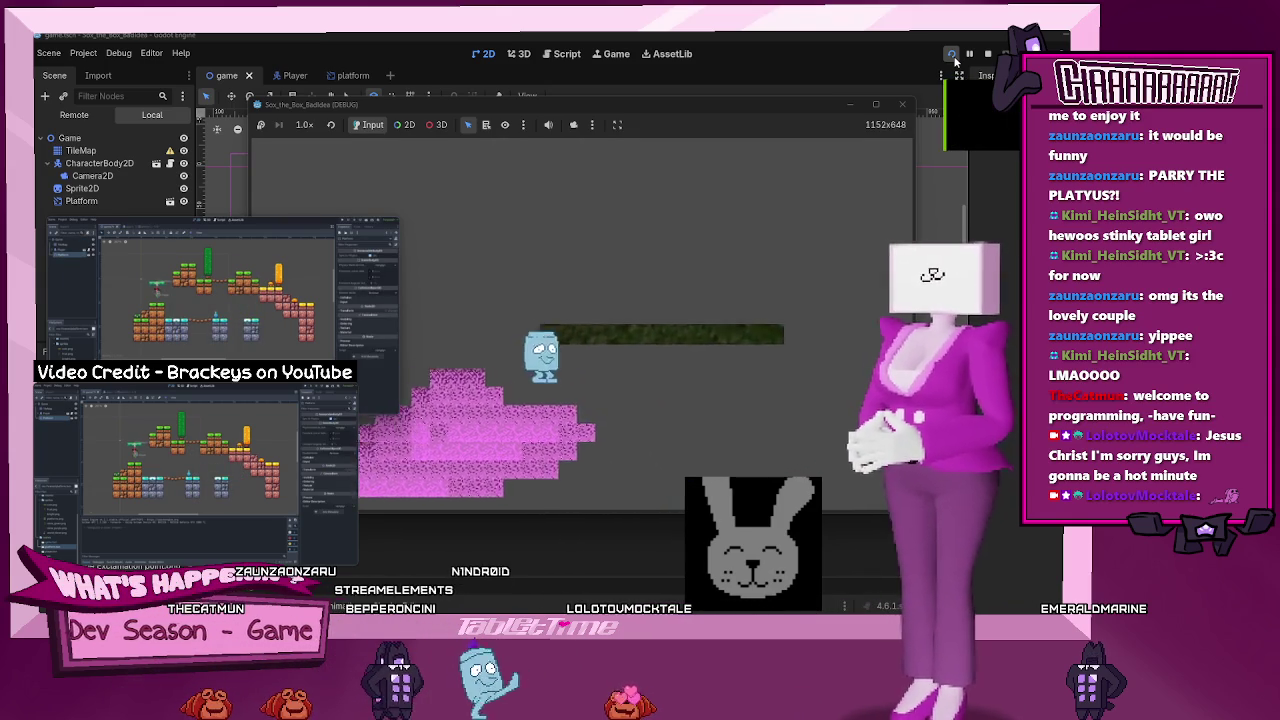
key(Right)
key(space)
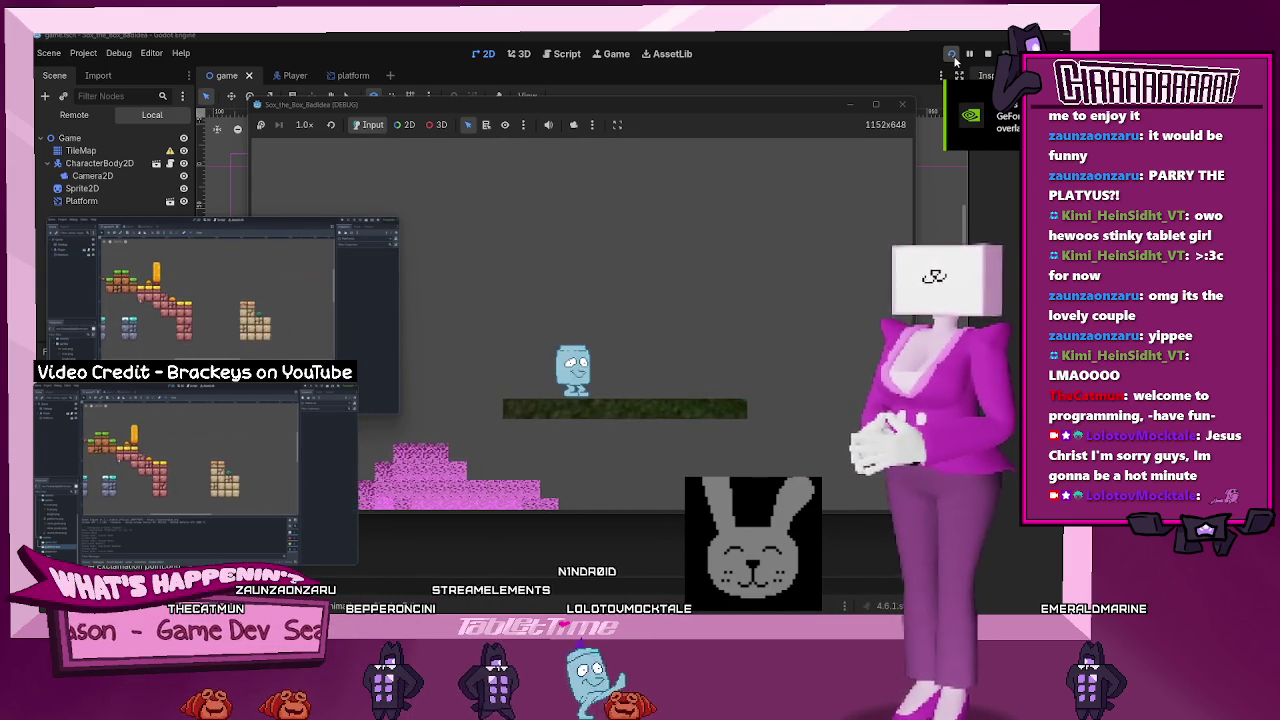
click(898, 104)
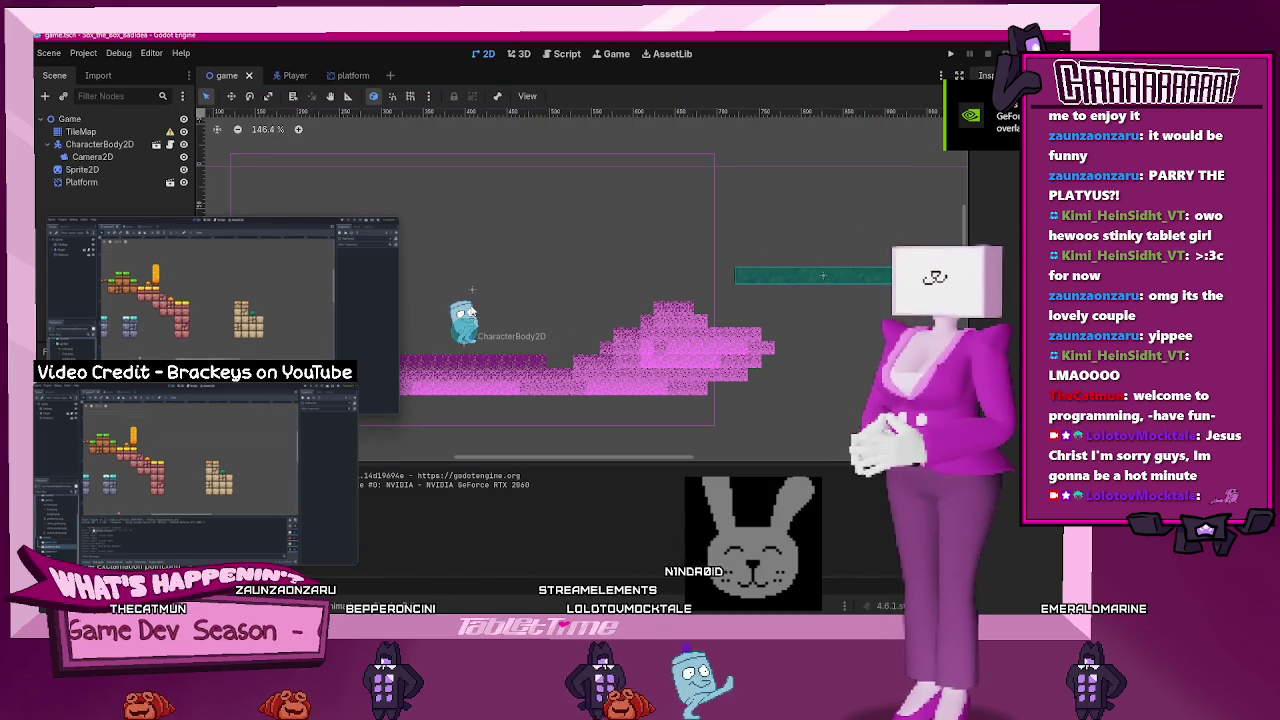
- Nudge the floating Platform up-right, duplicate it as Platform2 with Ctrl+D, and adjust their positions
scroll(538, 326, down, 4)
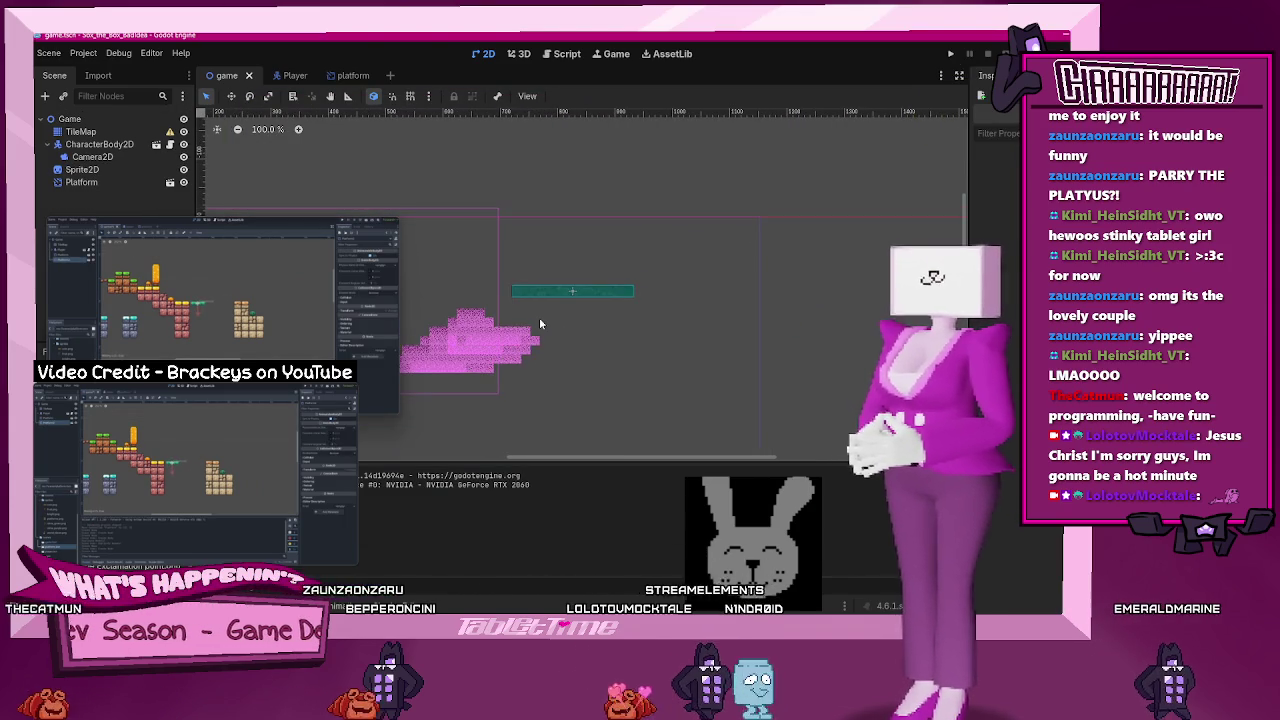
click(464, 306)
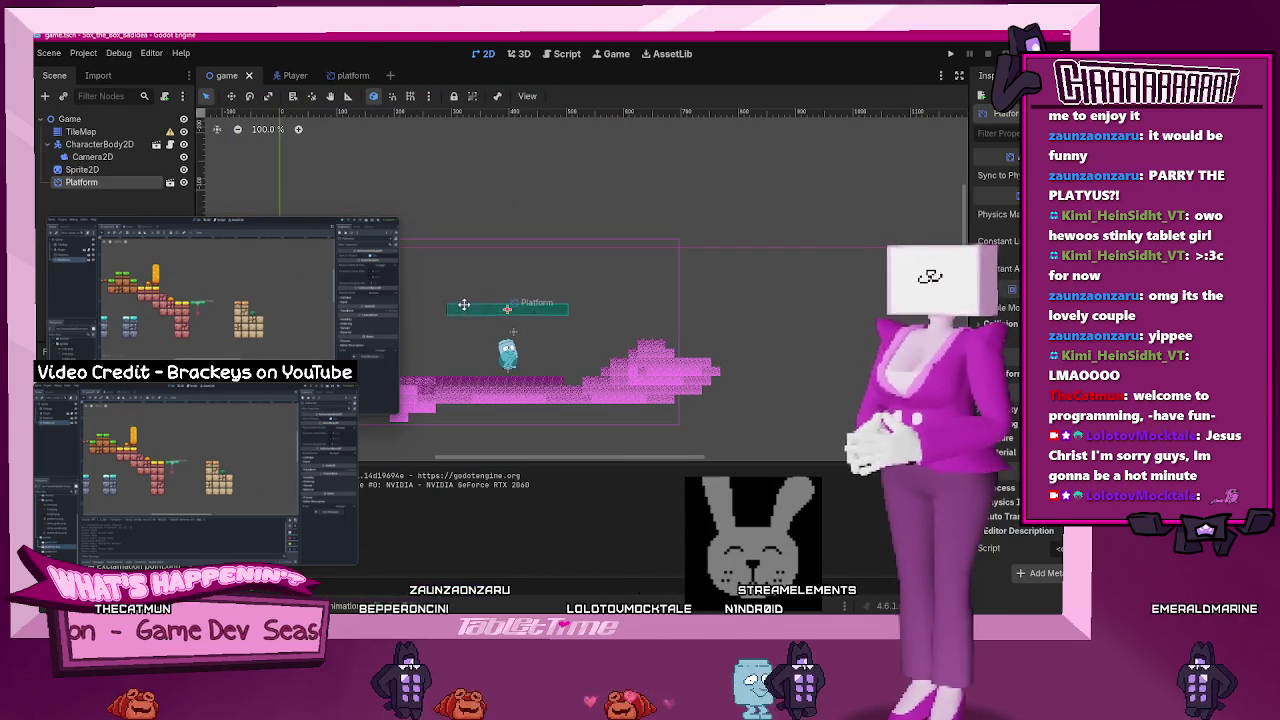
drag(464, 306, 477, 298)
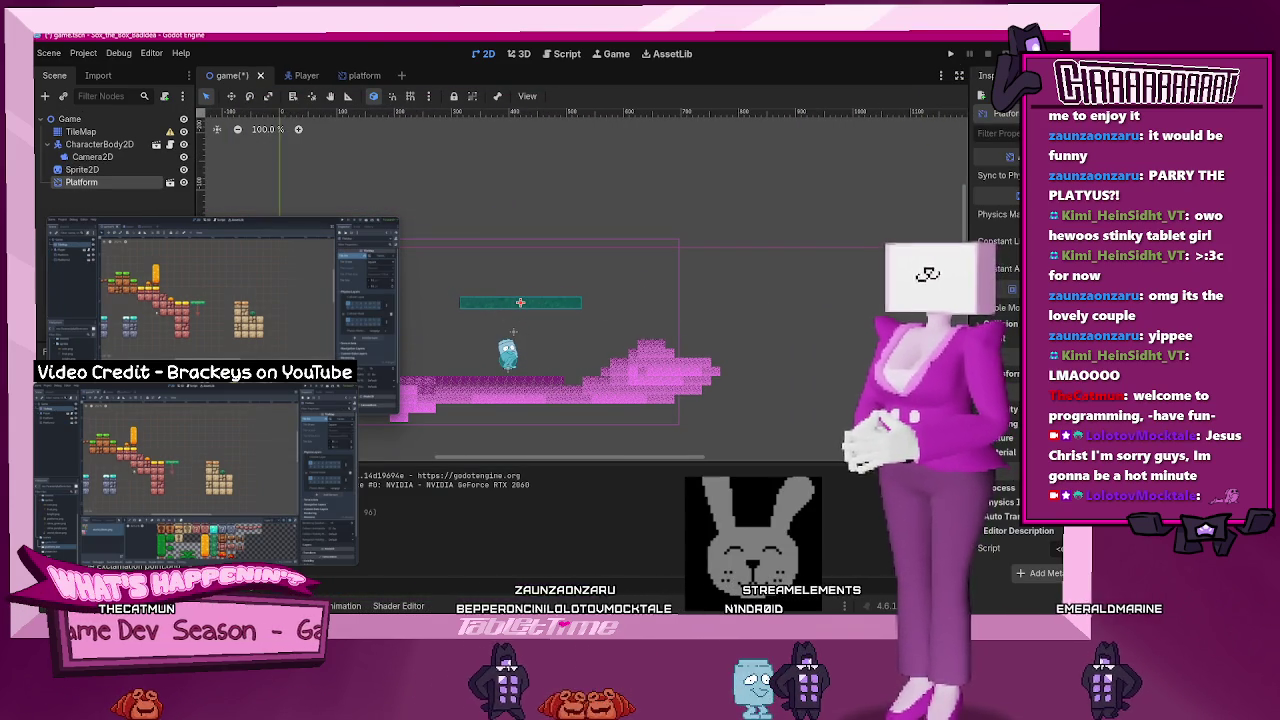
key(ctrl+d)
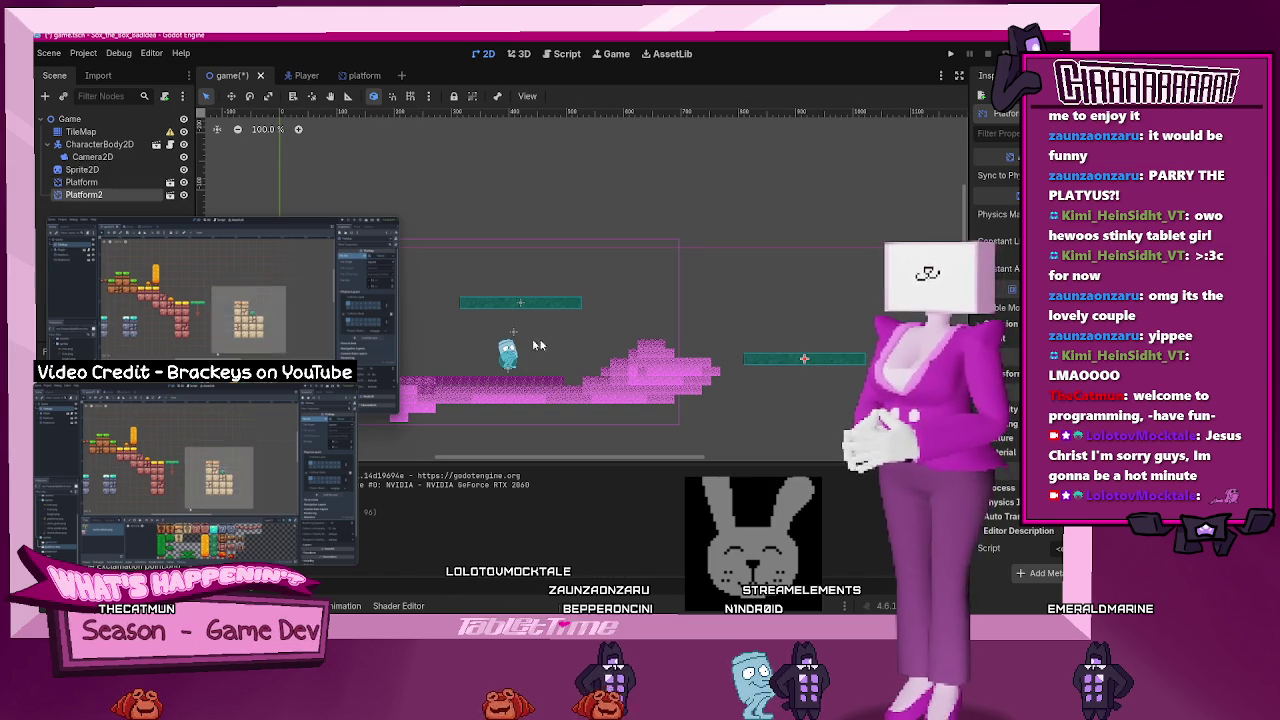
drag(508, 311, 530, 316)
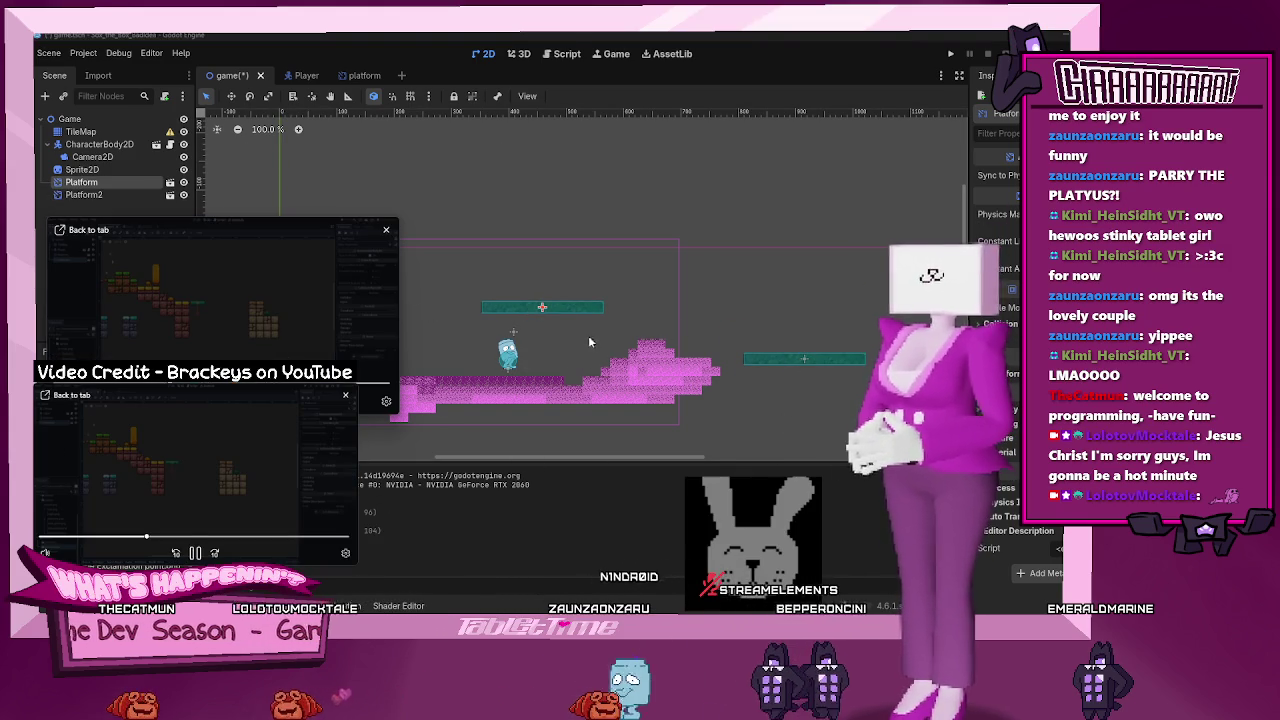
key(XF86AudioPlay)
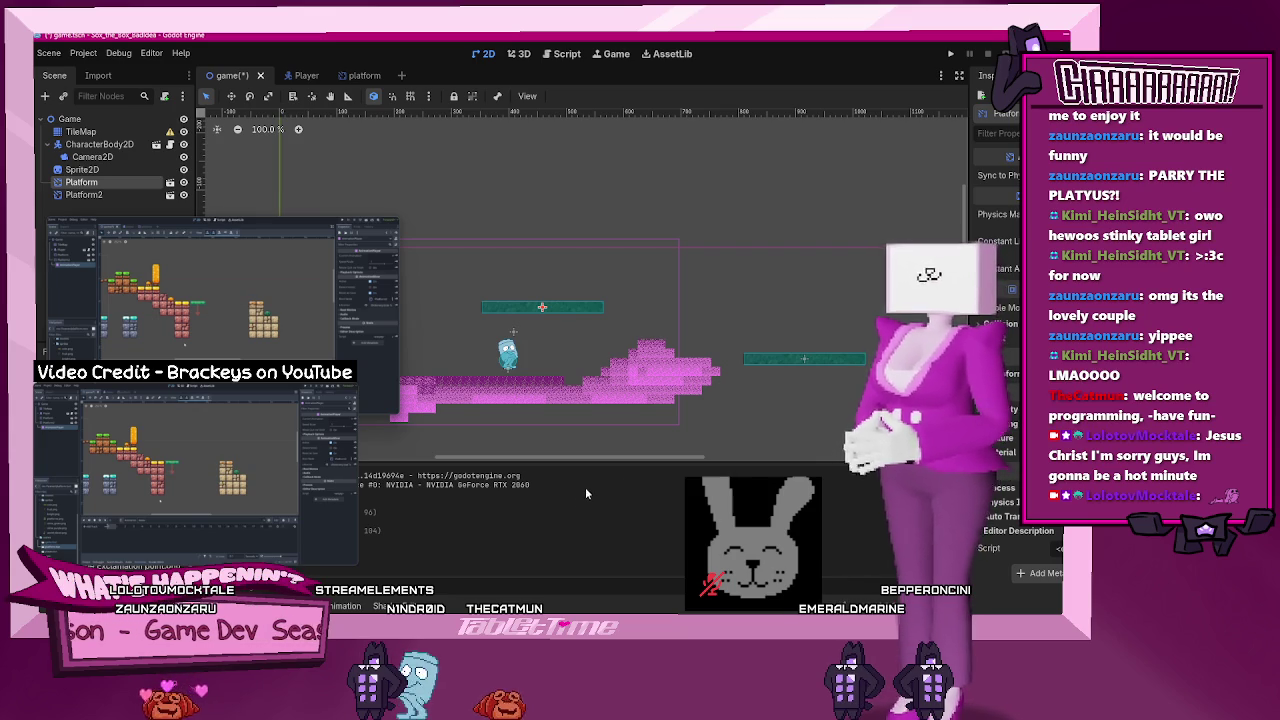
mouse_move(780, 380)
mouse_down()
mouse_move(715, 360)
mouse_move(728, 367)
mouse_up()
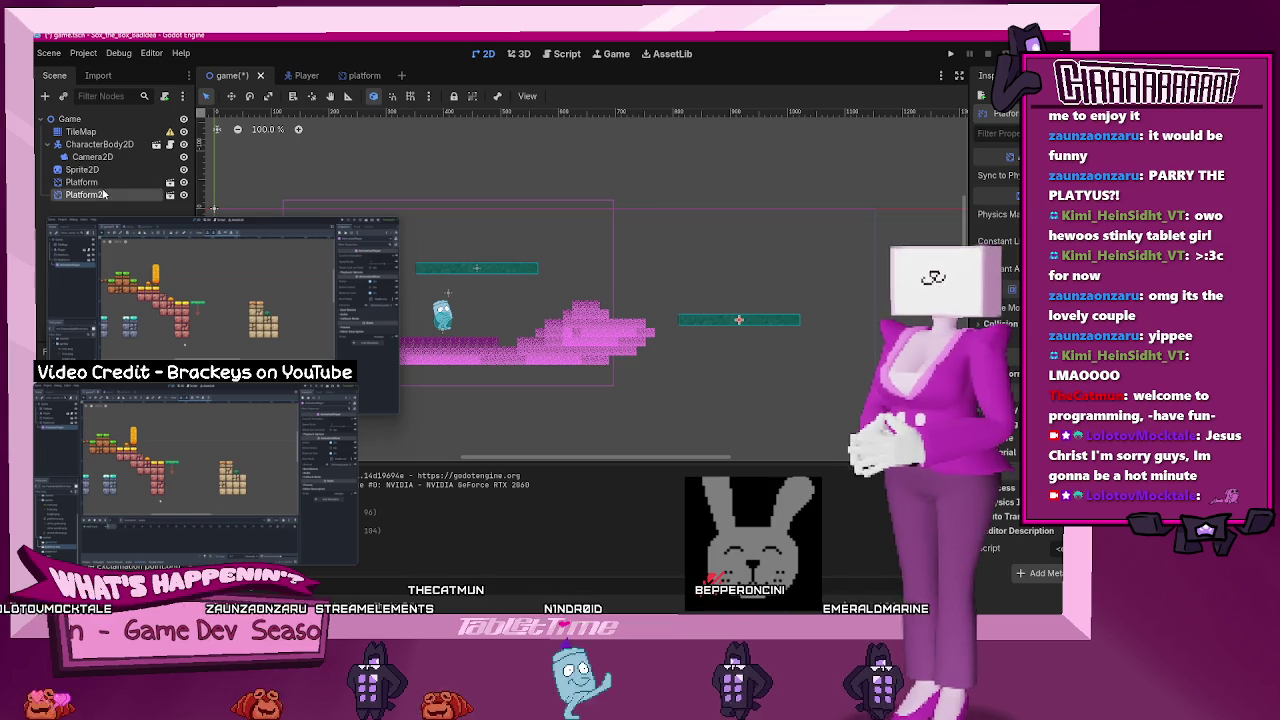
- Add an AnimationPlayer child node under Platform2 via the 'animation' search
mouse_move(172, 229)
key(ctrl+a)
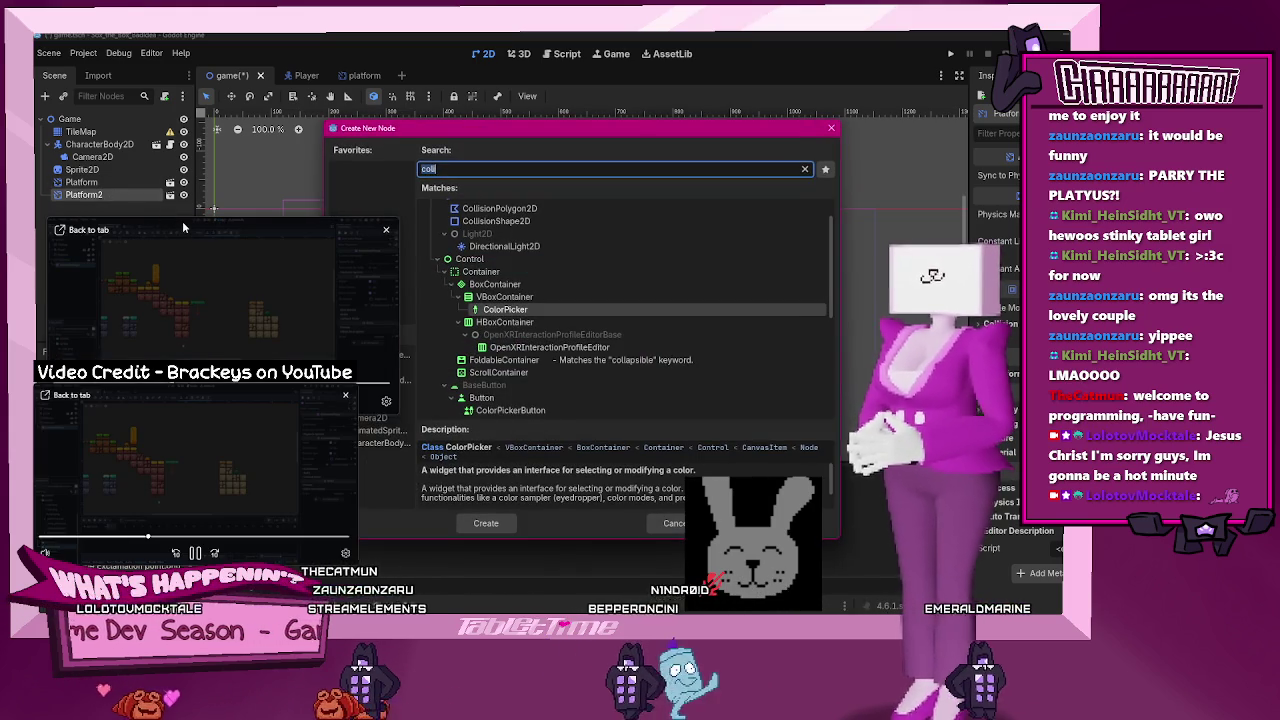
text(ani)
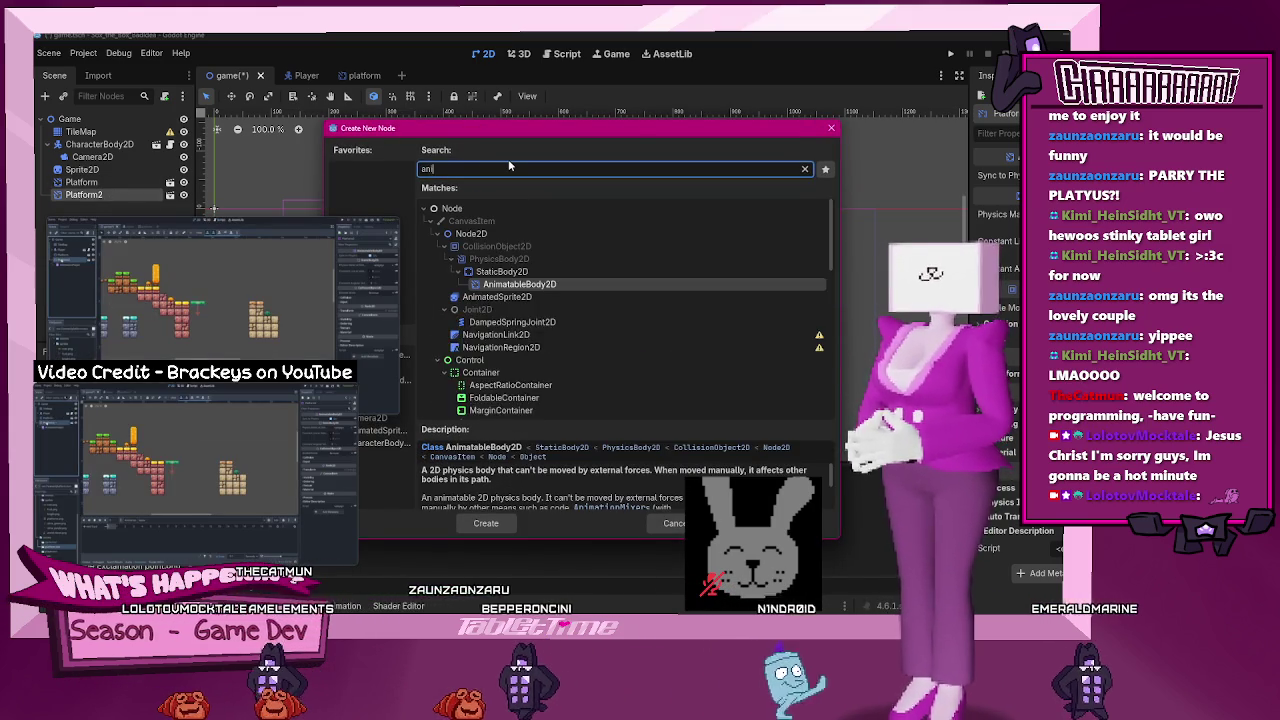
text(mation)
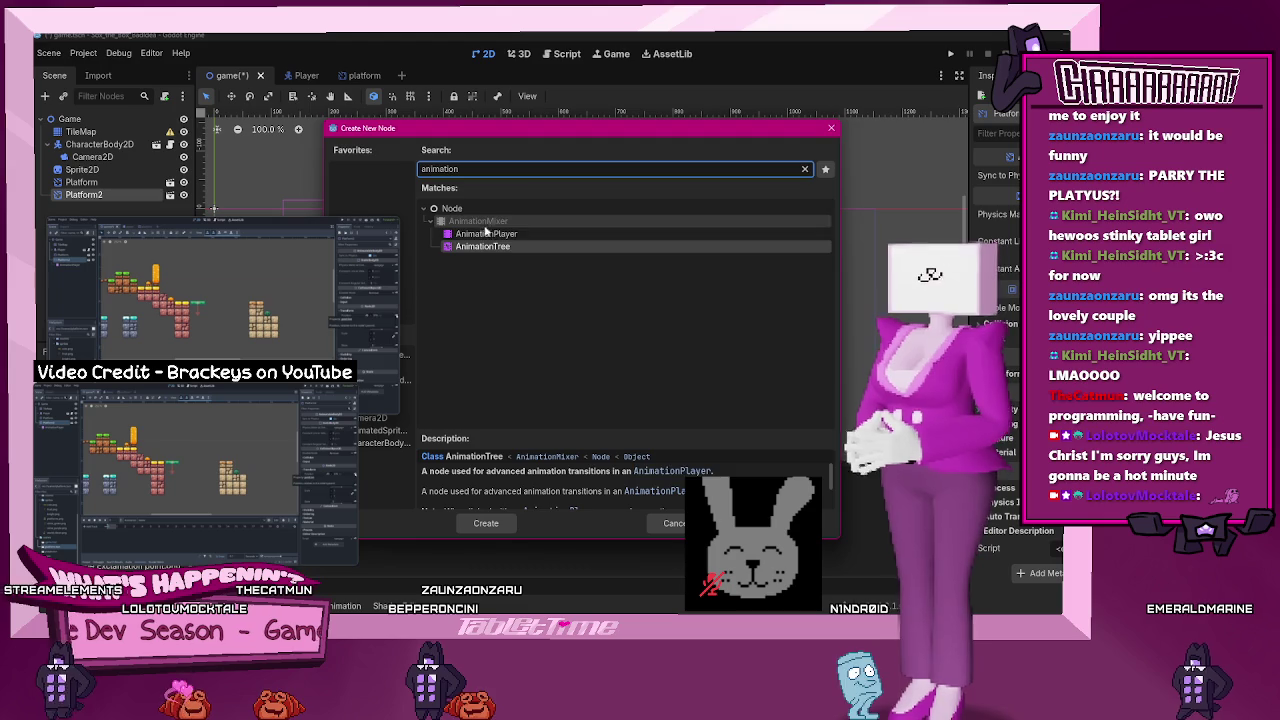
click(481, 236)
click(488, 523)
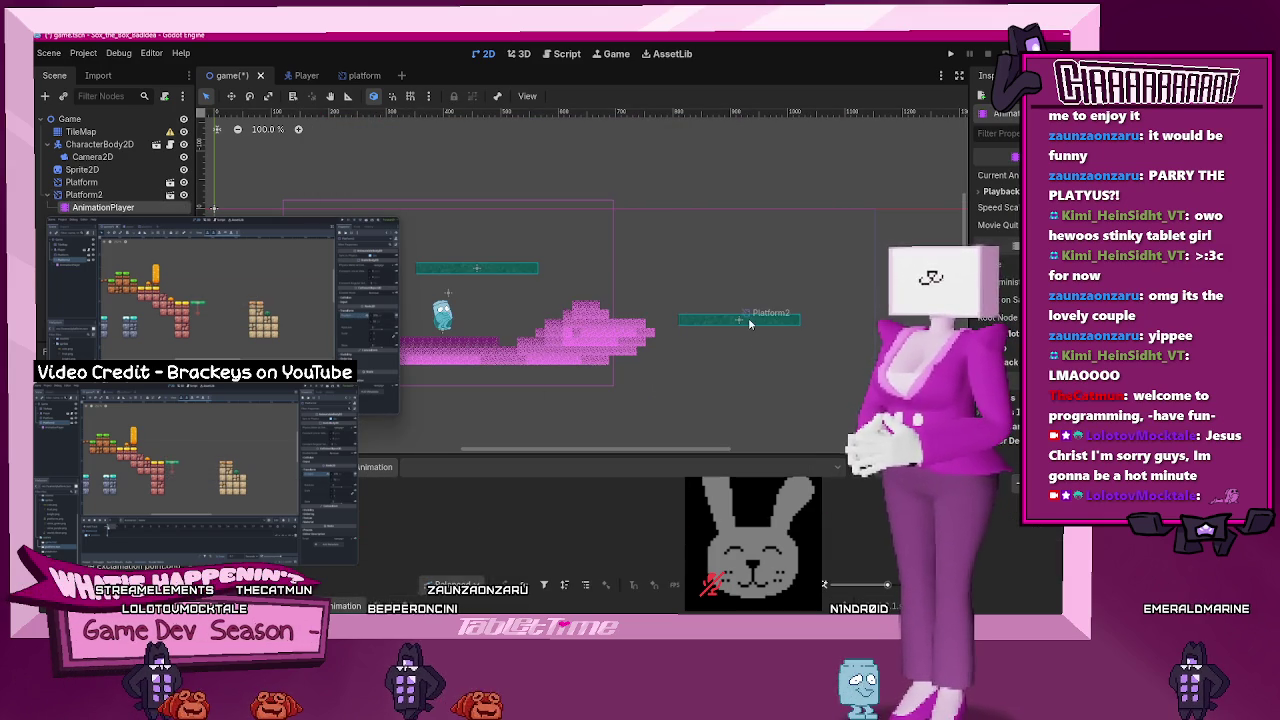
- Select Platform2 and its new AnimationPlayer, then select the left floating platform
mouse_move(356, 362)
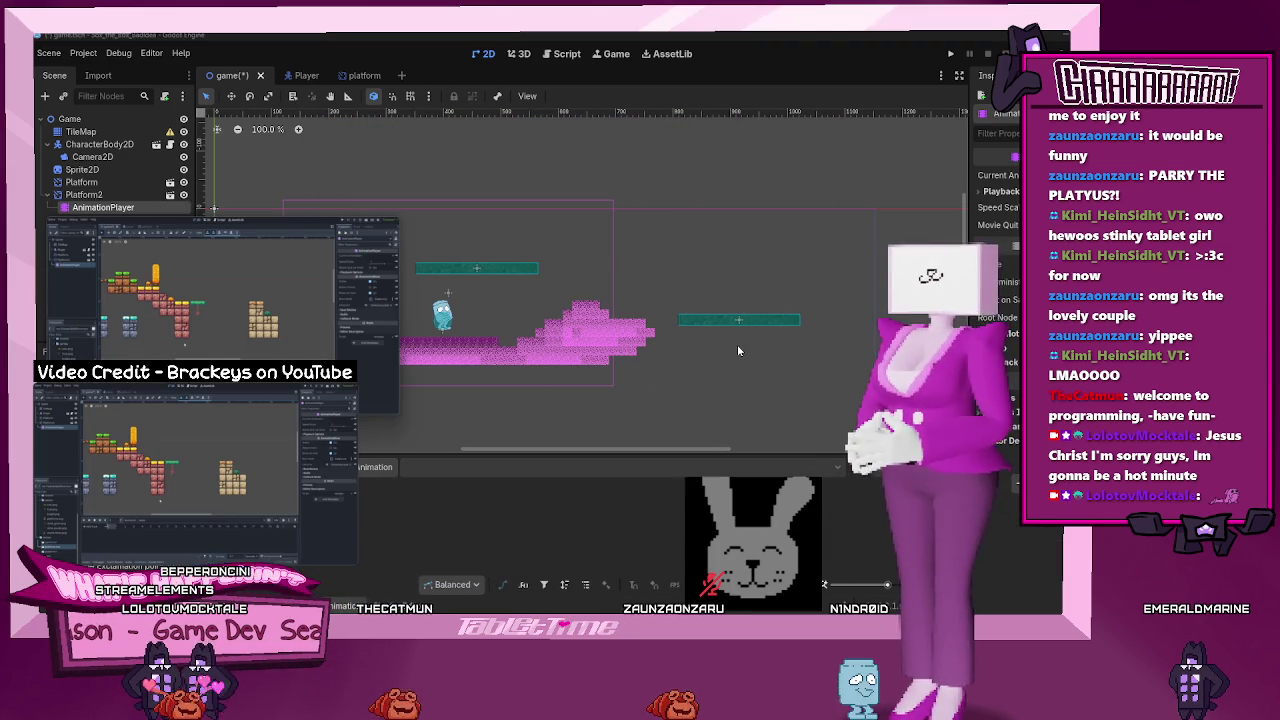
click(734, 324)
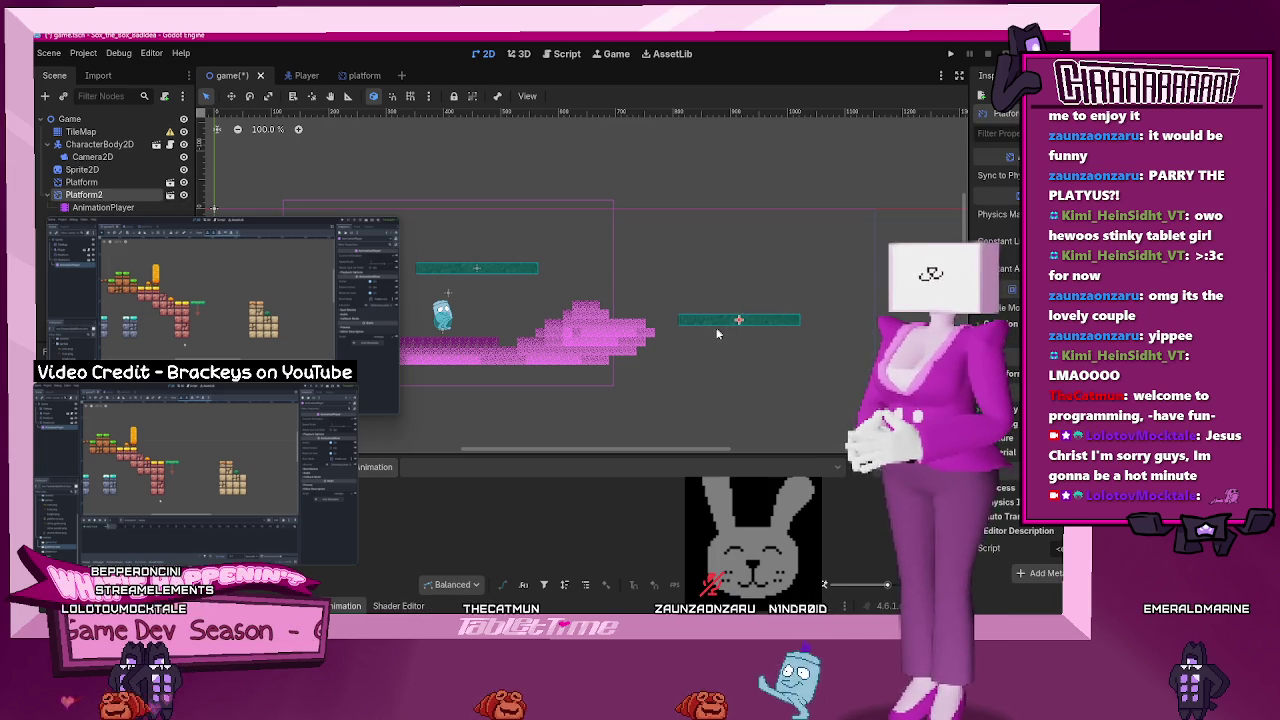
click(80, 209)
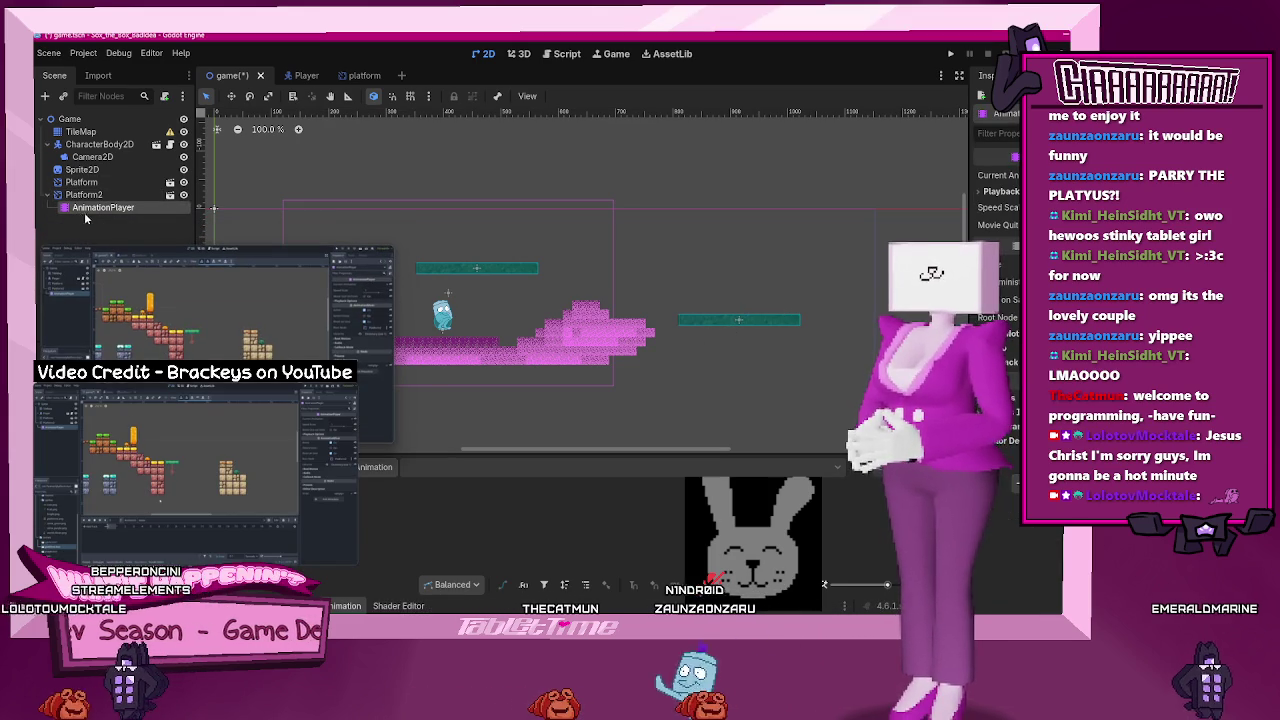
scroll(698, 360, right, 3)
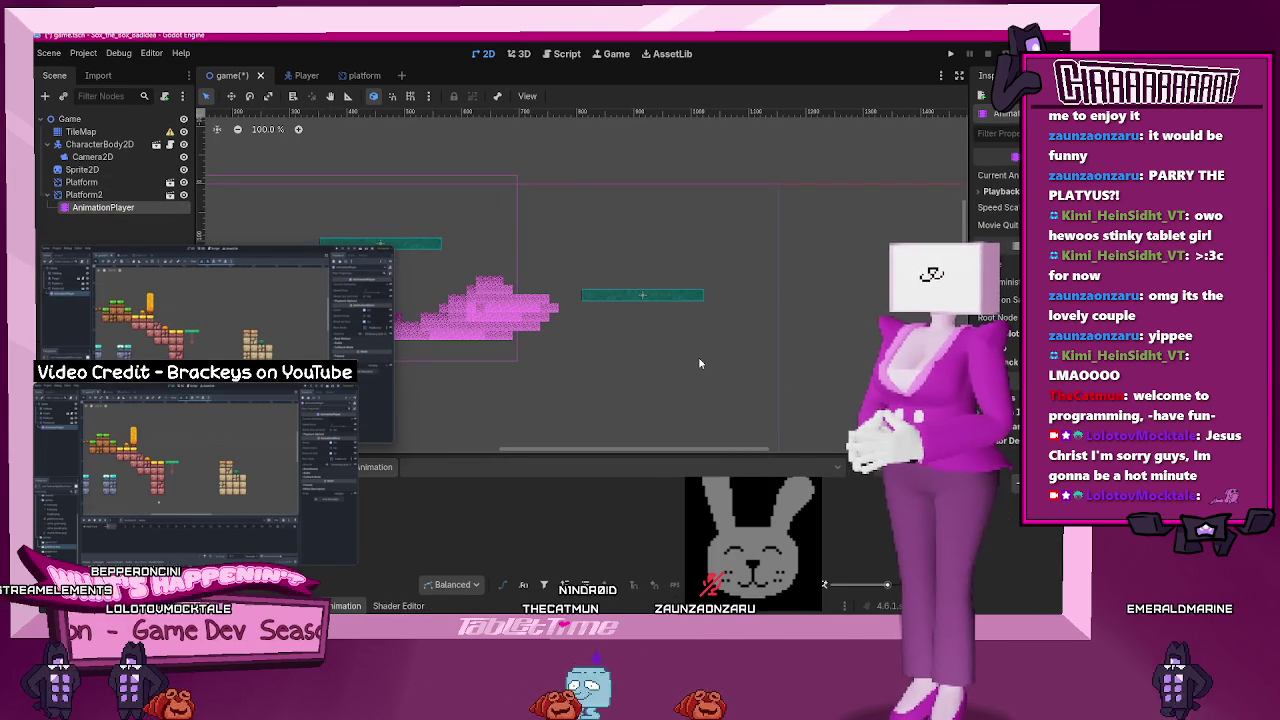
scroll(698, 356, up, 2)
scroll(701, 354, up, 1)
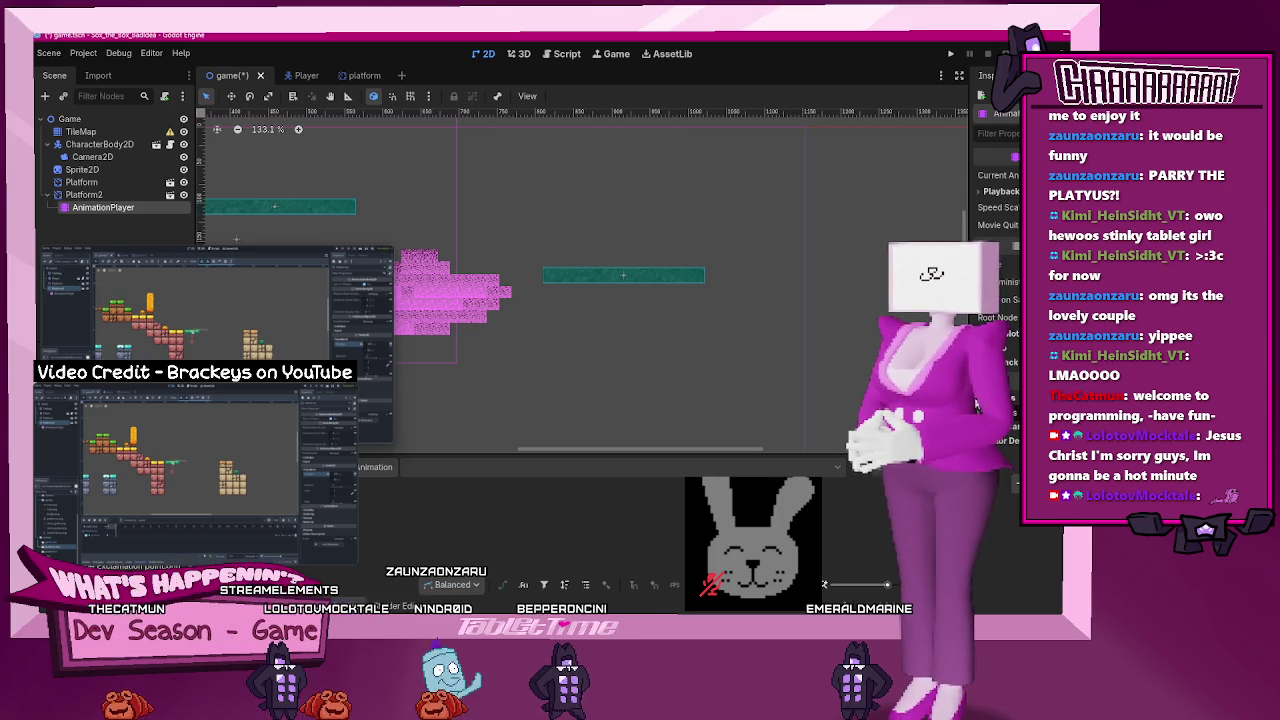
mouse_move(215, 320)
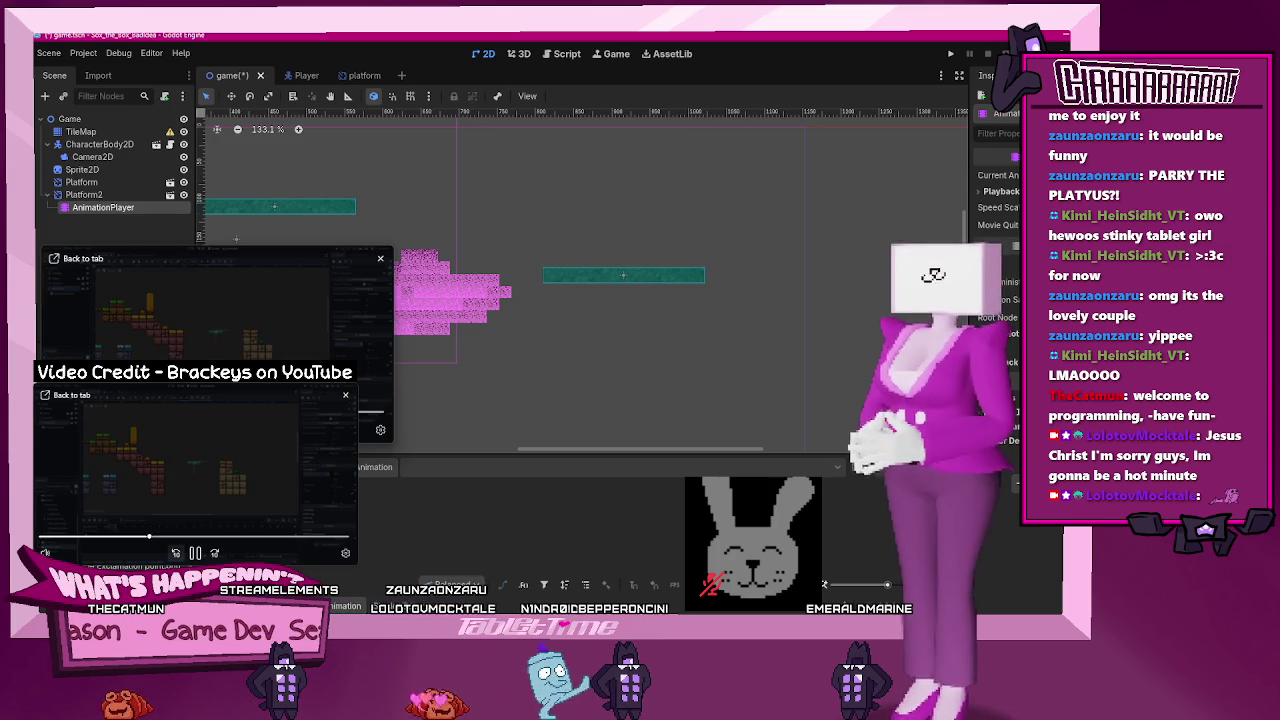
click(194, 553)
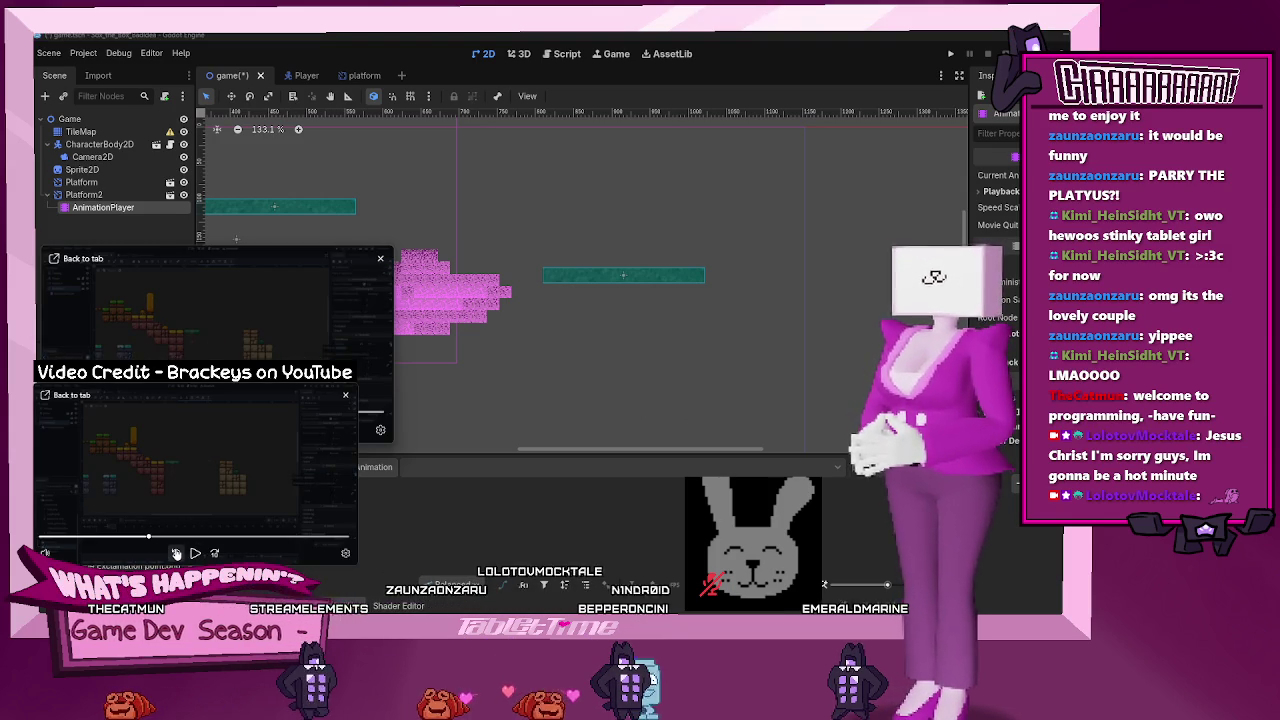
click(176, 553)
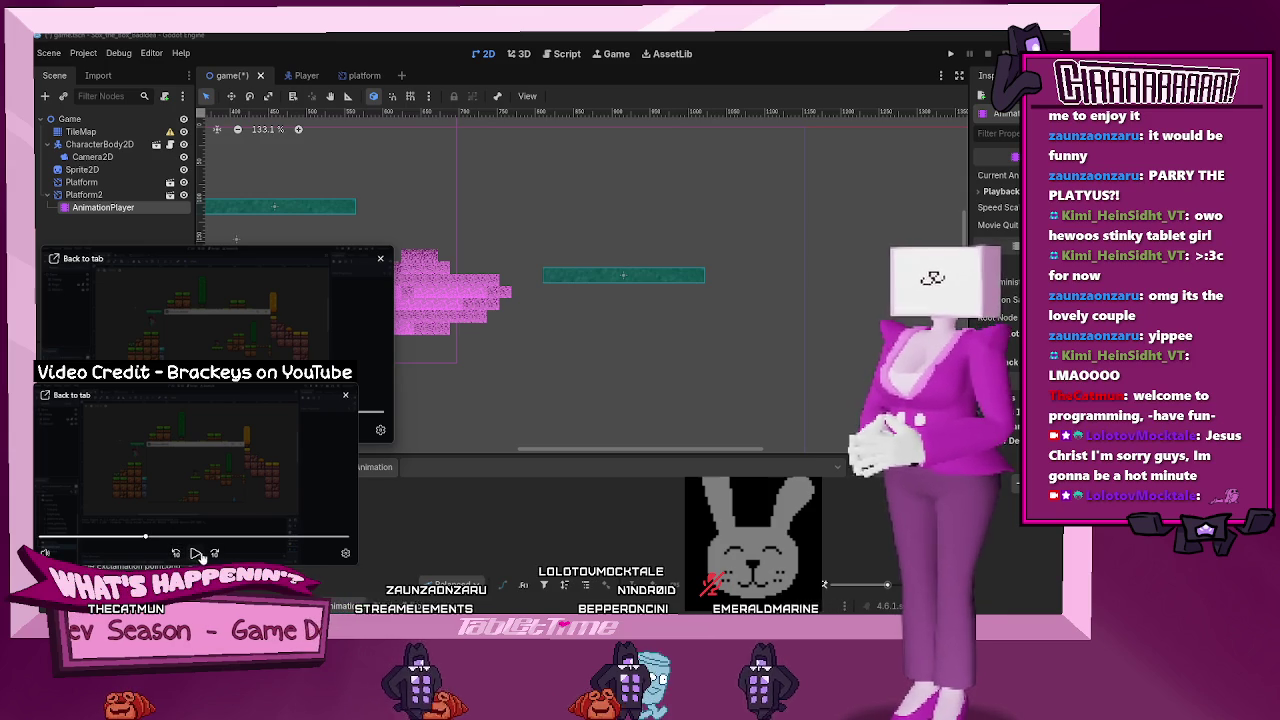
click(212, 553)
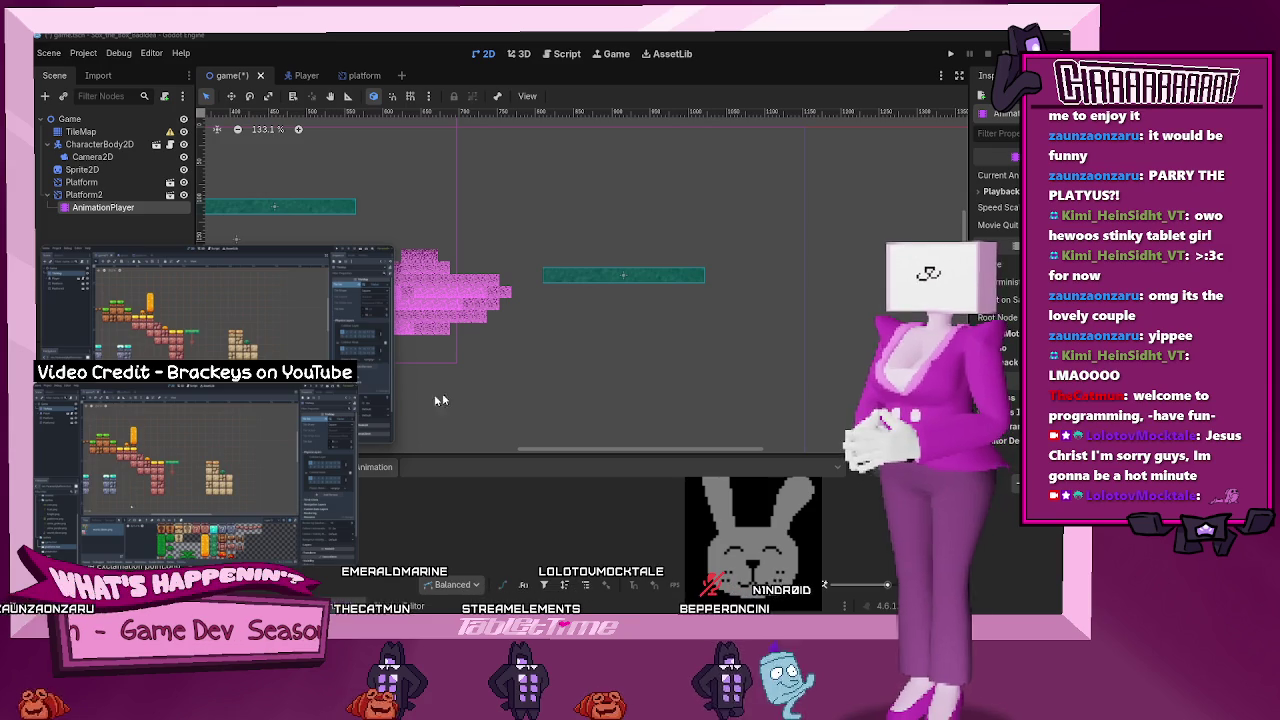
mouse_move(283, 521)
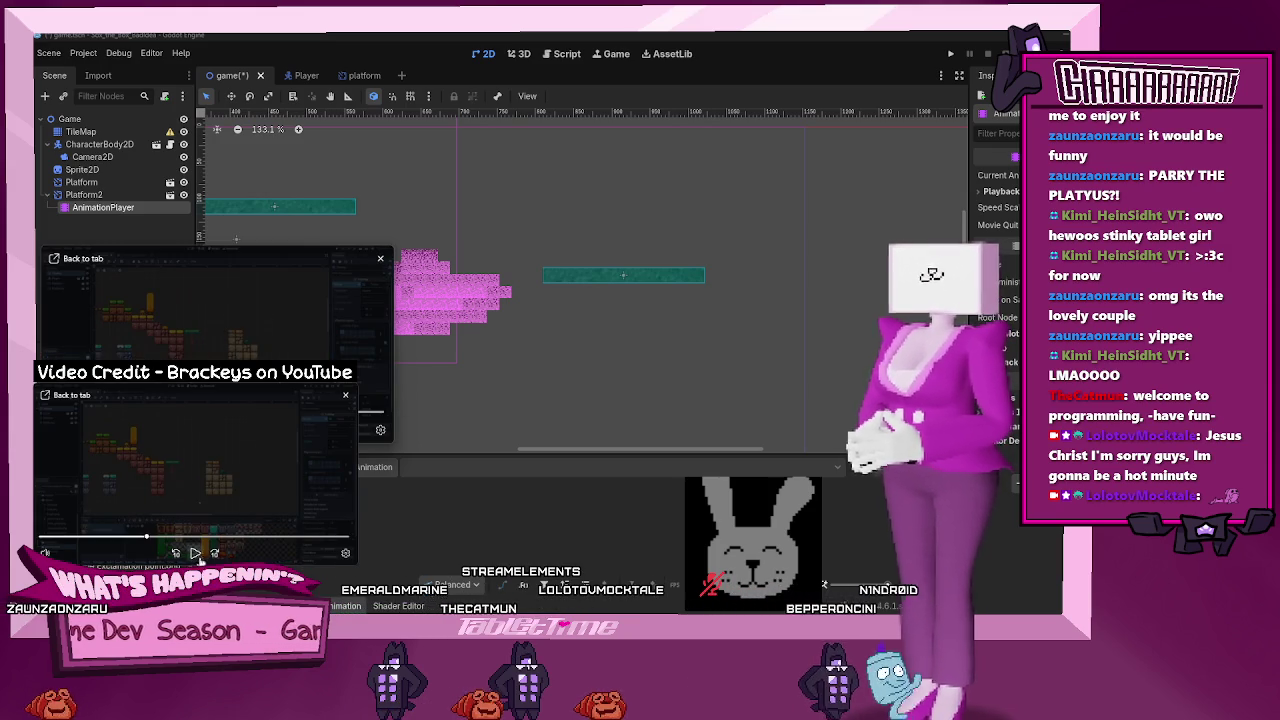
click(267, 213)
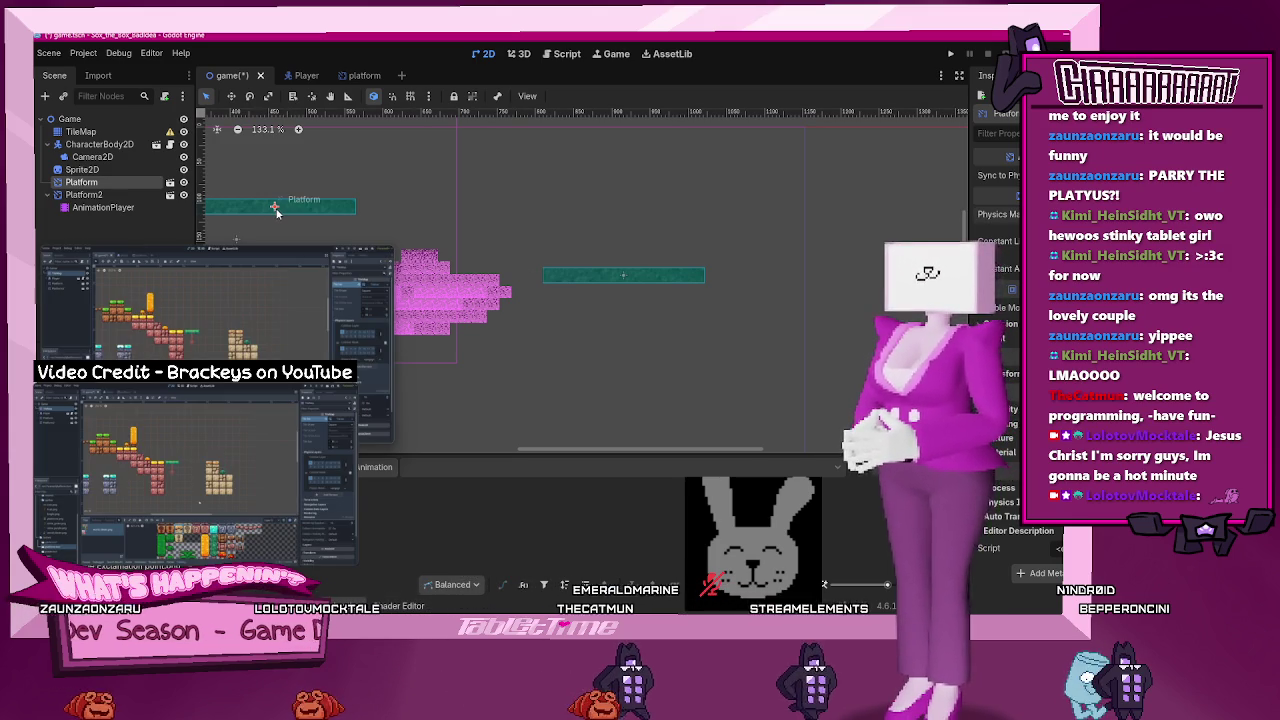
- Enable One Way Collision on the platform scene's CollisionShape2D, save, and return to the game scene
click(340, 76)
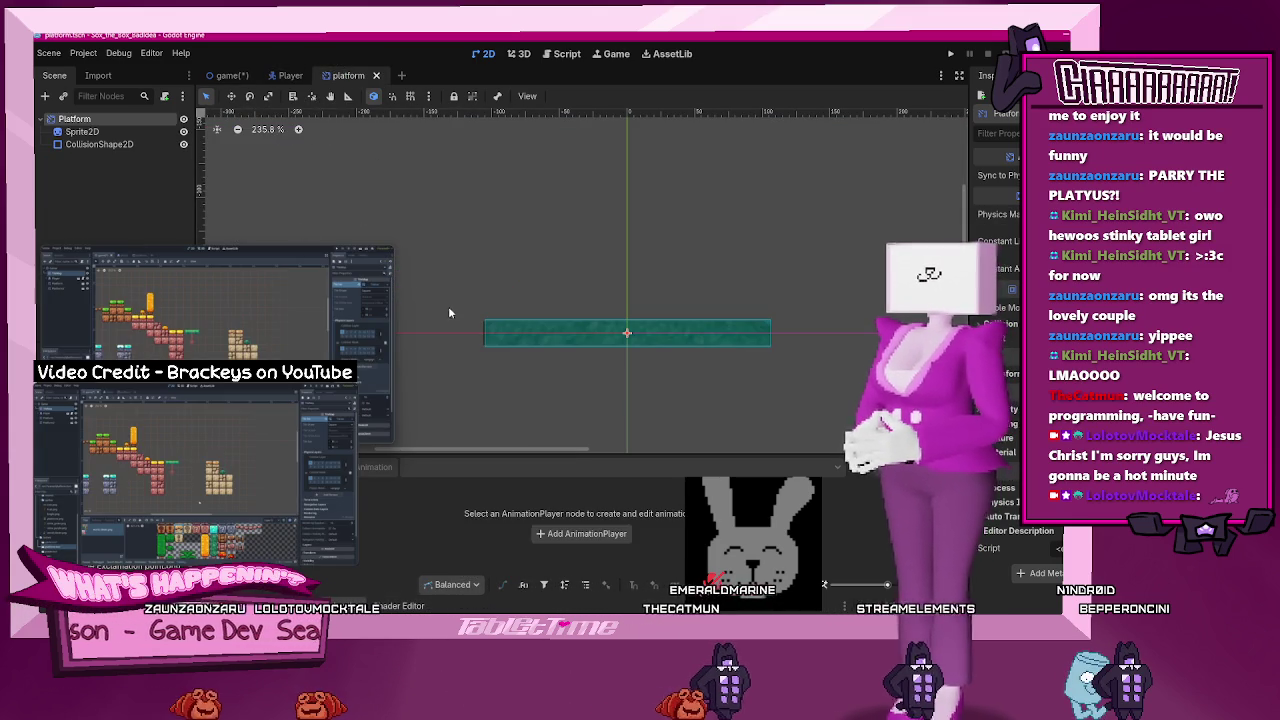
click(121, 146)
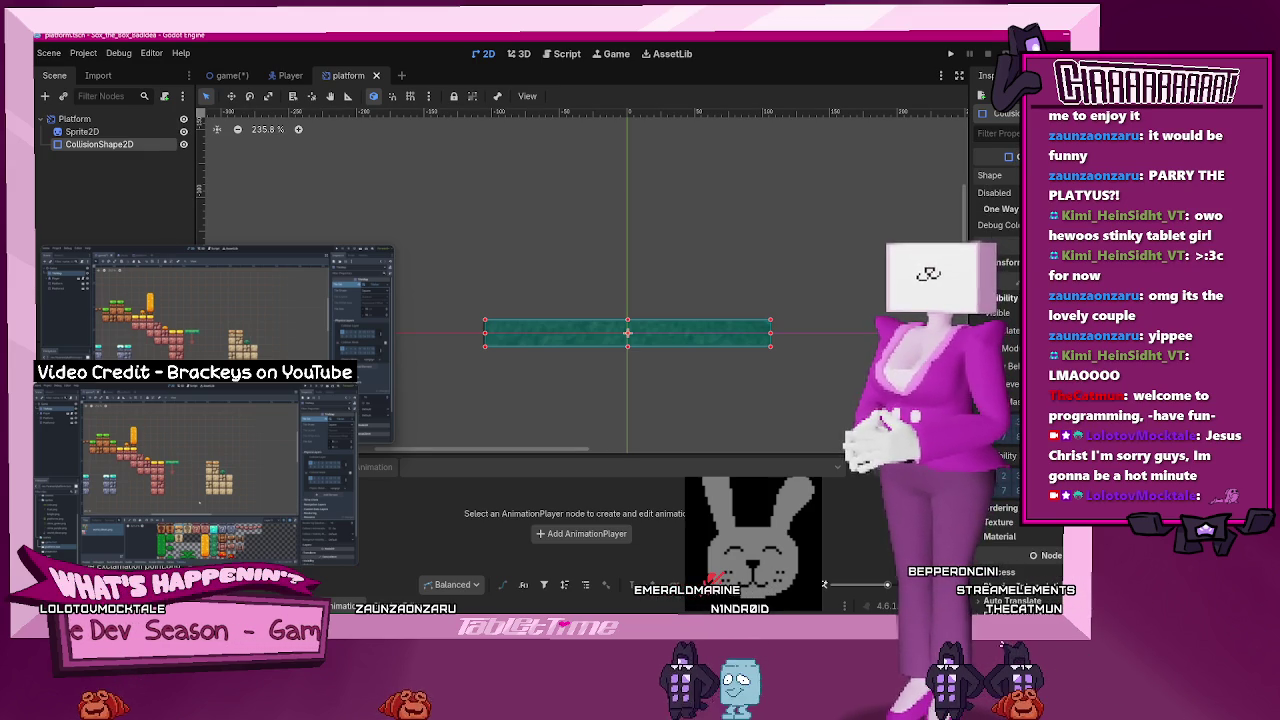
click(1000, 262)
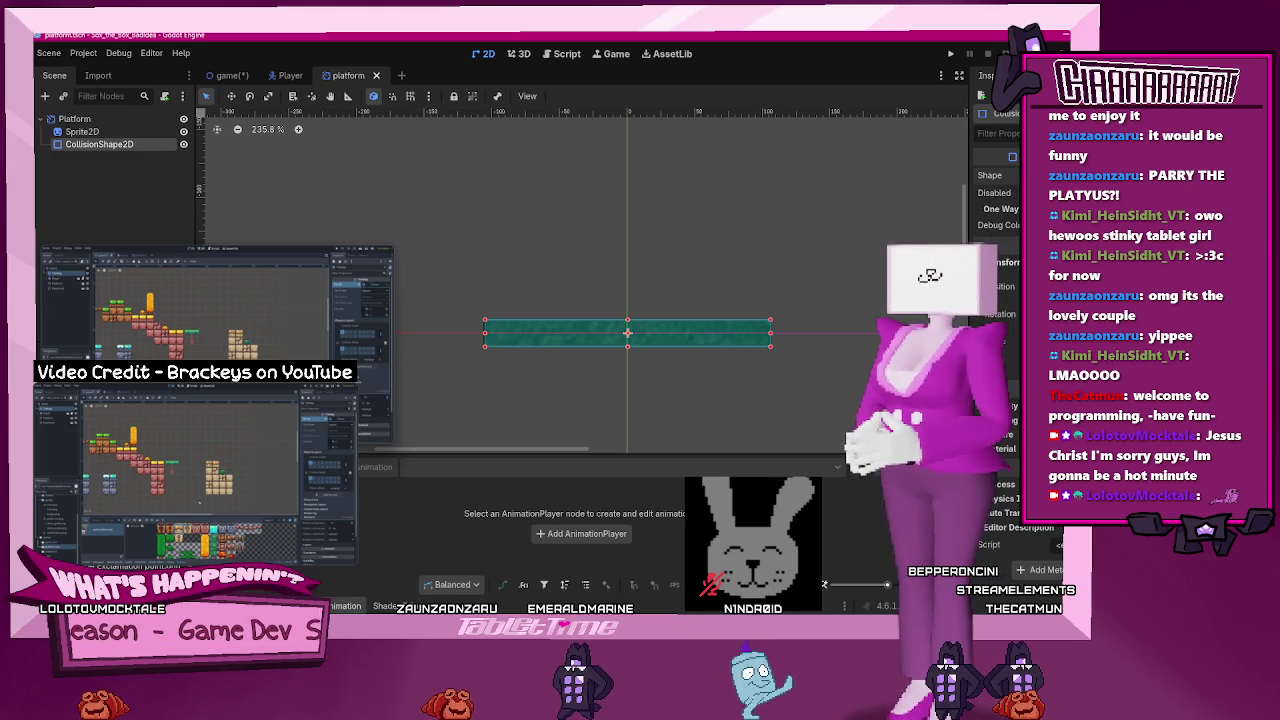
click(1040, 208)
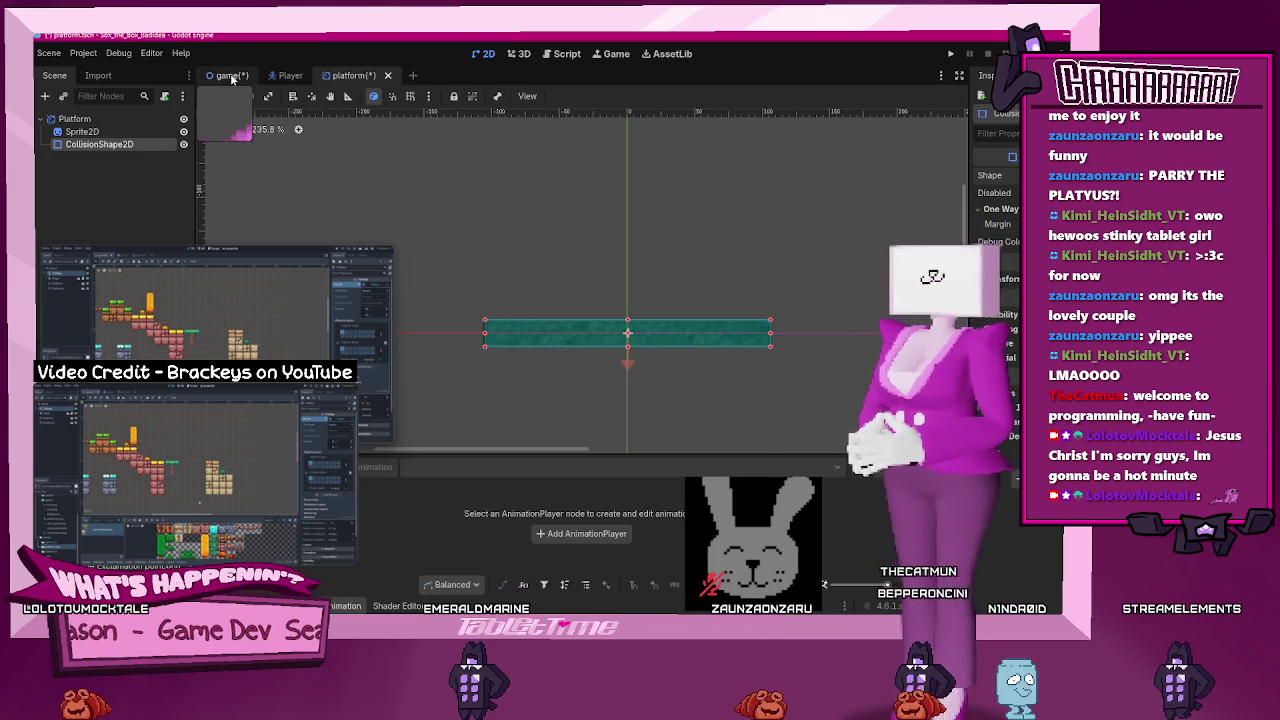
key(ctrl+s)
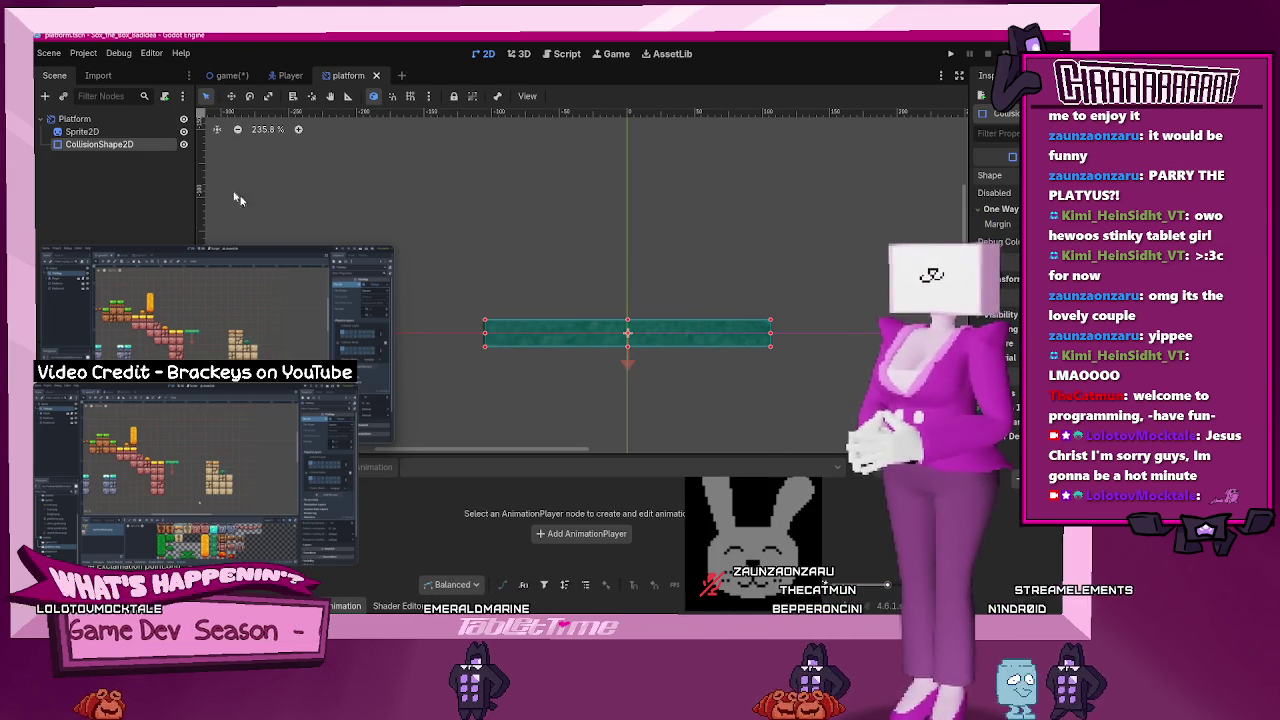
click(226, 75)
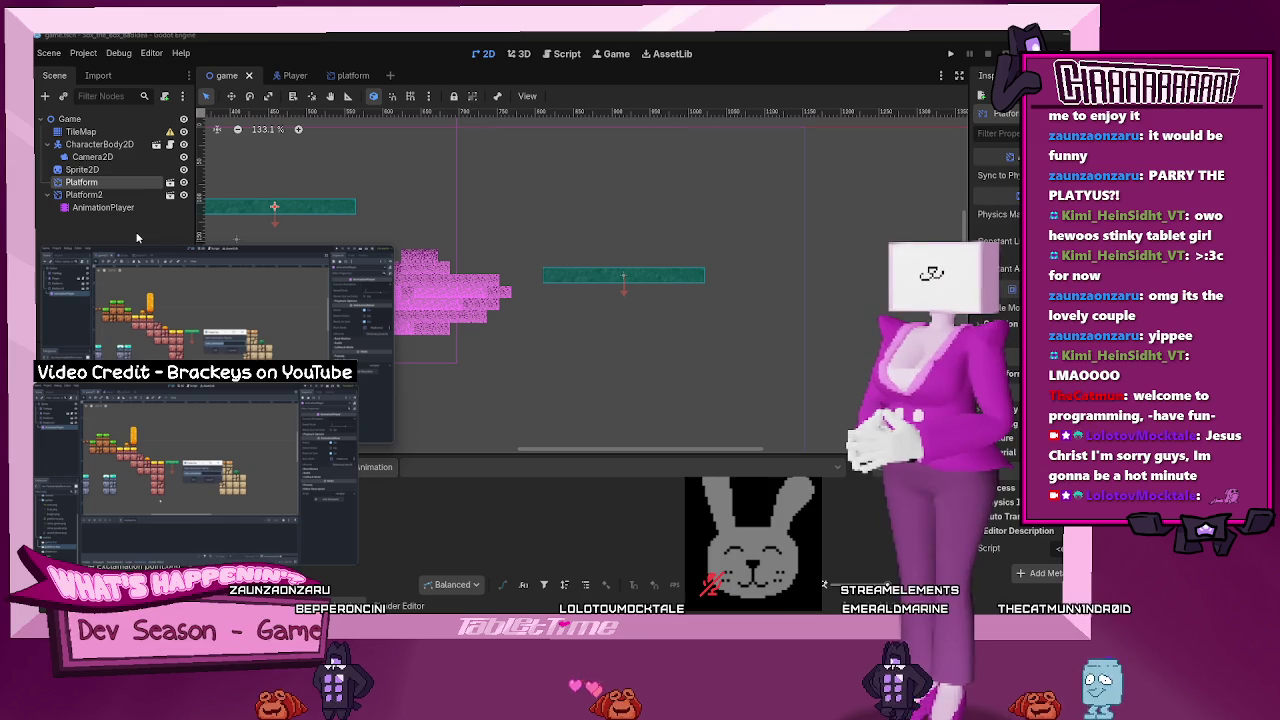
- Create a new animation named 'MOve' on Platform2's AnimationPlayer
click(103, 207)
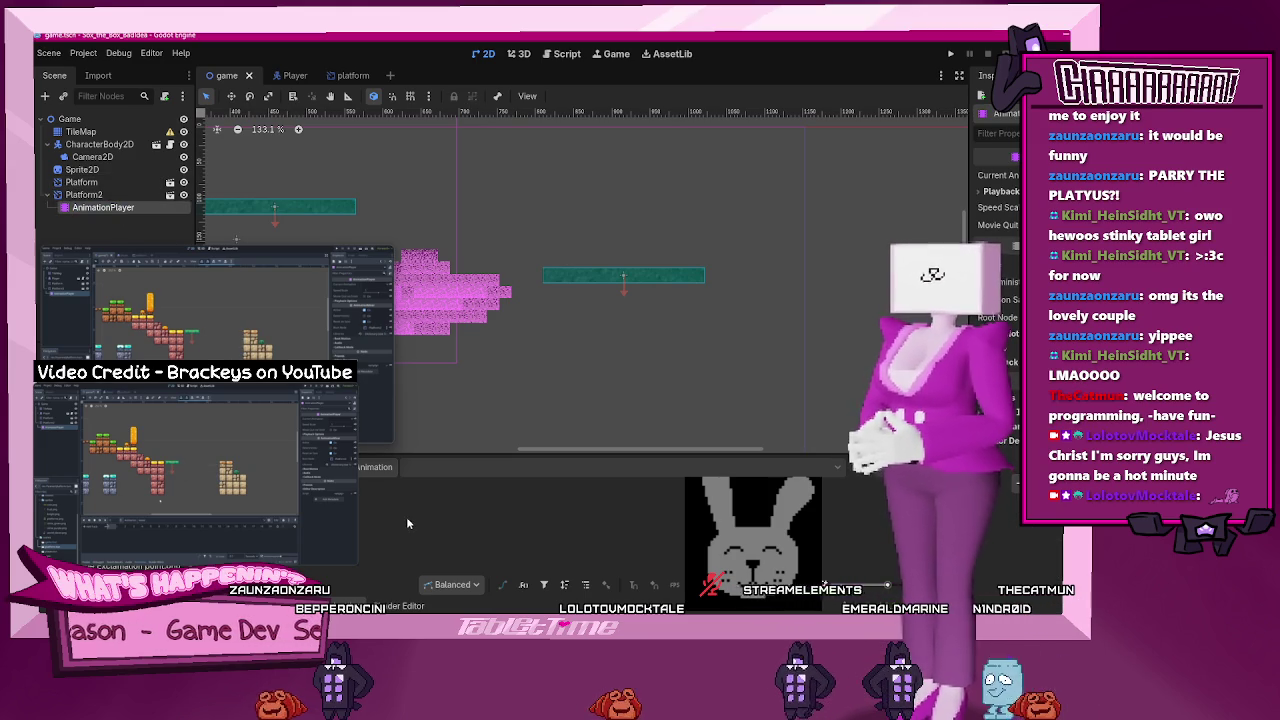
click(376, 467)
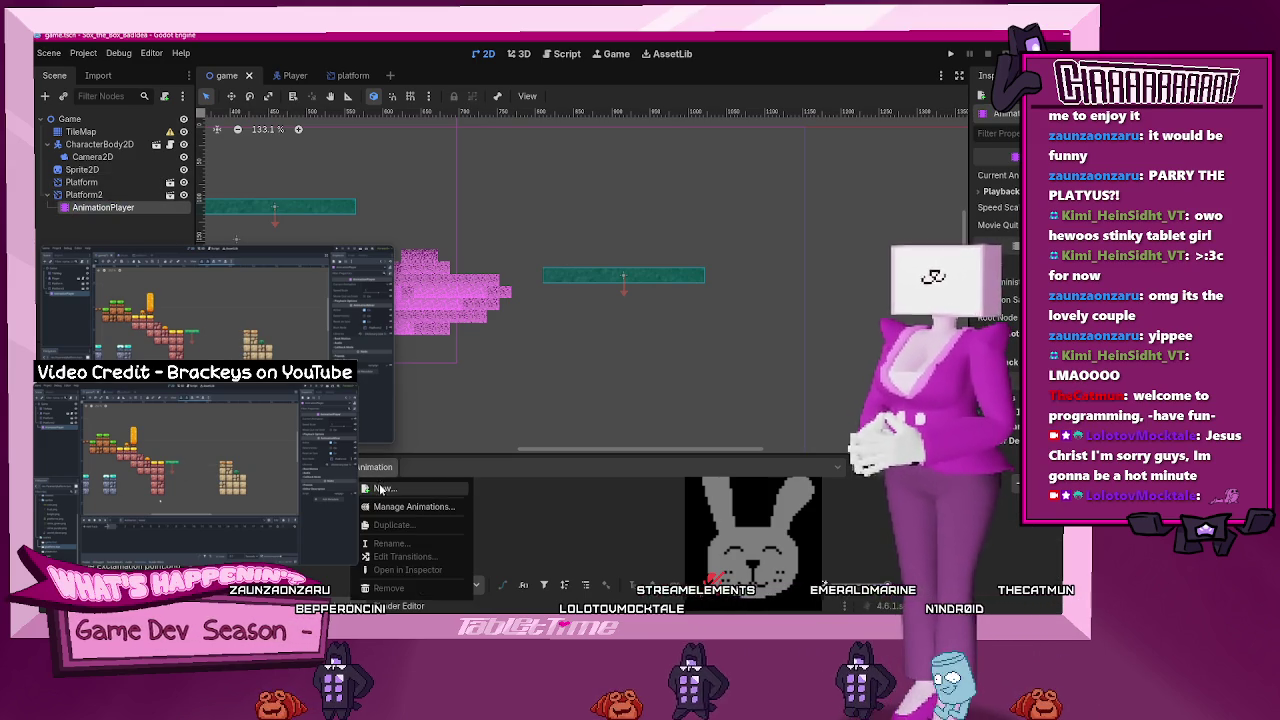
click(380, 489)
text(M)
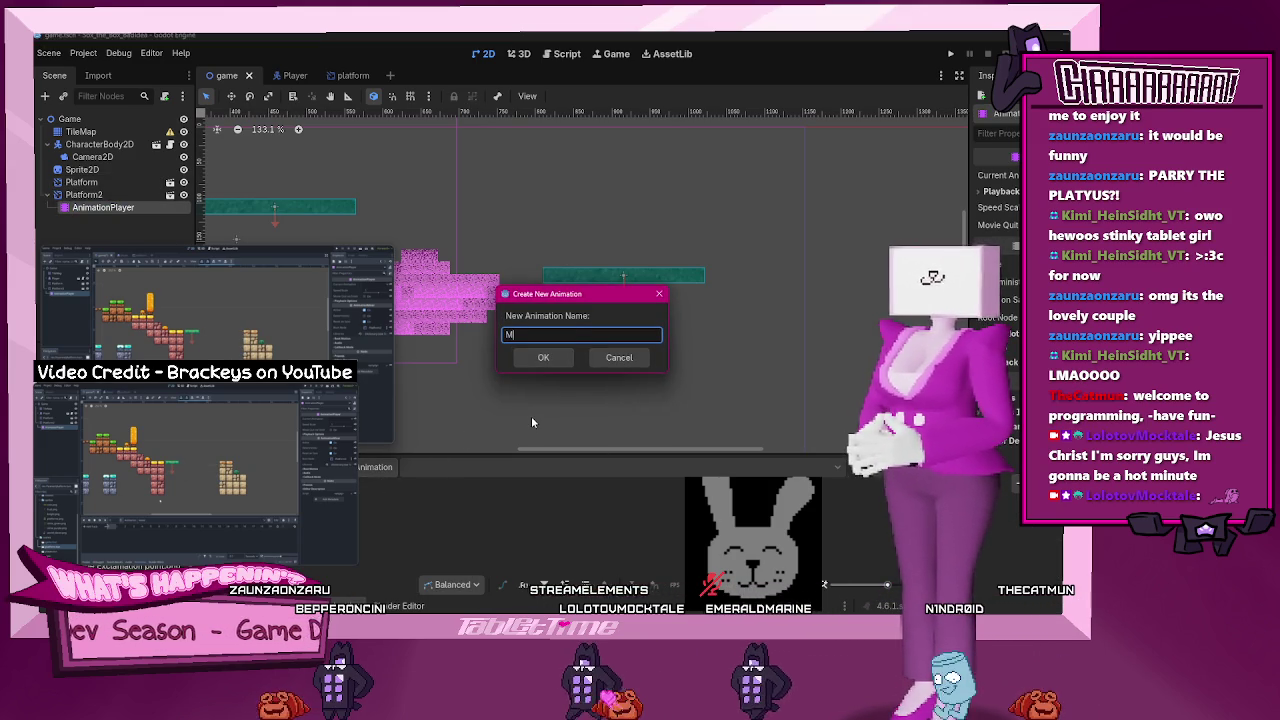
text(Ove)
key(Return)
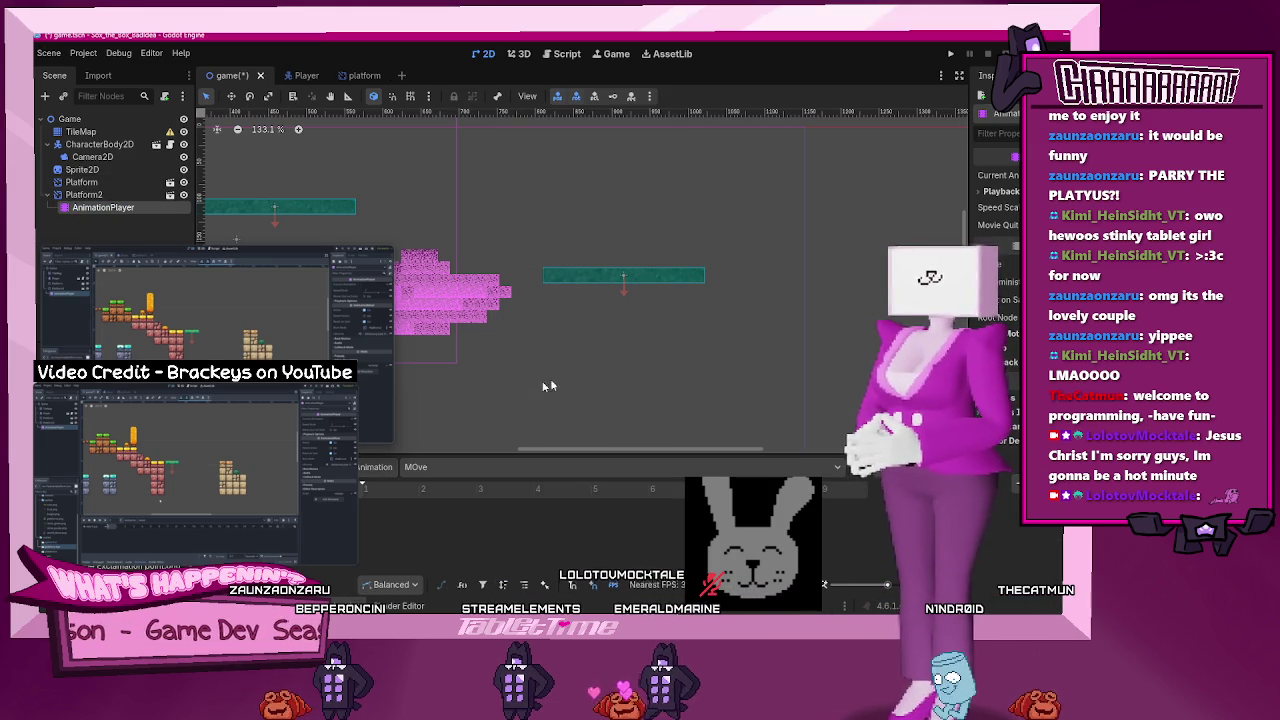
- Key Platform2's position into a new track, then drag Platform2 further right
scroll(594, 385, down, 2)
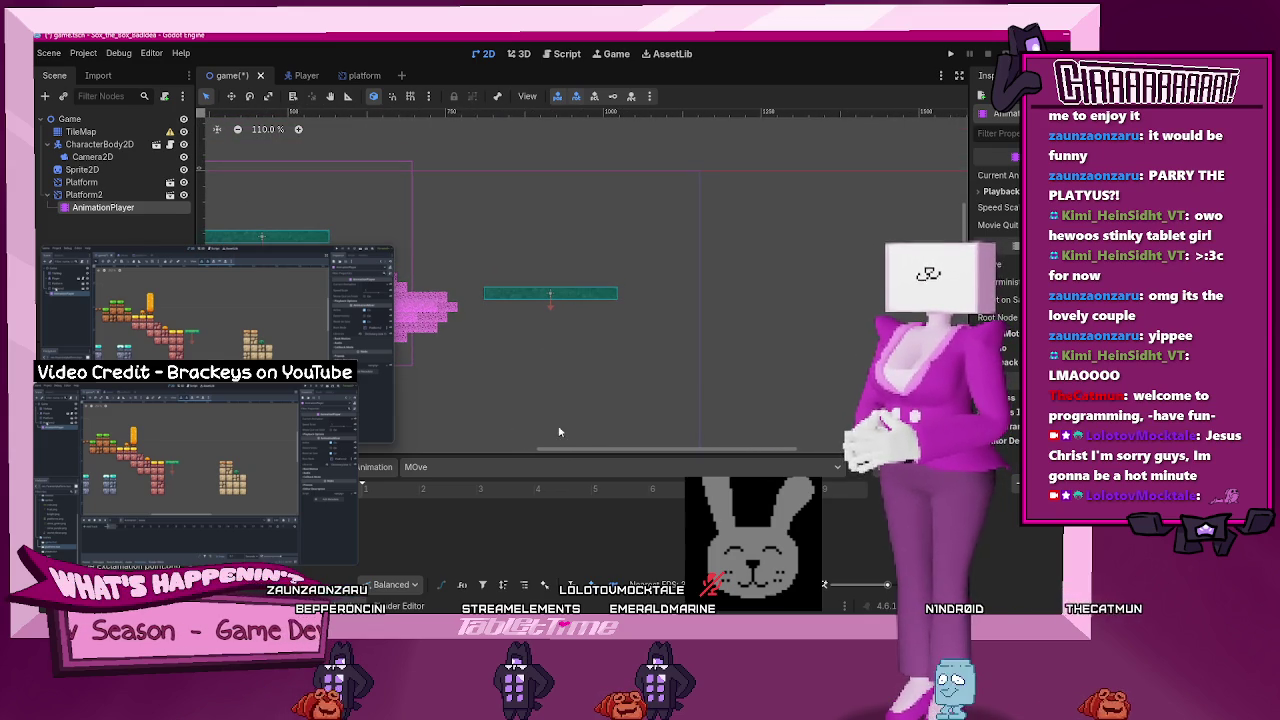
click(88, 195)
click(93, 197)
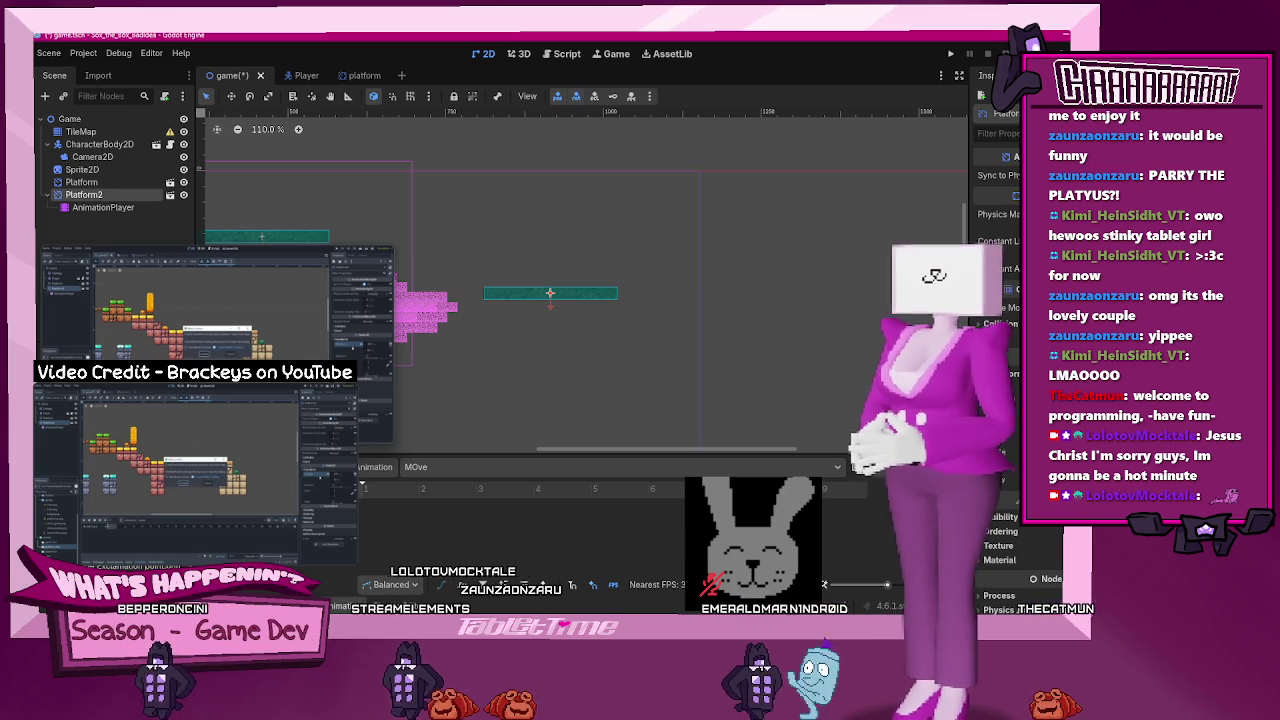
key(Insert)
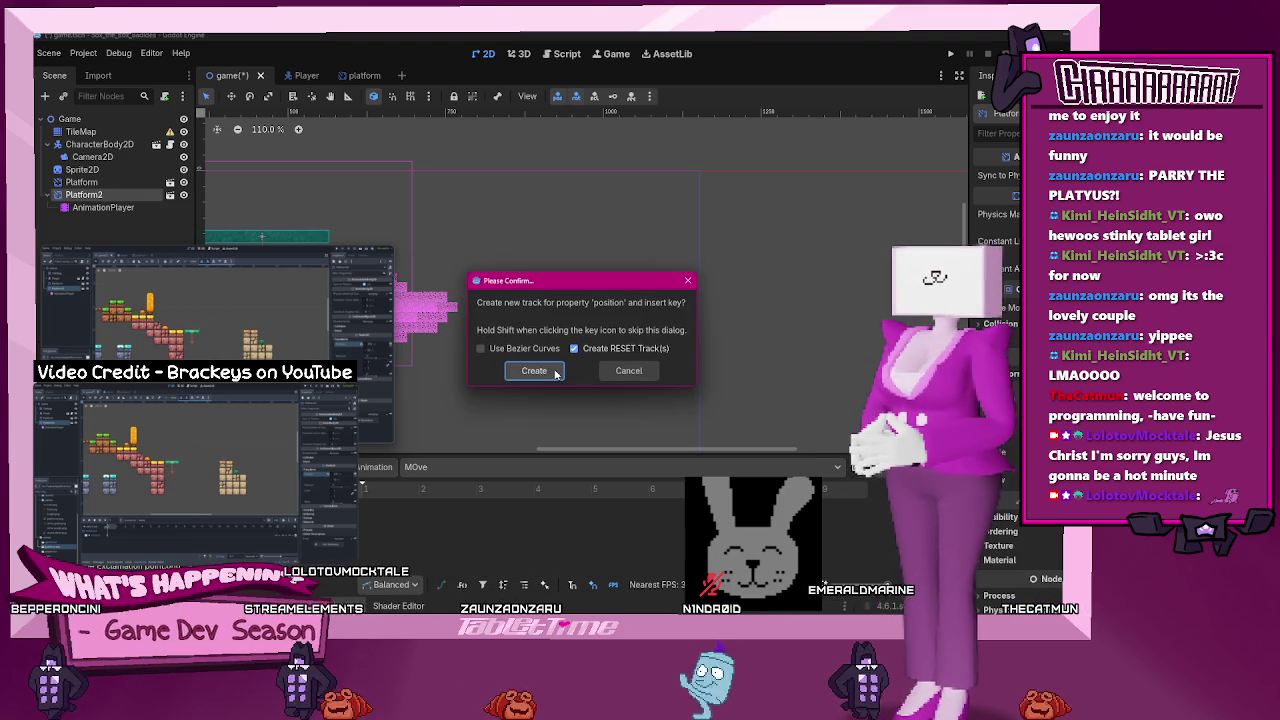
click(534, 370)
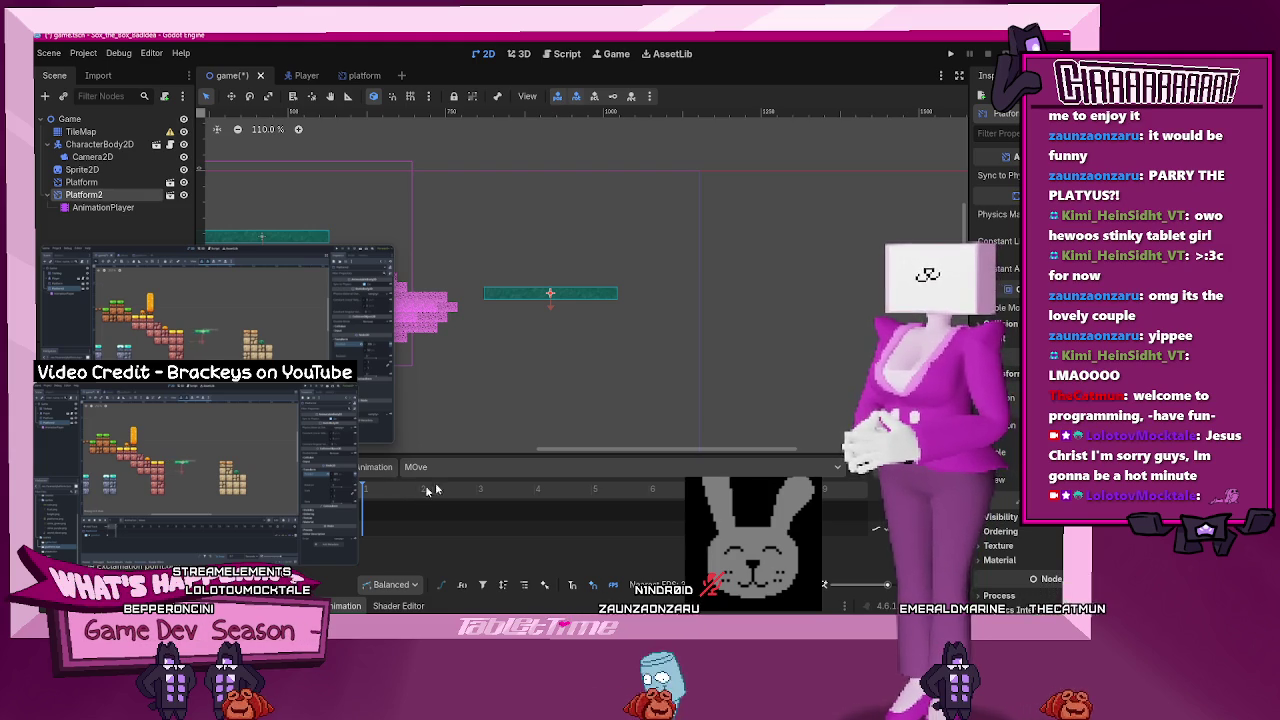
drag(512, 291, 667, 292)
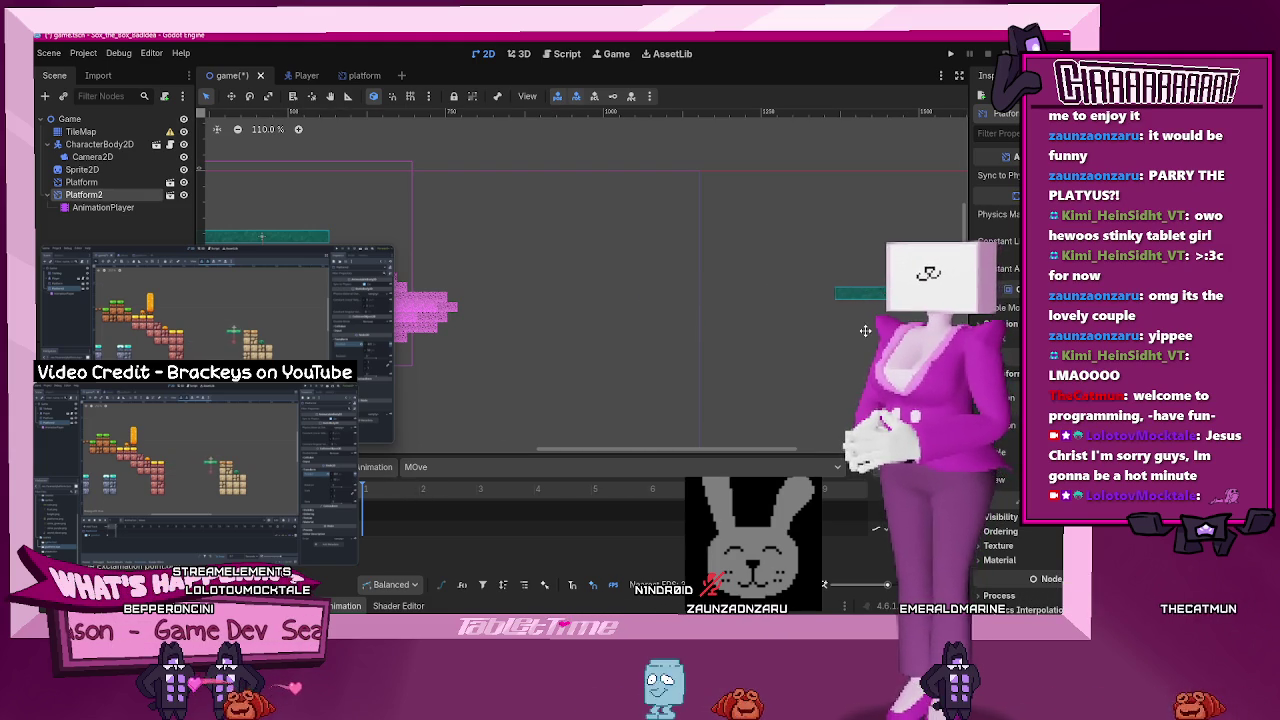
- Preview the MOve animation sliding Platform2, then rewind it to the start
scroll(597, 366, right, 5)
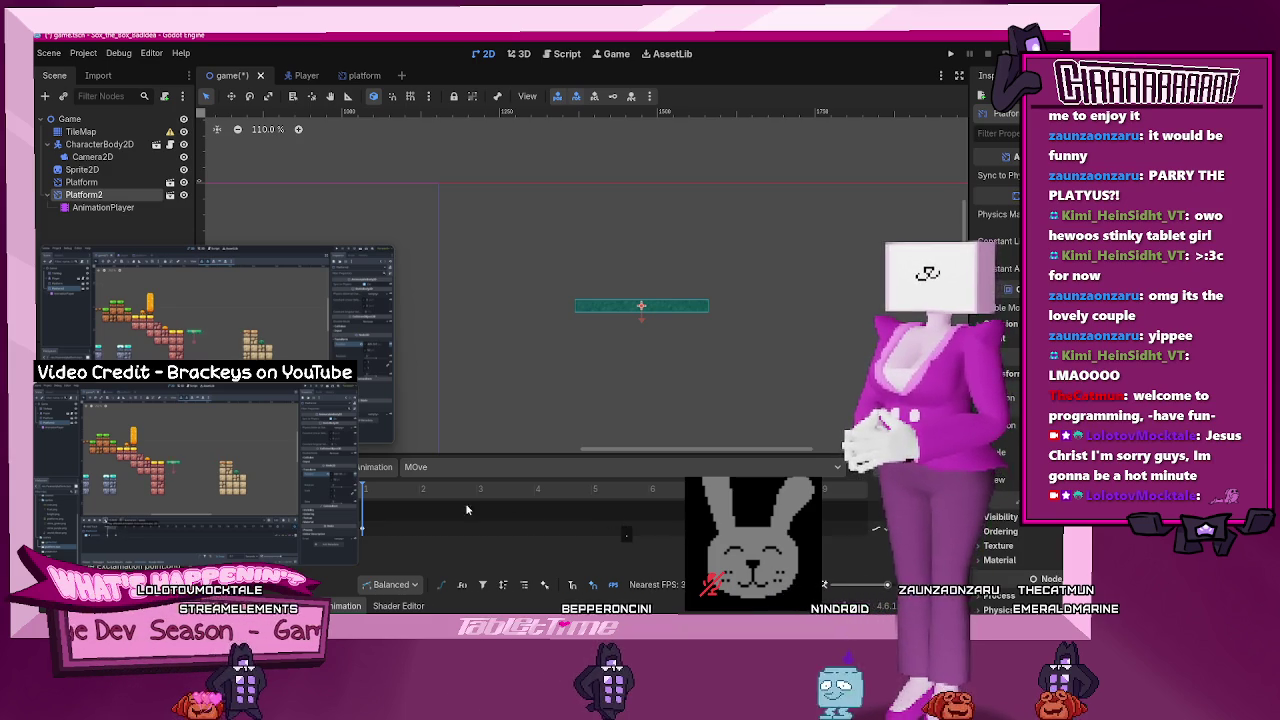
key(shift+d)
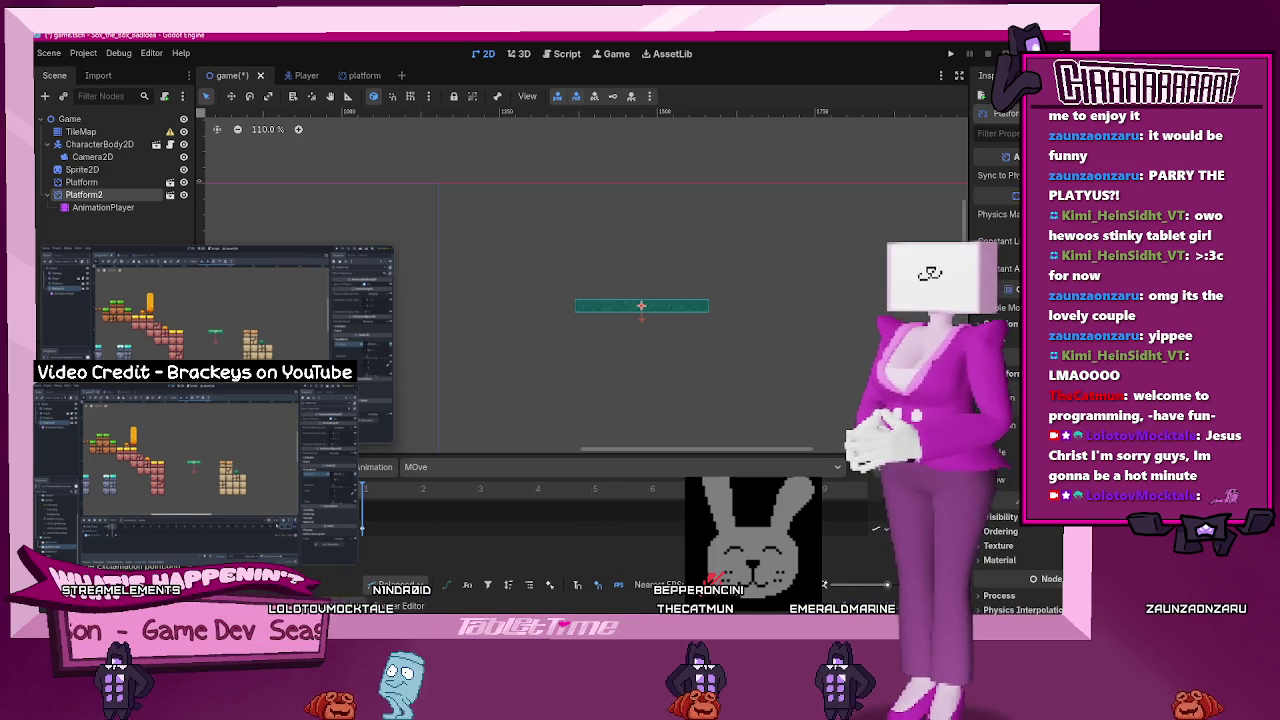
click(361, 527)
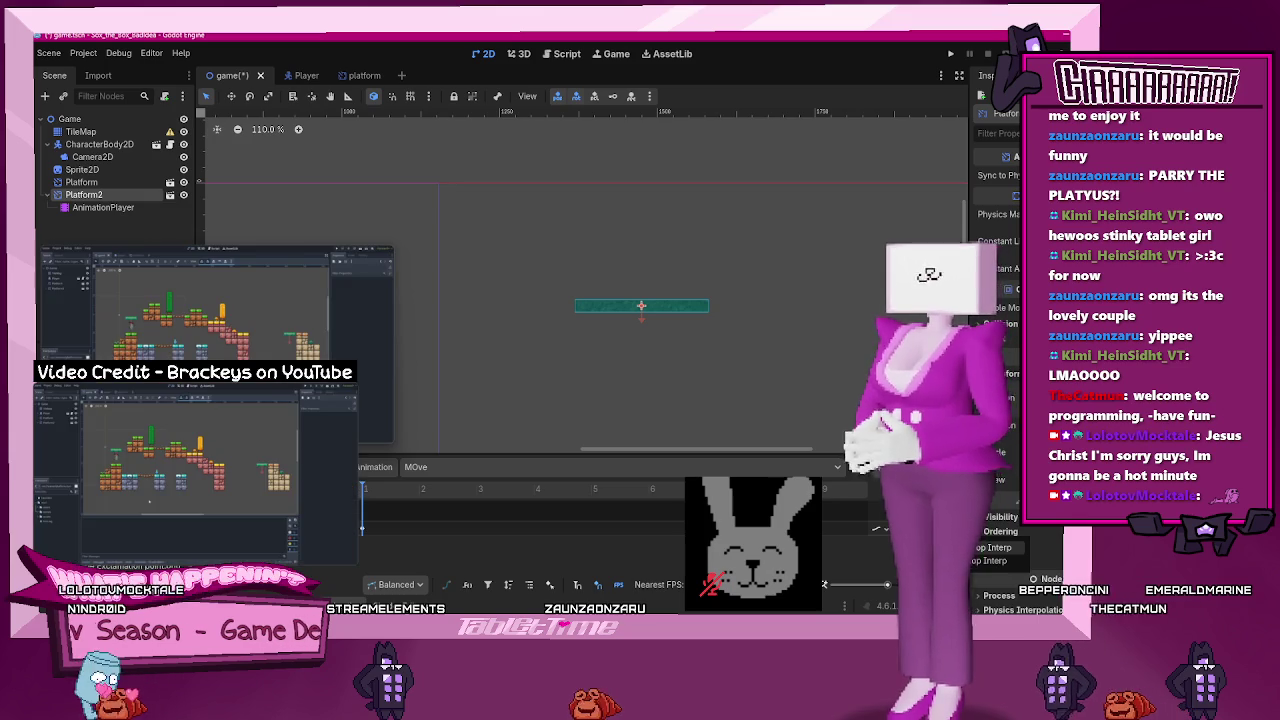
mouse_move(174, 553)
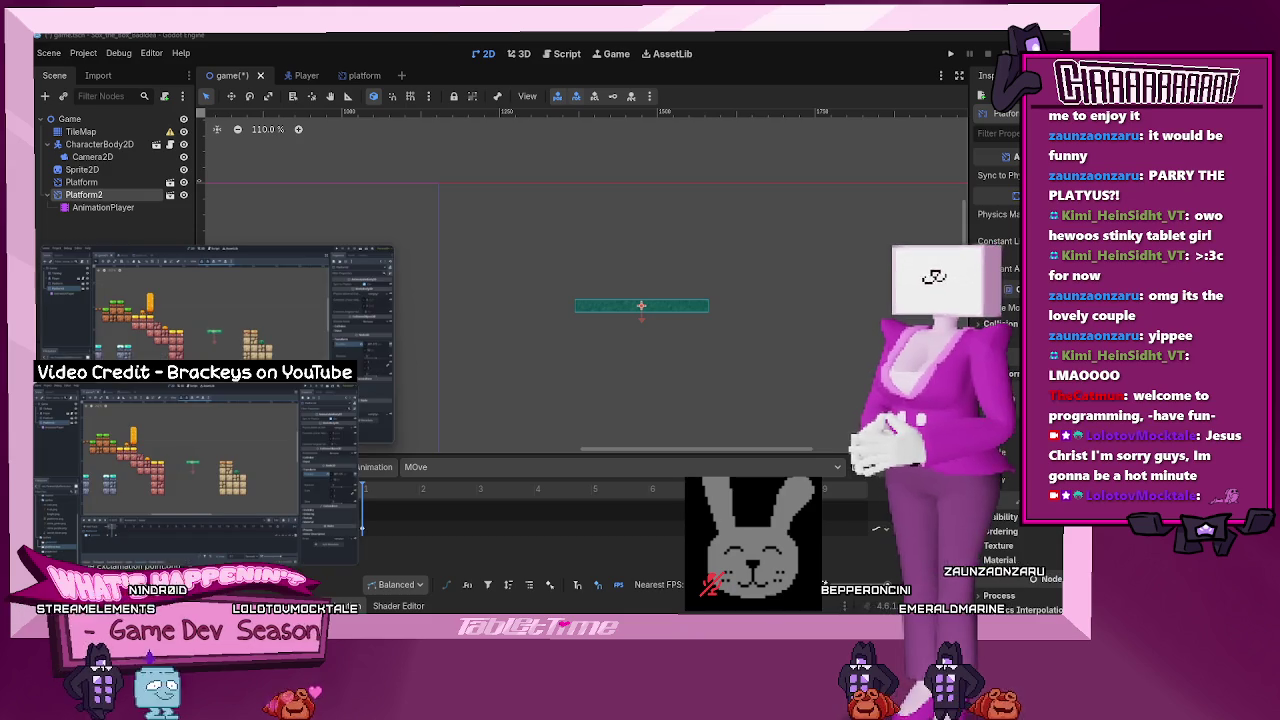
mouse_move(873, 603)
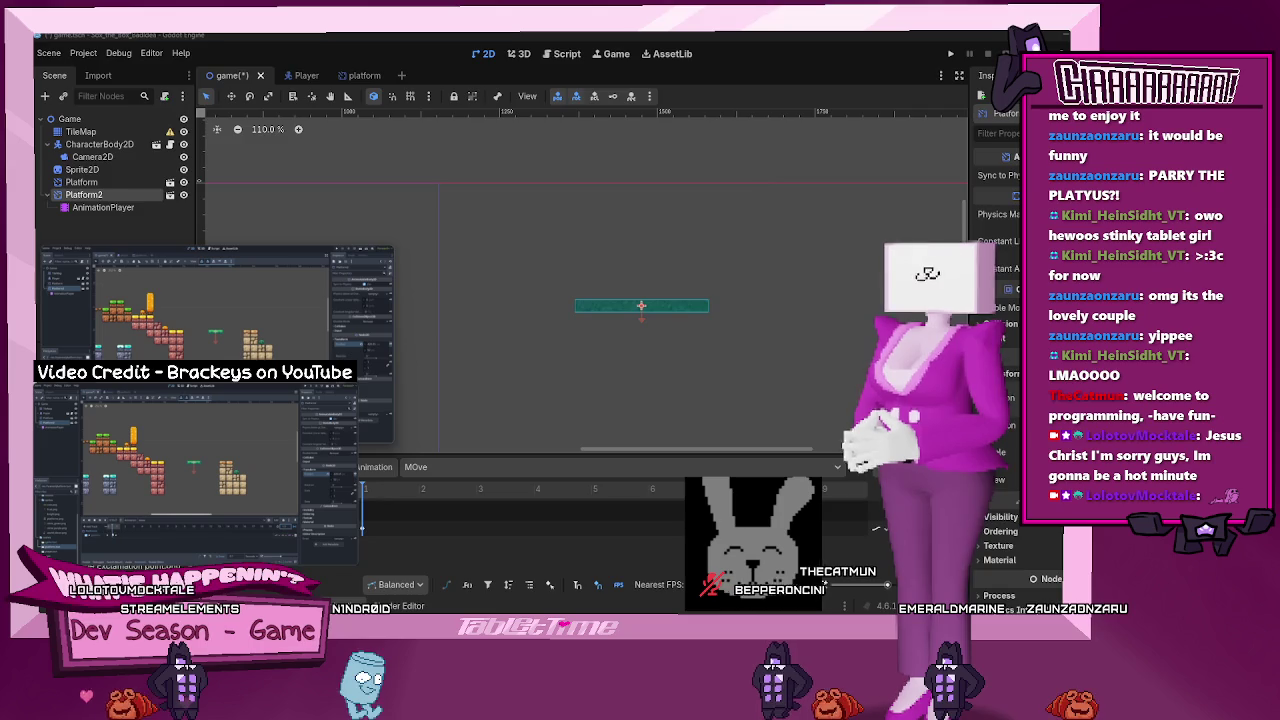
key(alt+Tab)
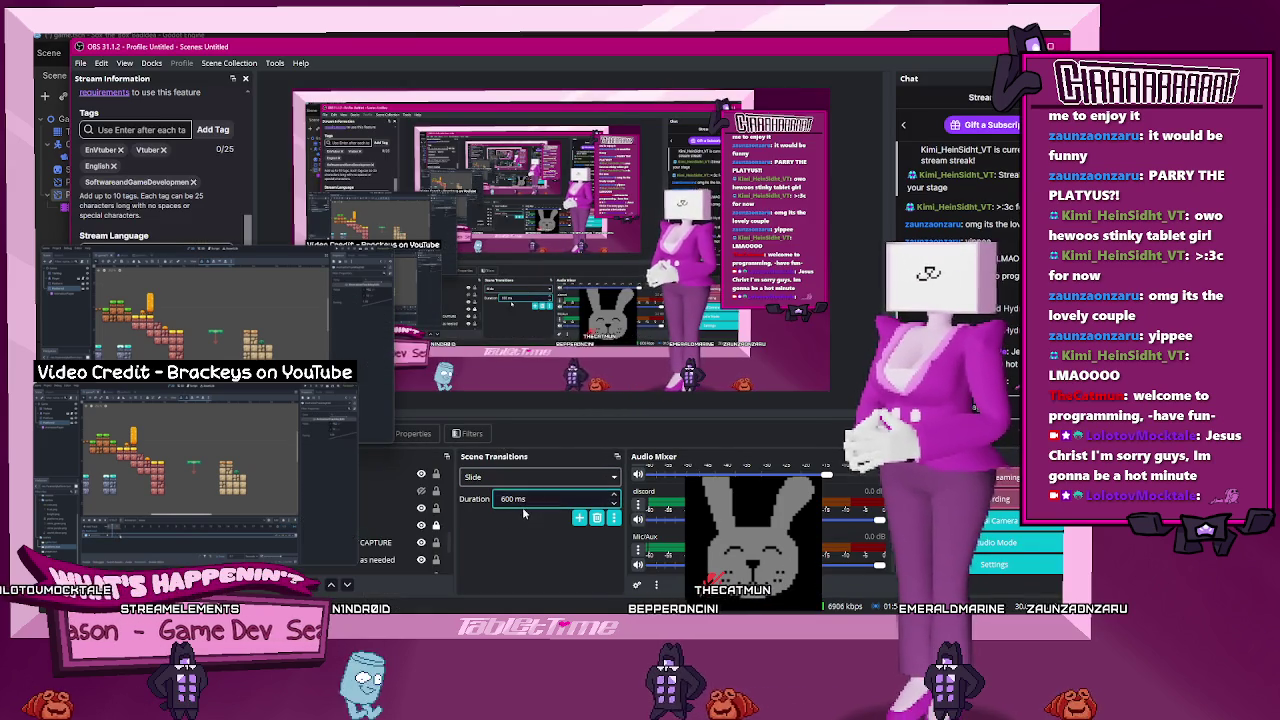
- Switch from OBS back to the Godot editor showing Platform2 and its MOve animation timeline
key(alt+Tab)
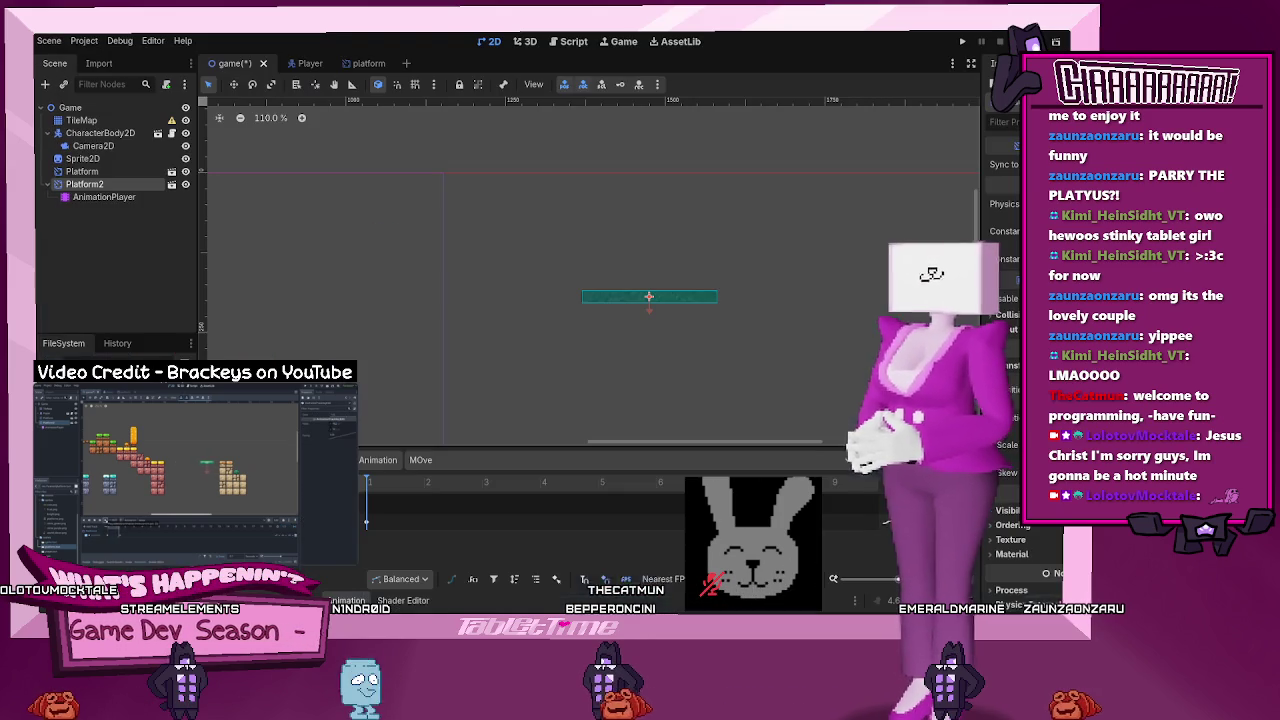
mouse_move(195, 470)
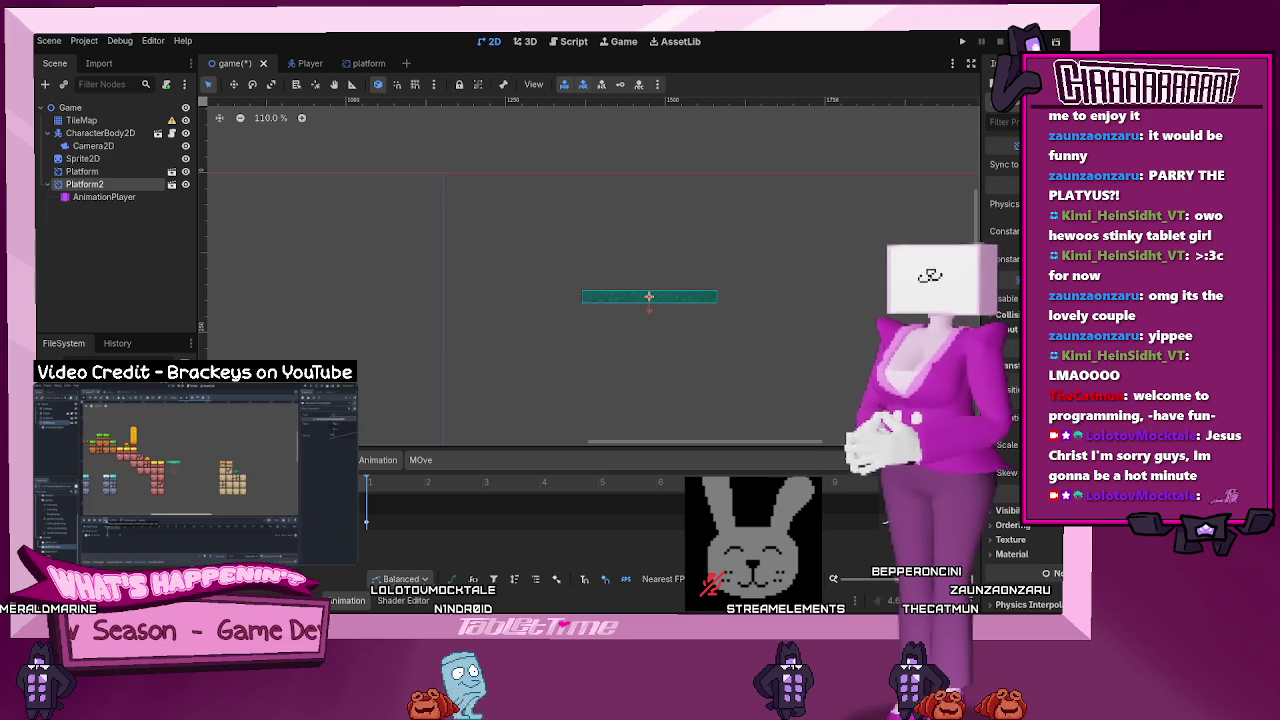
key(alt+Tab)
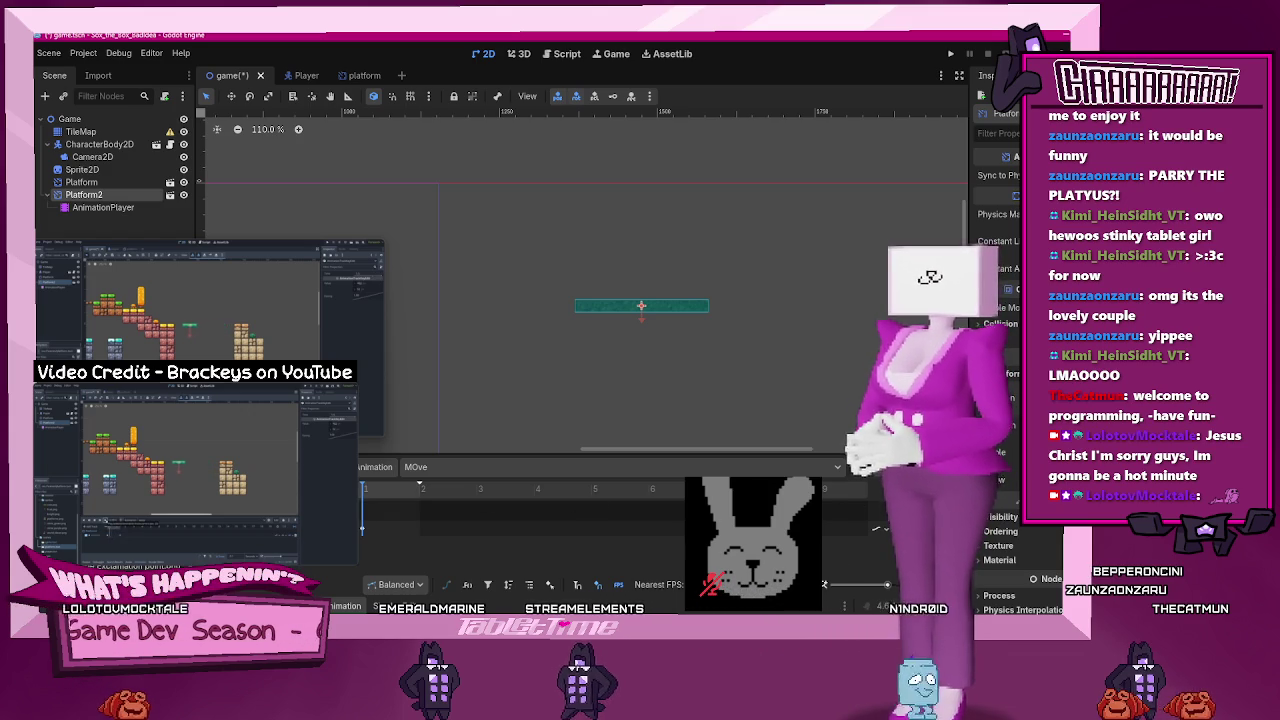
- Insert a second position keyframe at about 2 s on Platform2's MOve track and select it
right_click(419, 528)
click(452, 536)
click(418, 530)
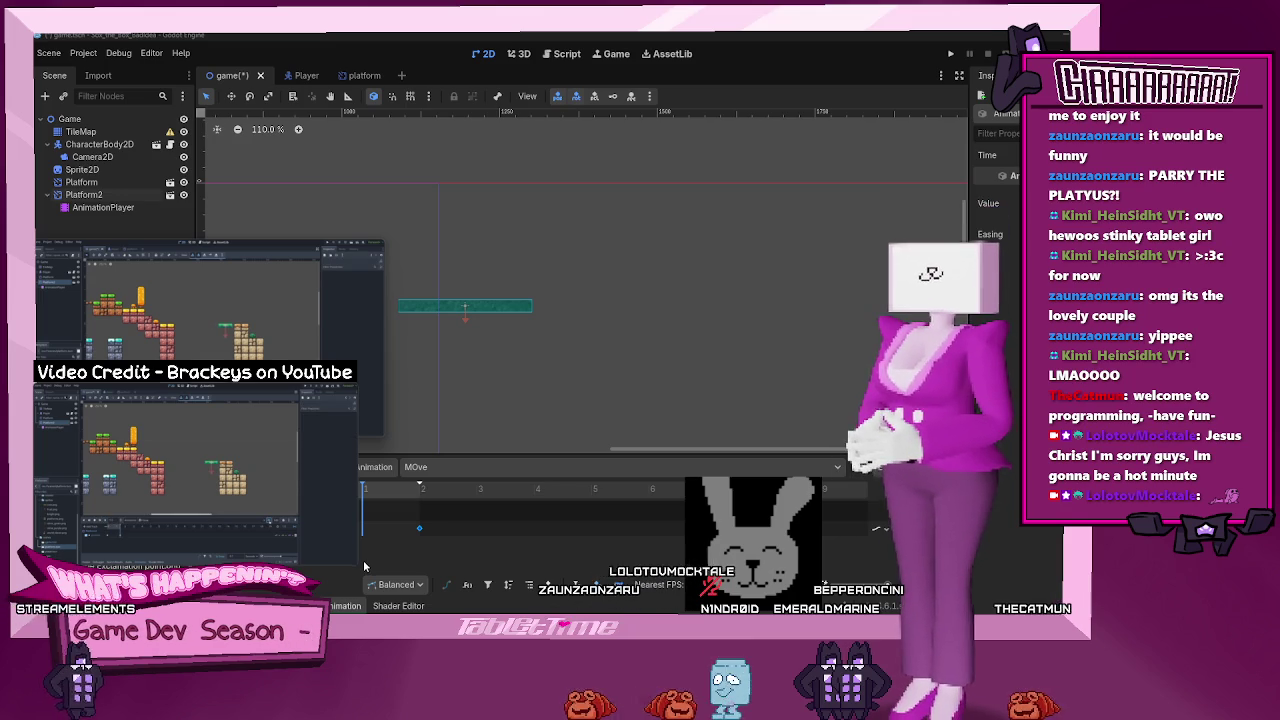
- Save the game scene with Ctrl+S
click(866, 475)
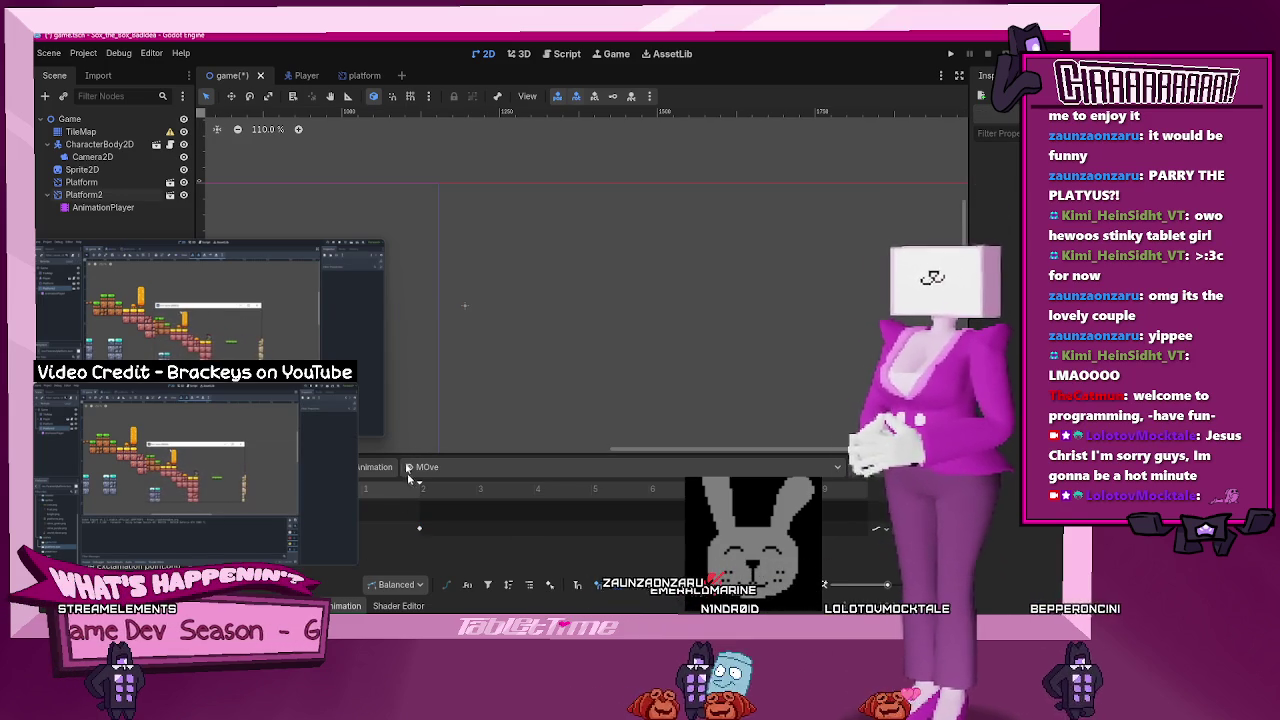
click(175, 553)
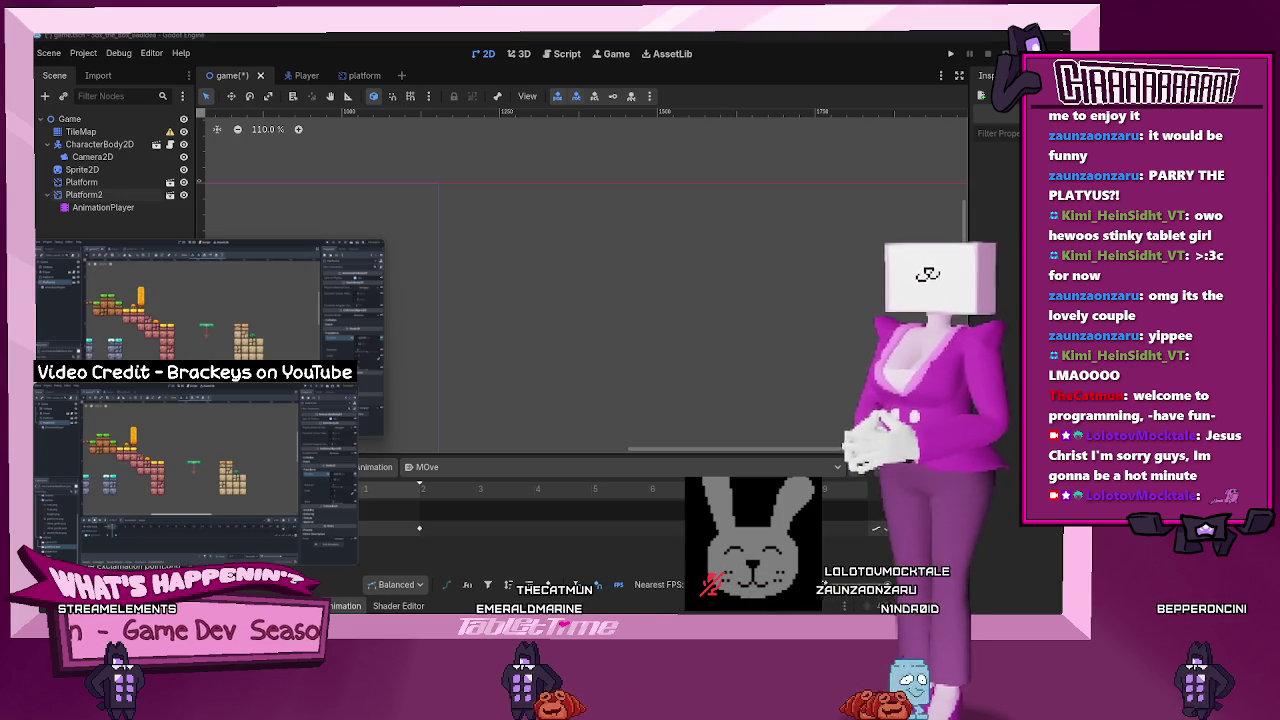
mouse_move(222, 553)
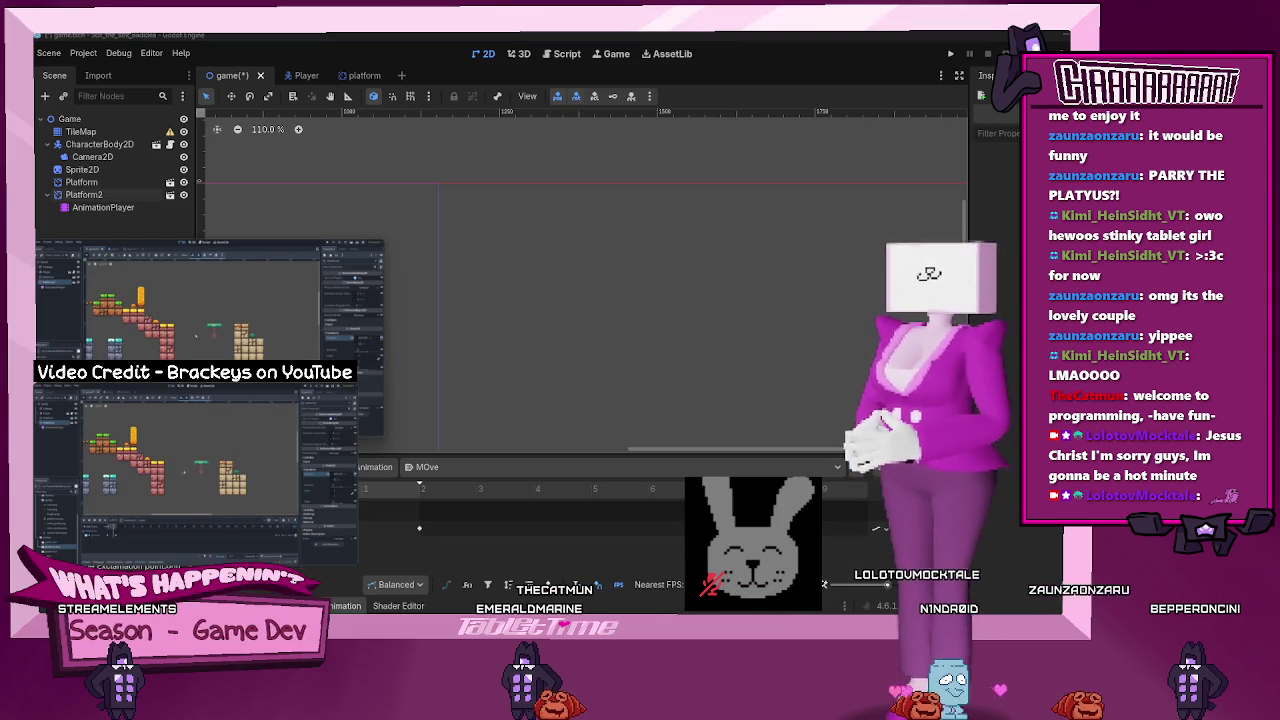
mouse_move(157, 548)
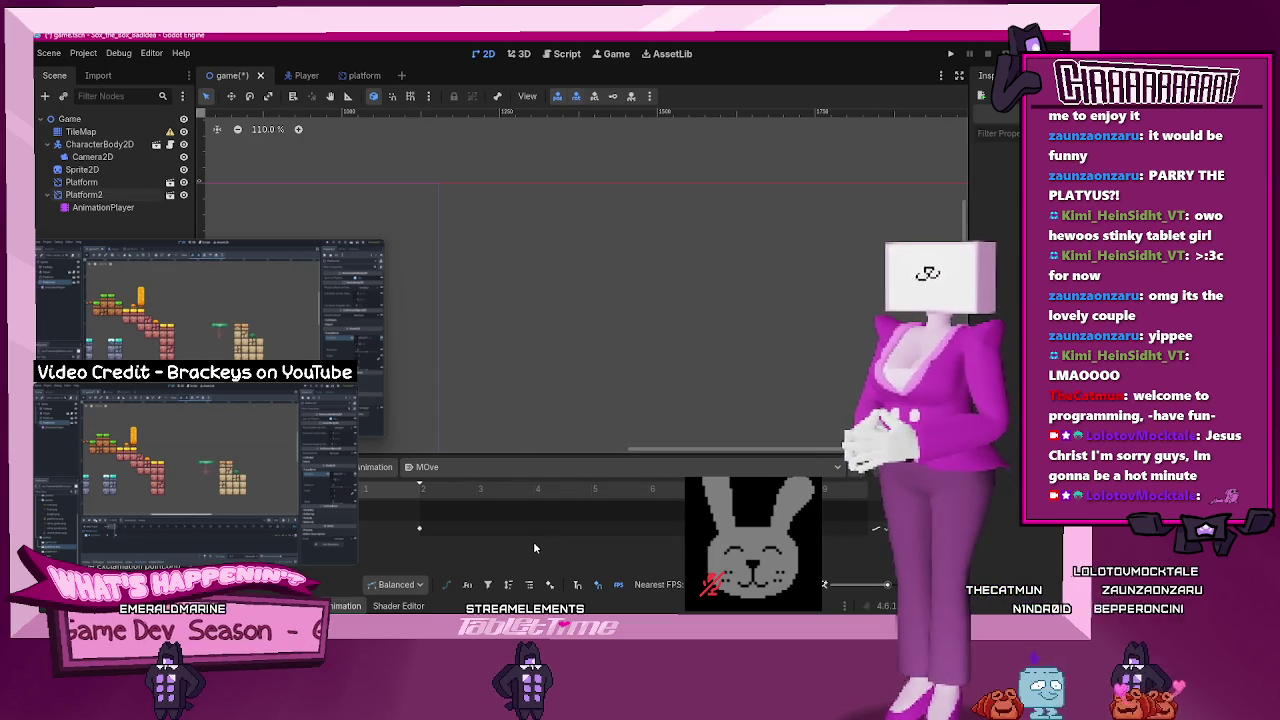
key(ctrl+s)
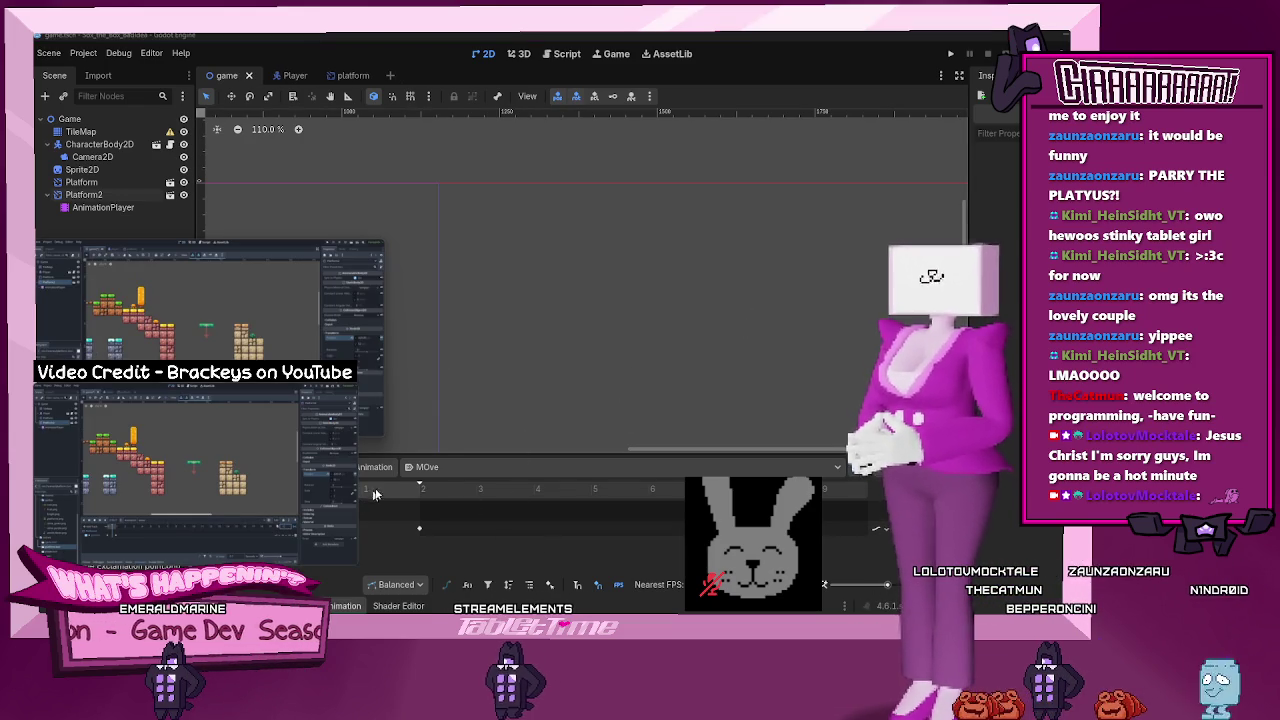
click(417, 492)
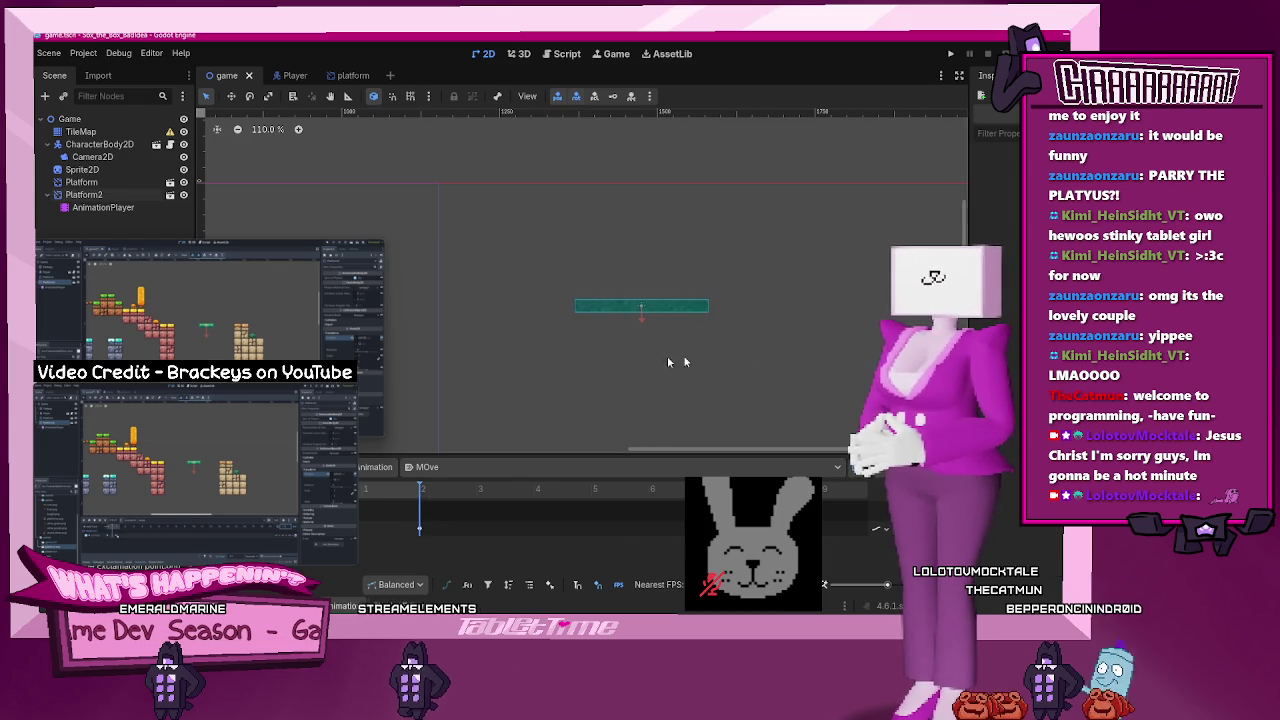
key(f)
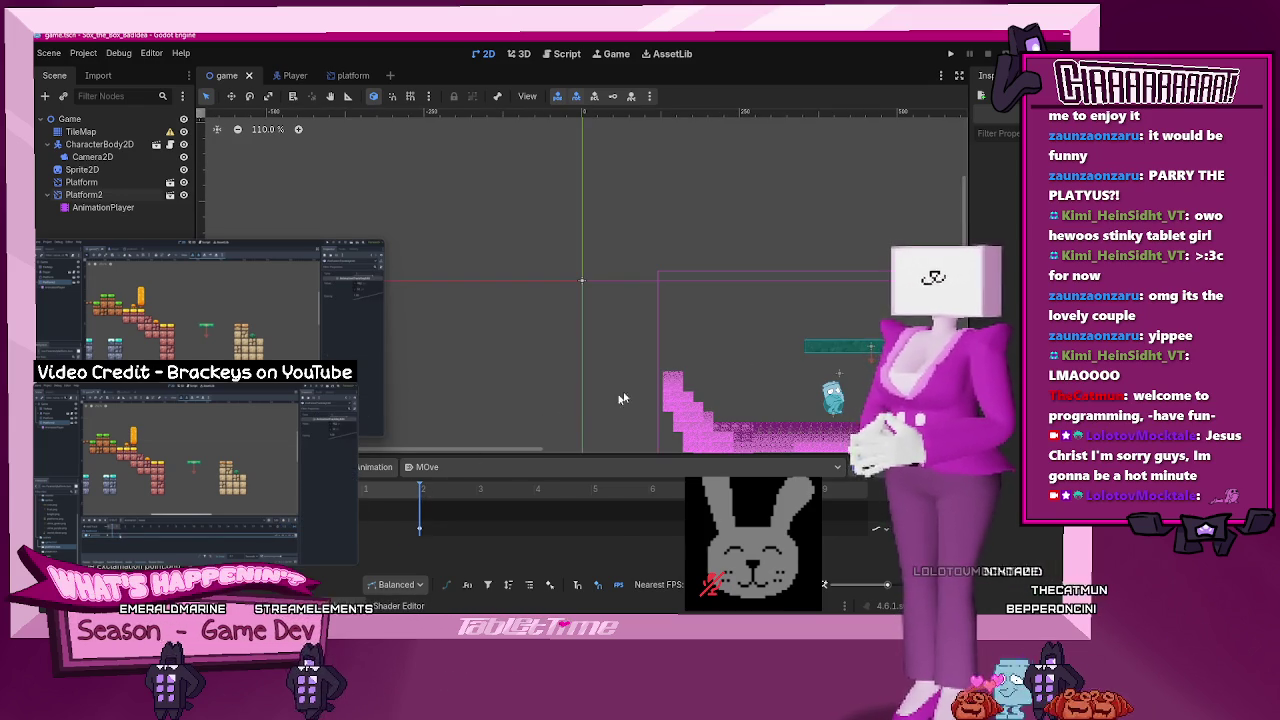
scroll(590, 410, right, 10)
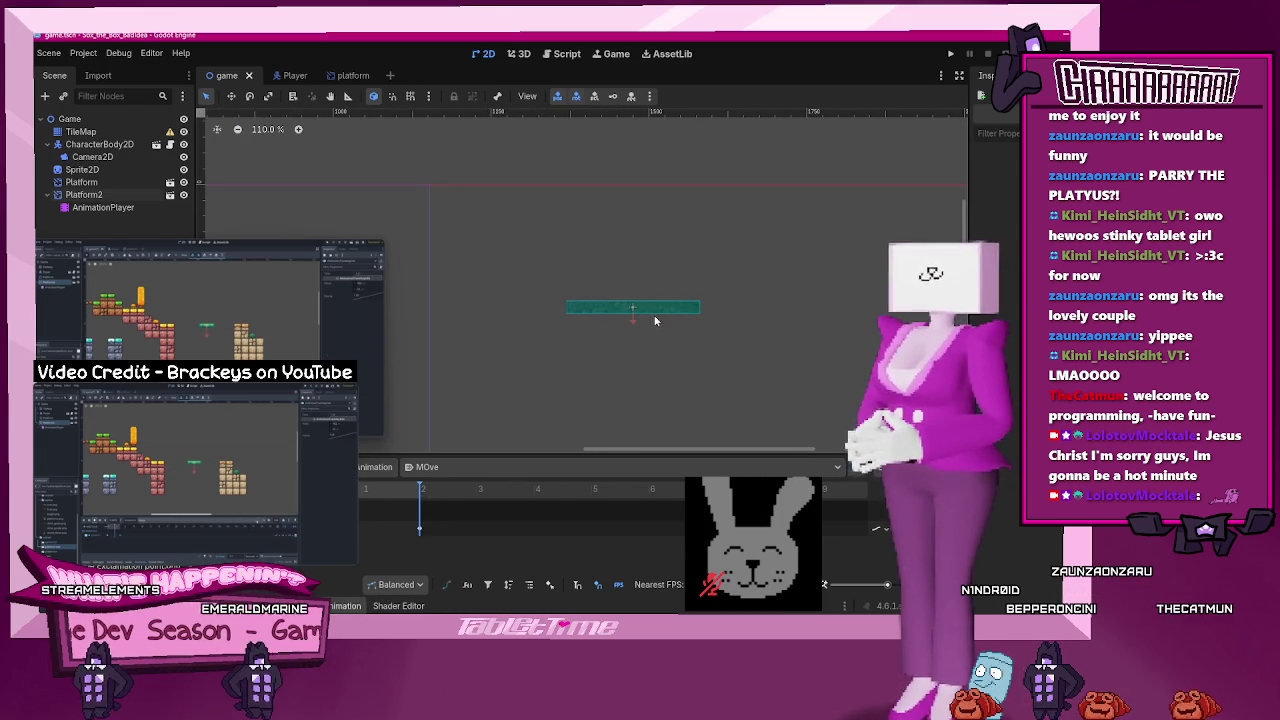
click(657, 312)
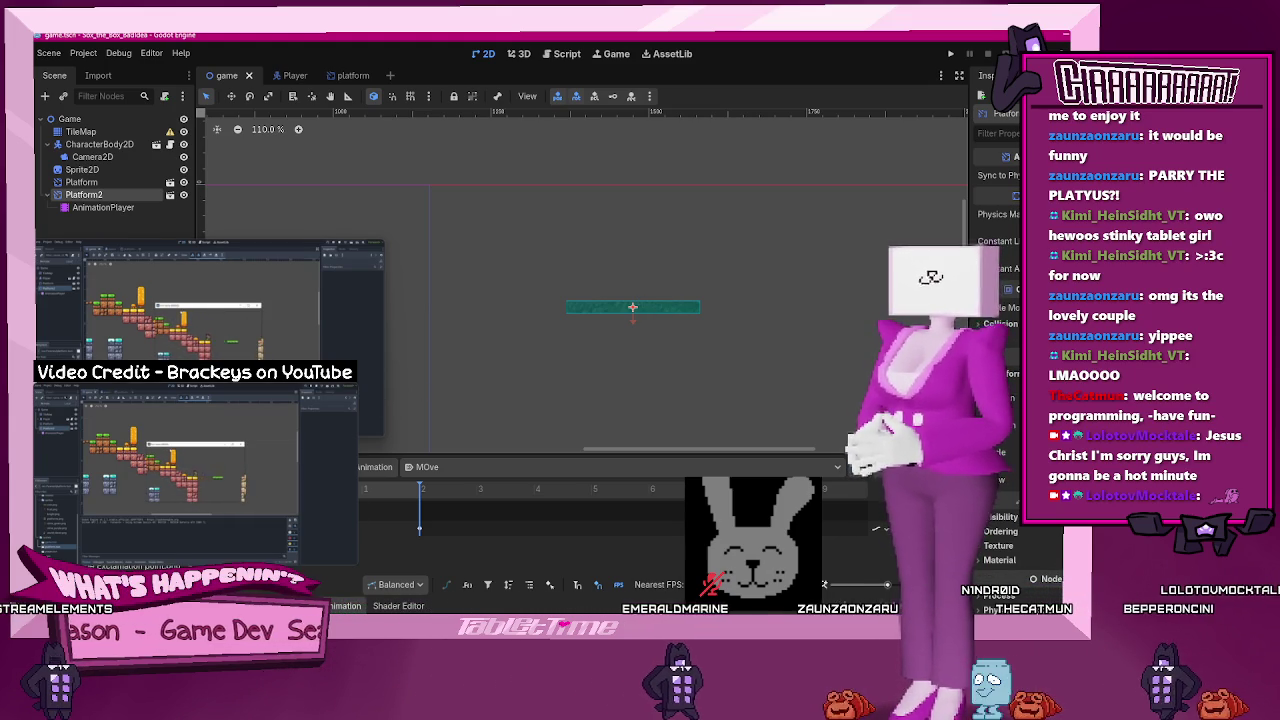
click(90, 132)
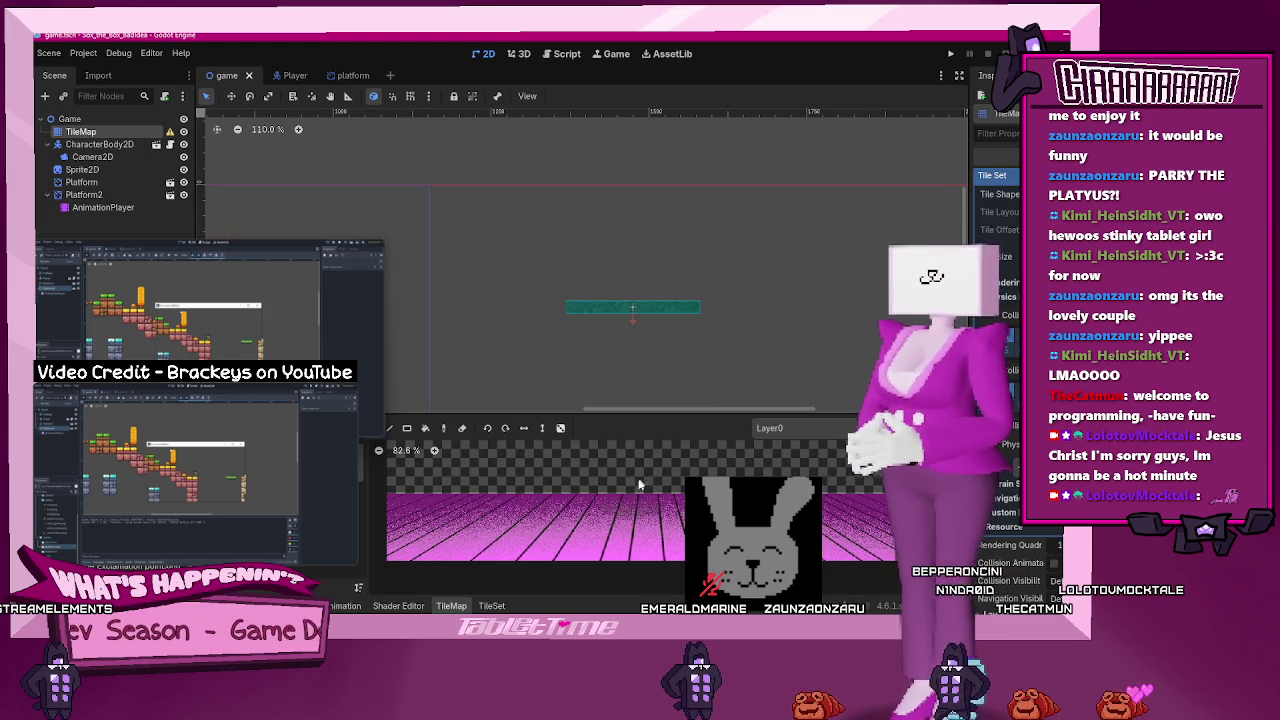
- Paint pink tiles right of the teal platform to fill out the lower terrain block, then playtest
mouse_move(722, 316)
mouse_down()
mouse_move(718, 345)
mouse_move(828, 351)
mouse_move(790, 316)
mouse_move(716, 330)
mouse_move(830, 350)
mouse_up()
click(641, 512)
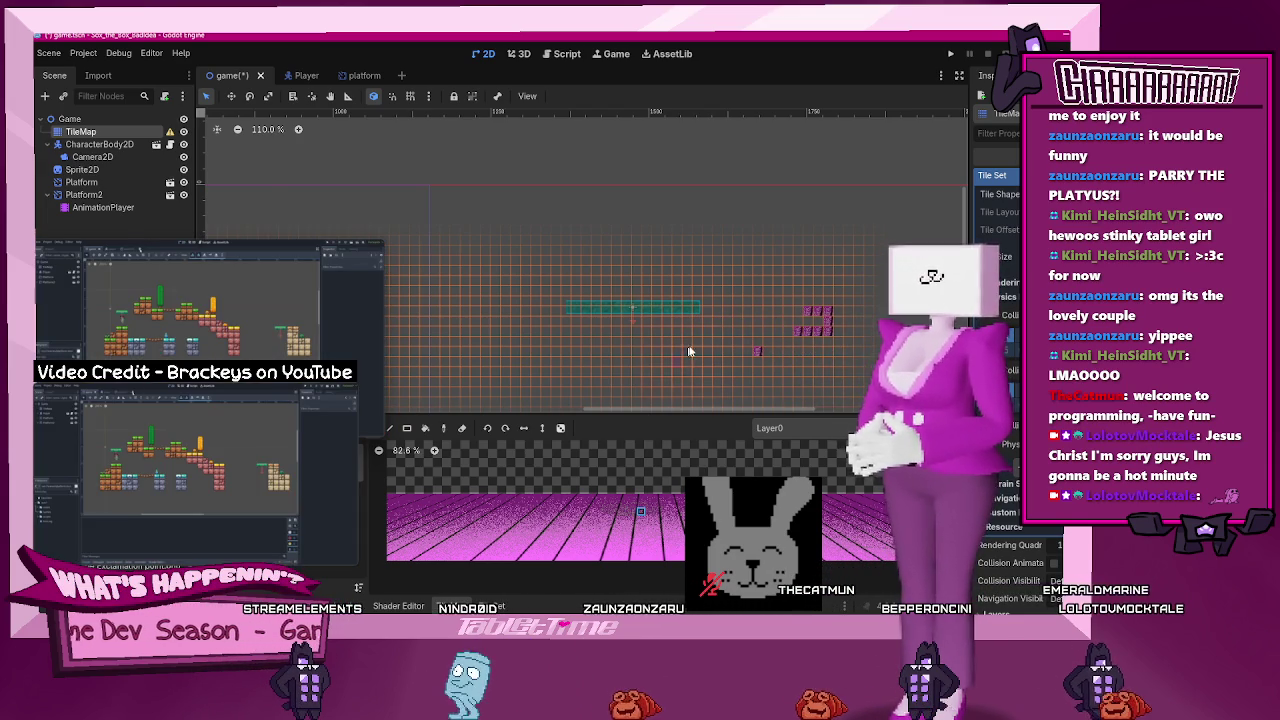
drag(795, 315, 857, 320)
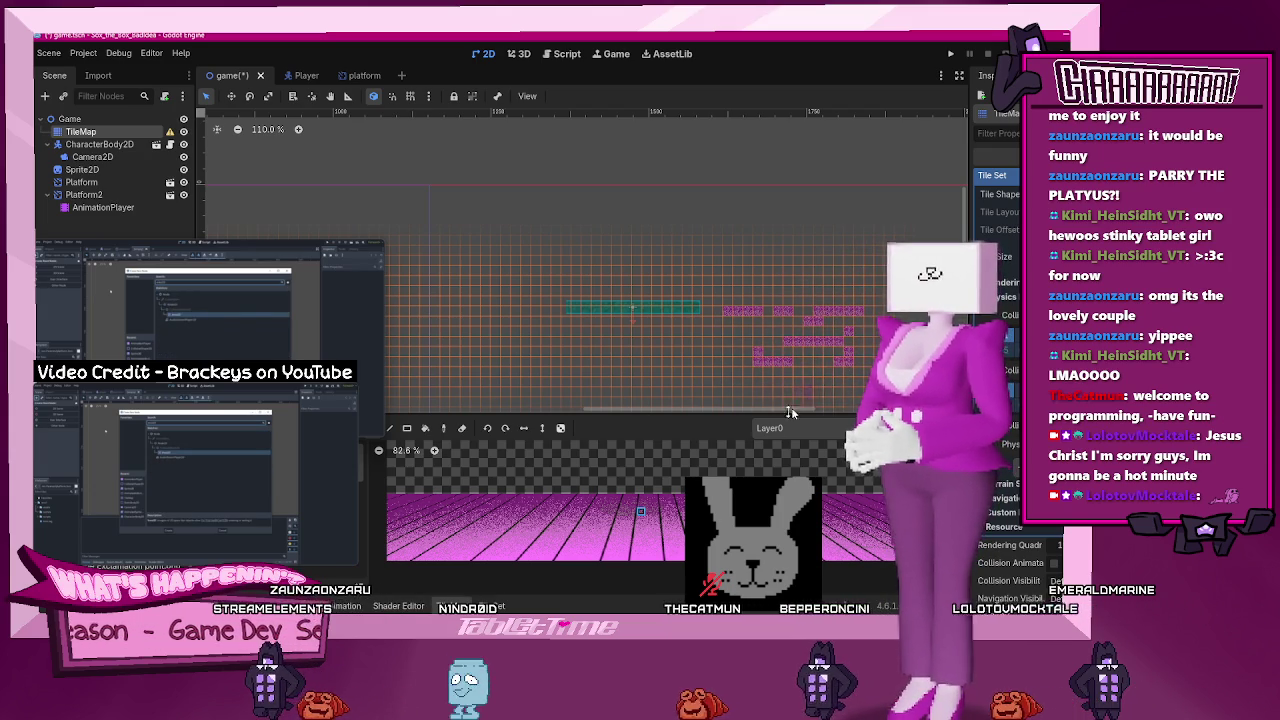
click(657, 512)
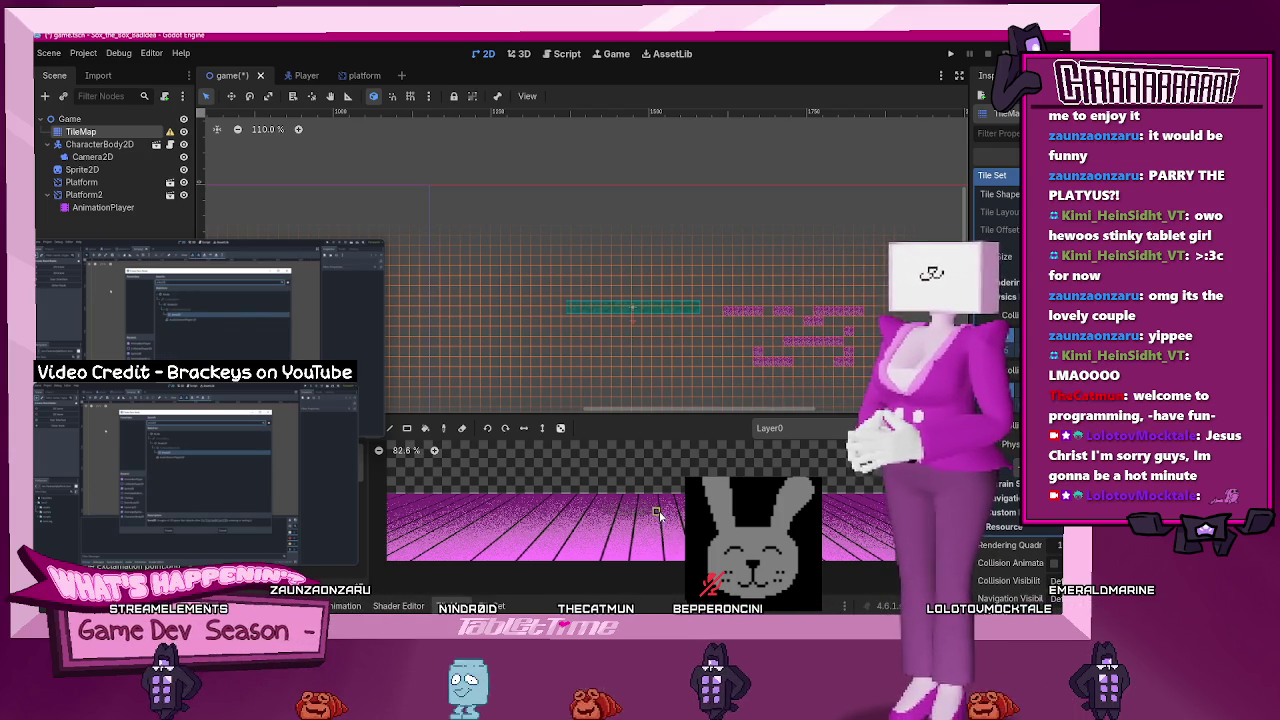
mouse_move(784, 341)
mouse_down()
mouse_move(753, 335)
mouse_move(817, 358)
mouse_move(740, 350)
mouse_move(810, 350)
mouse_move(829, 364)
mouse_up()
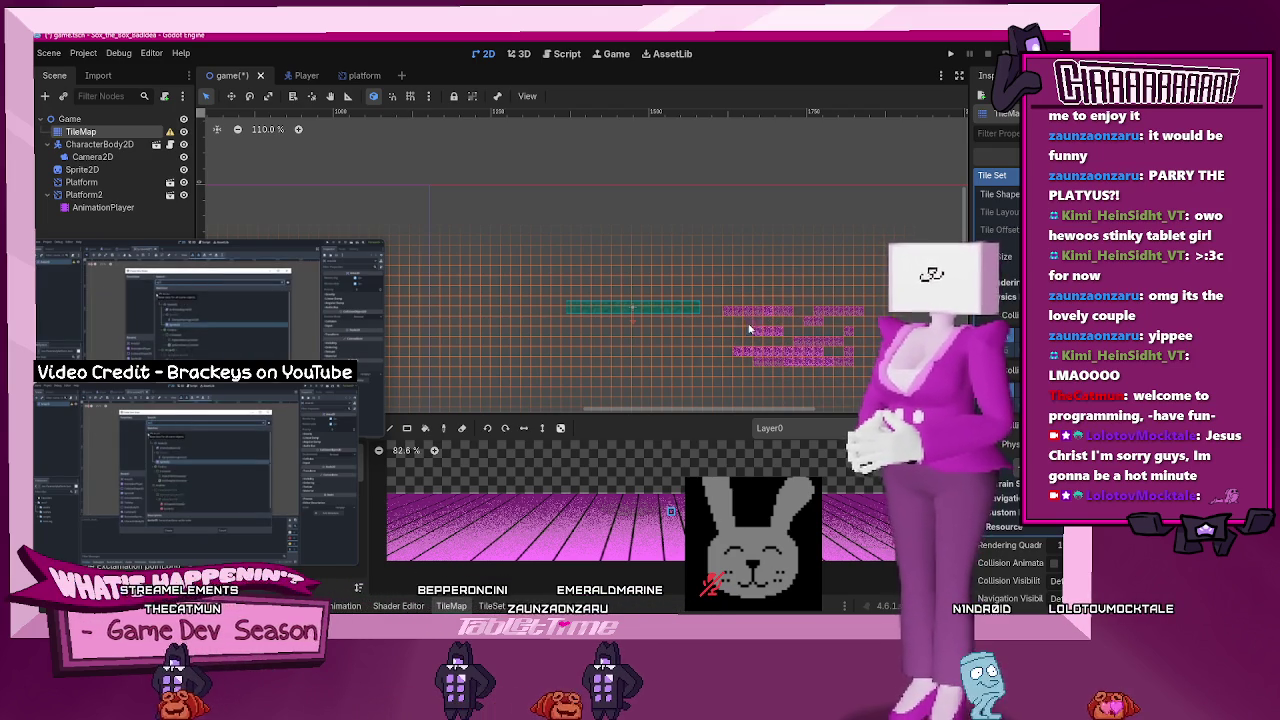
mouse_move(751, 323)
mouse_down()
mouse_move(805, 318)
mouse_move(740, 337)
mouse_move(787, 368)
mouse_up()
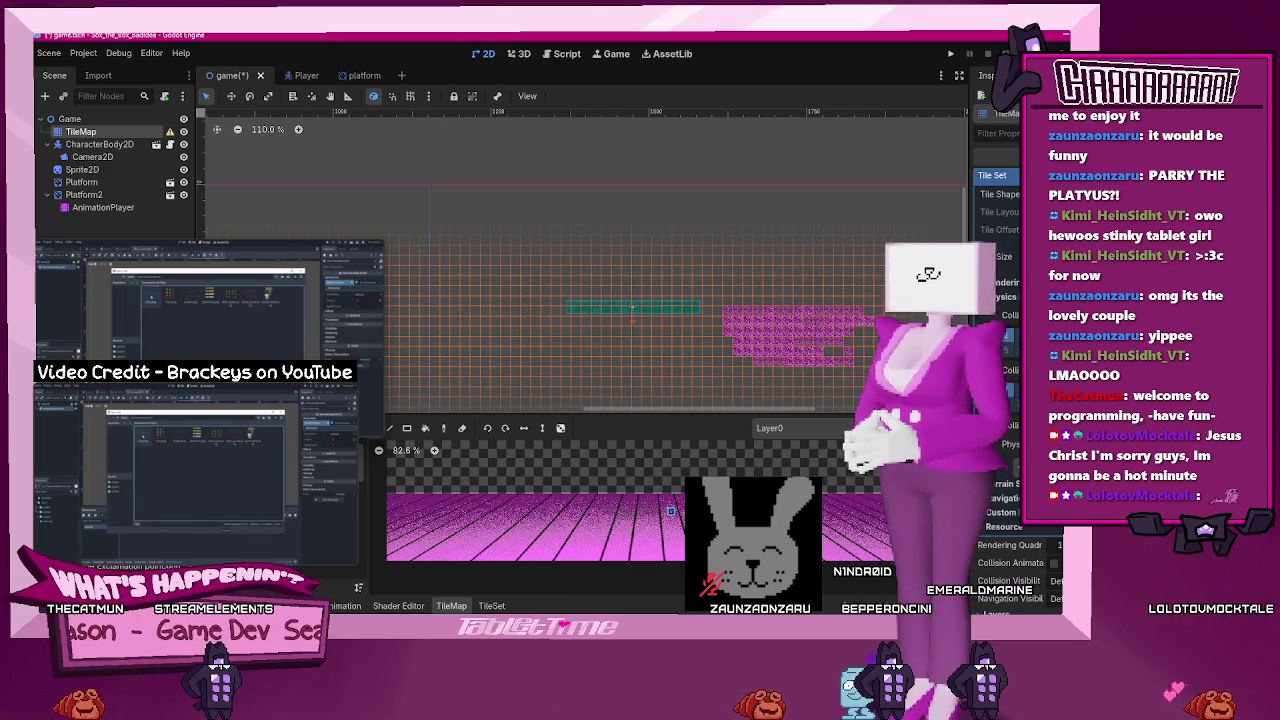
drag(466, 315, 586, 285)
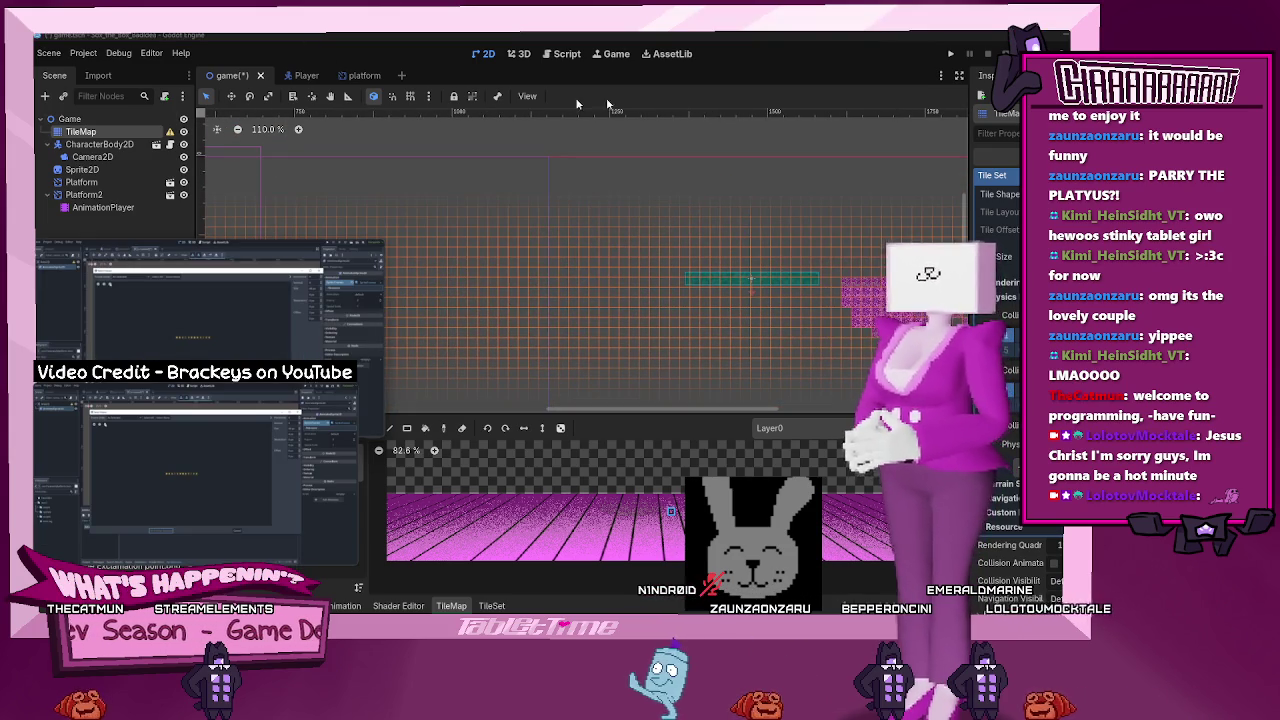
click(952, 55)
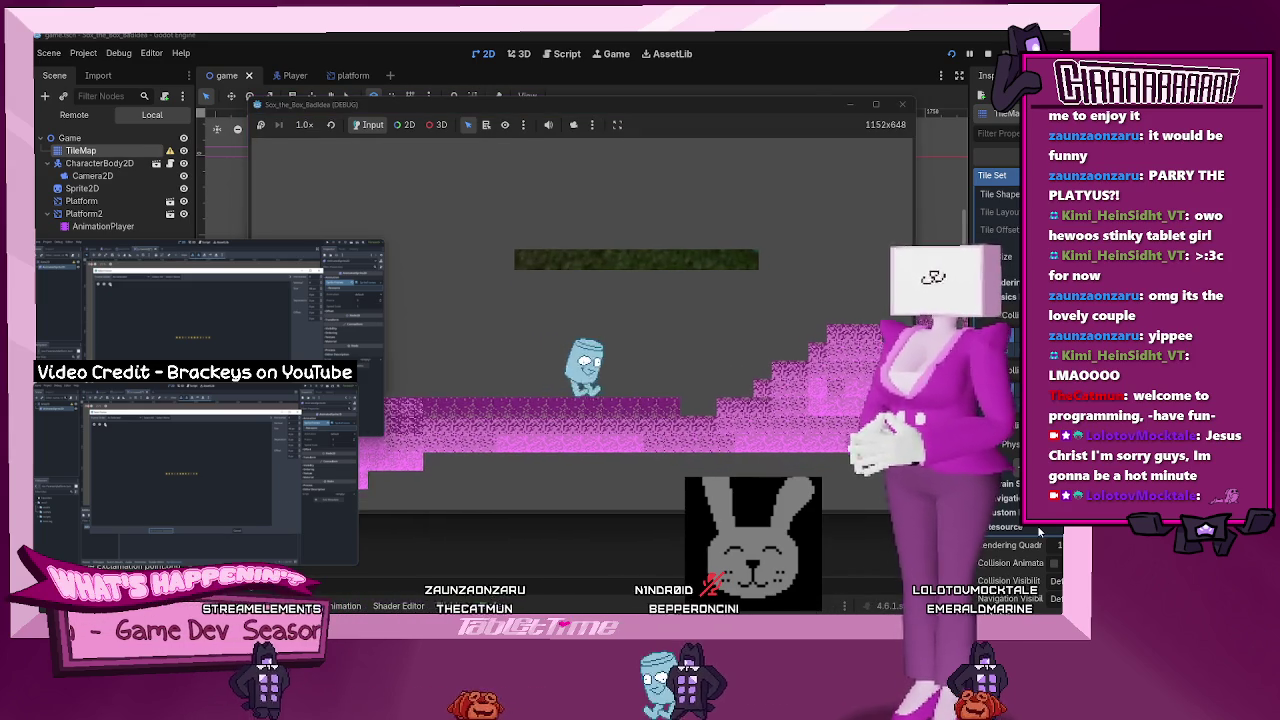
key(space)
key(Right)
key(Right)
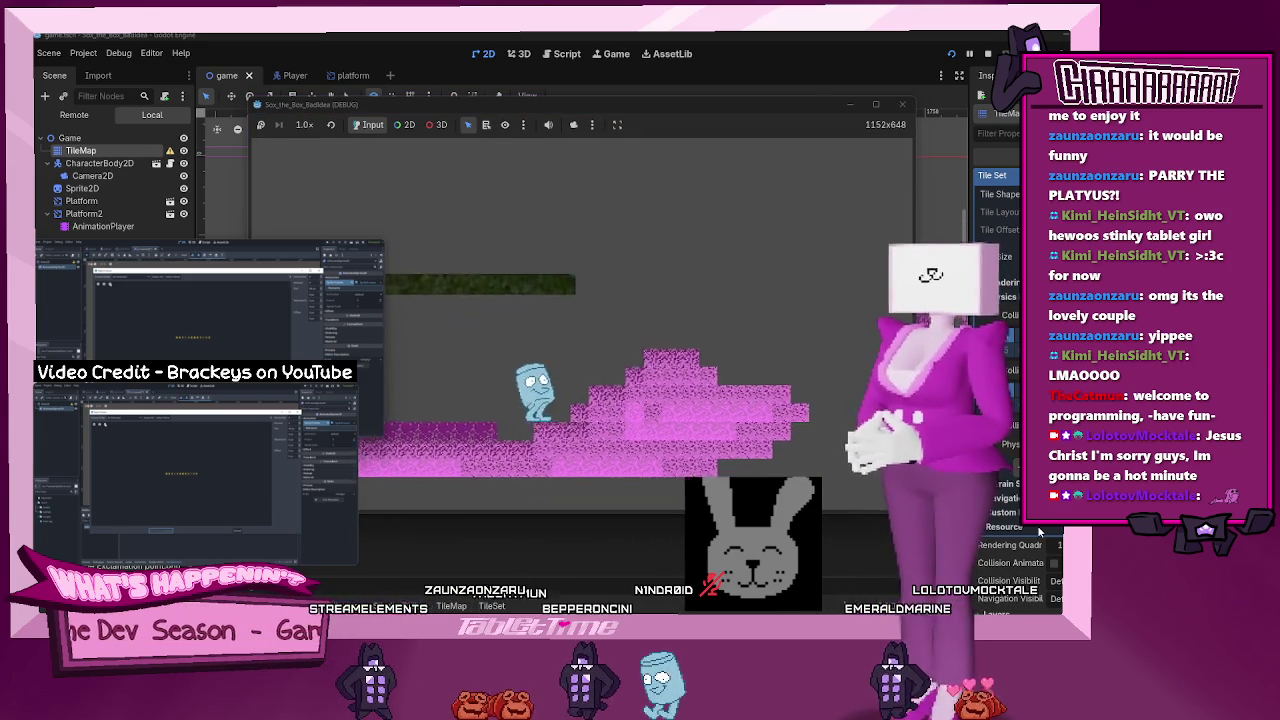
key(Right)
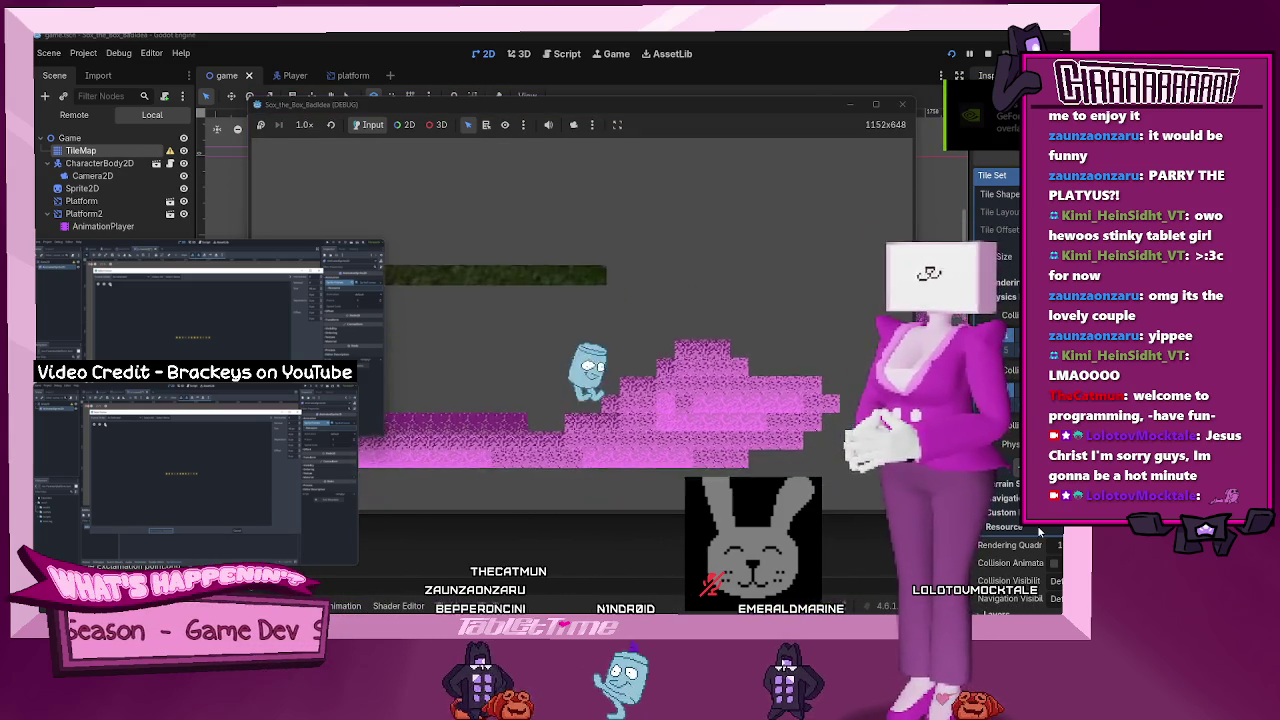
key(Left)
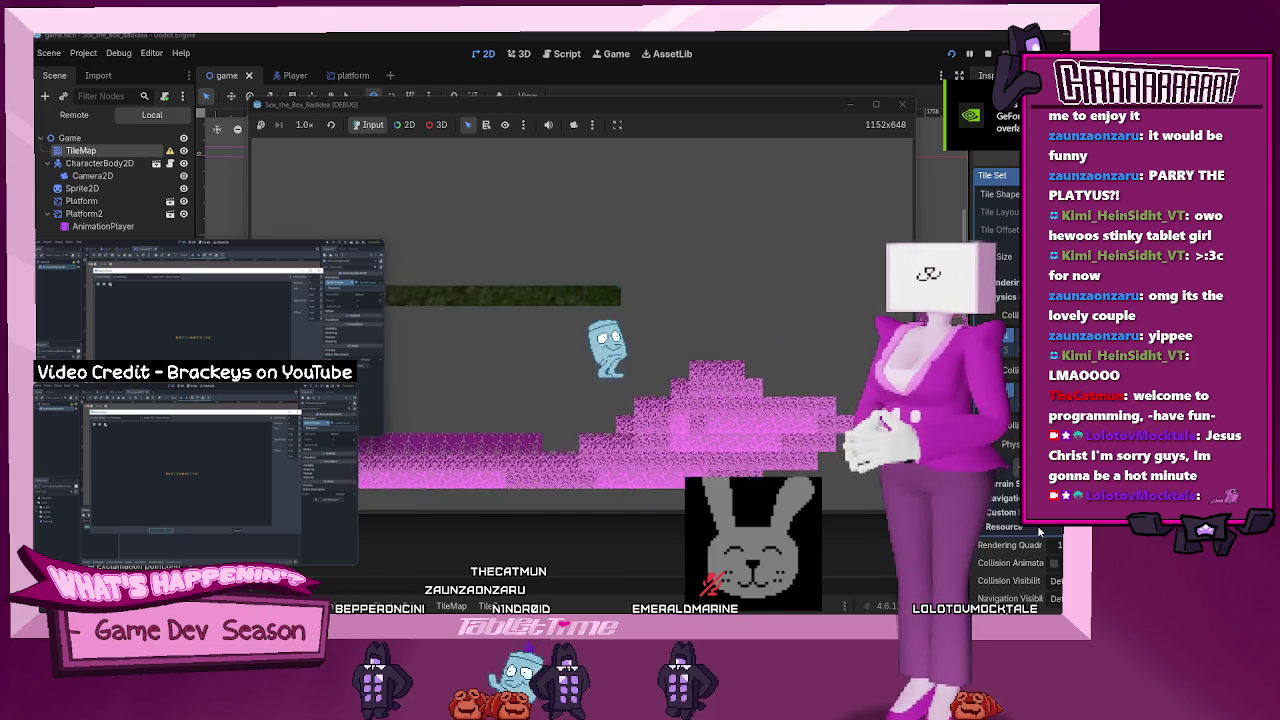
key(Left)
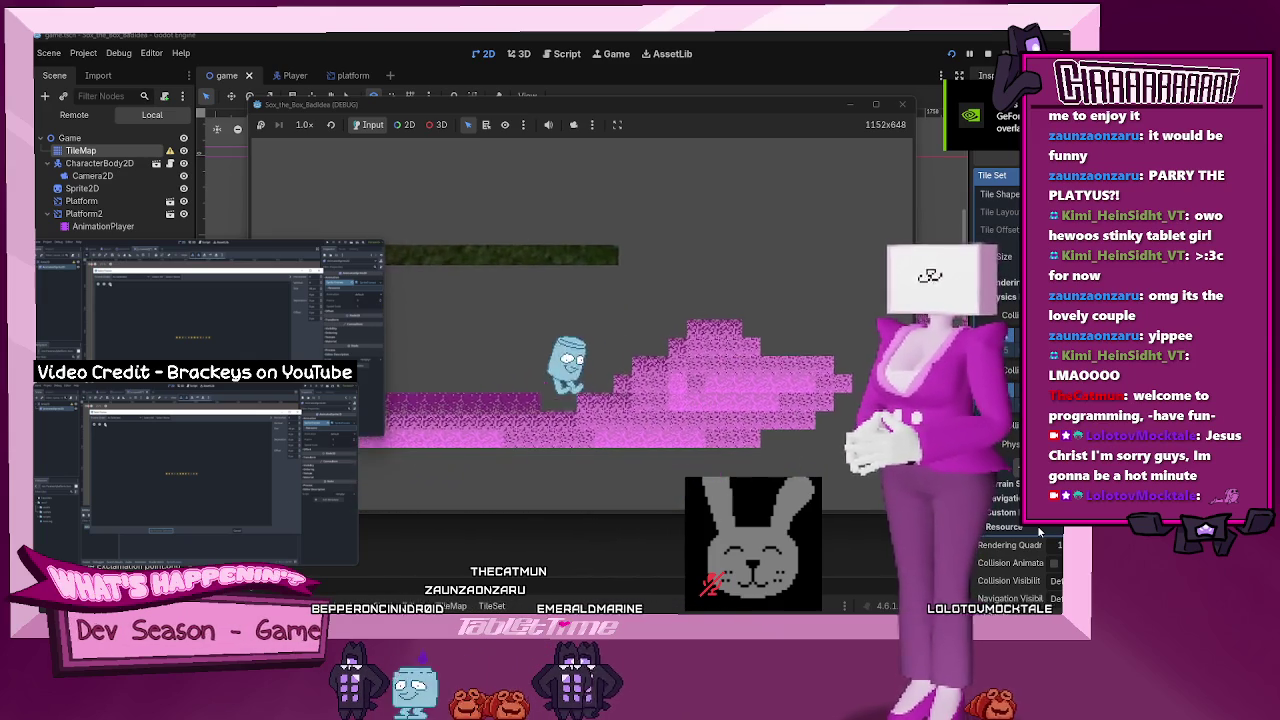
key(space)
key(Right)
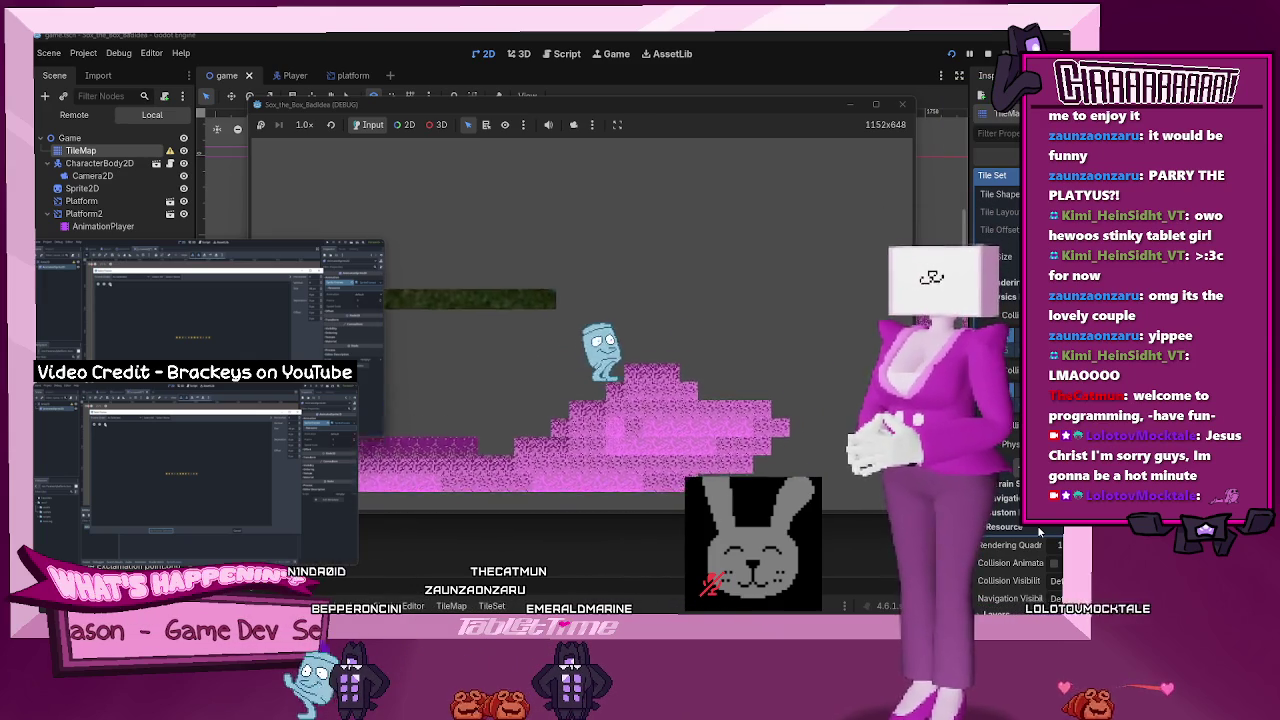
key(Left)
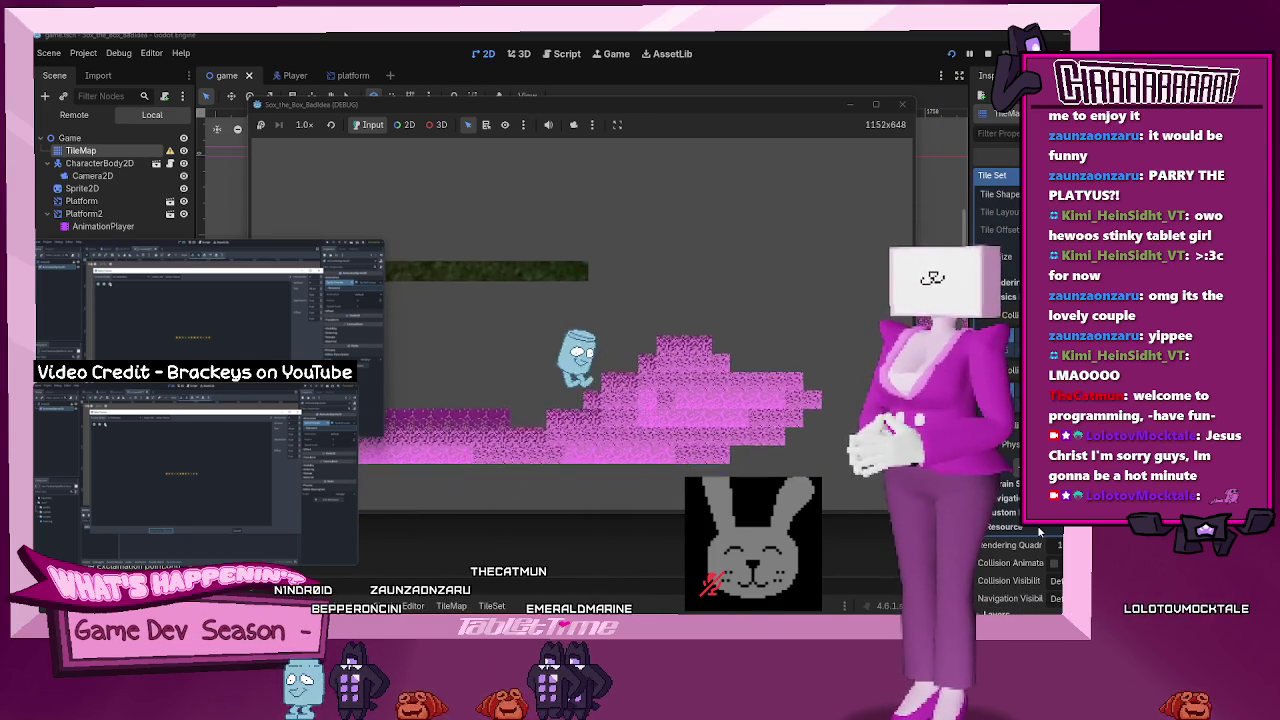
key(Left)
key(Right)
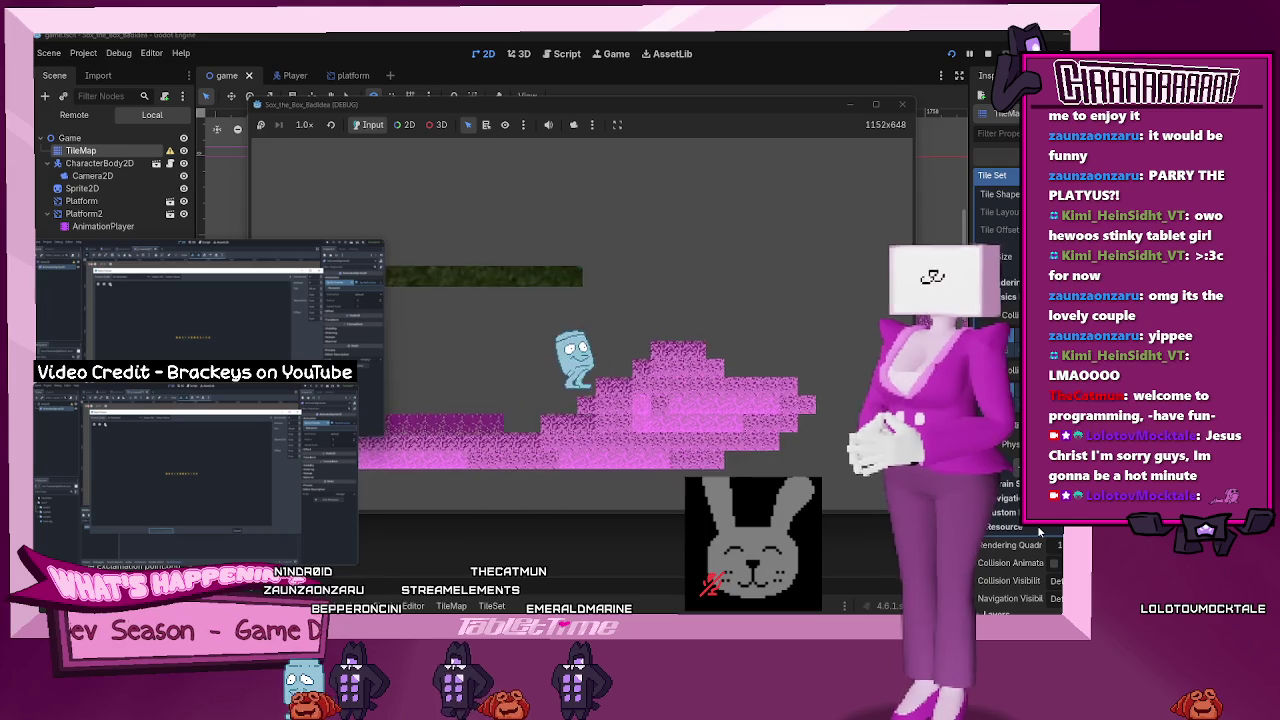
key(space)
key(Left)
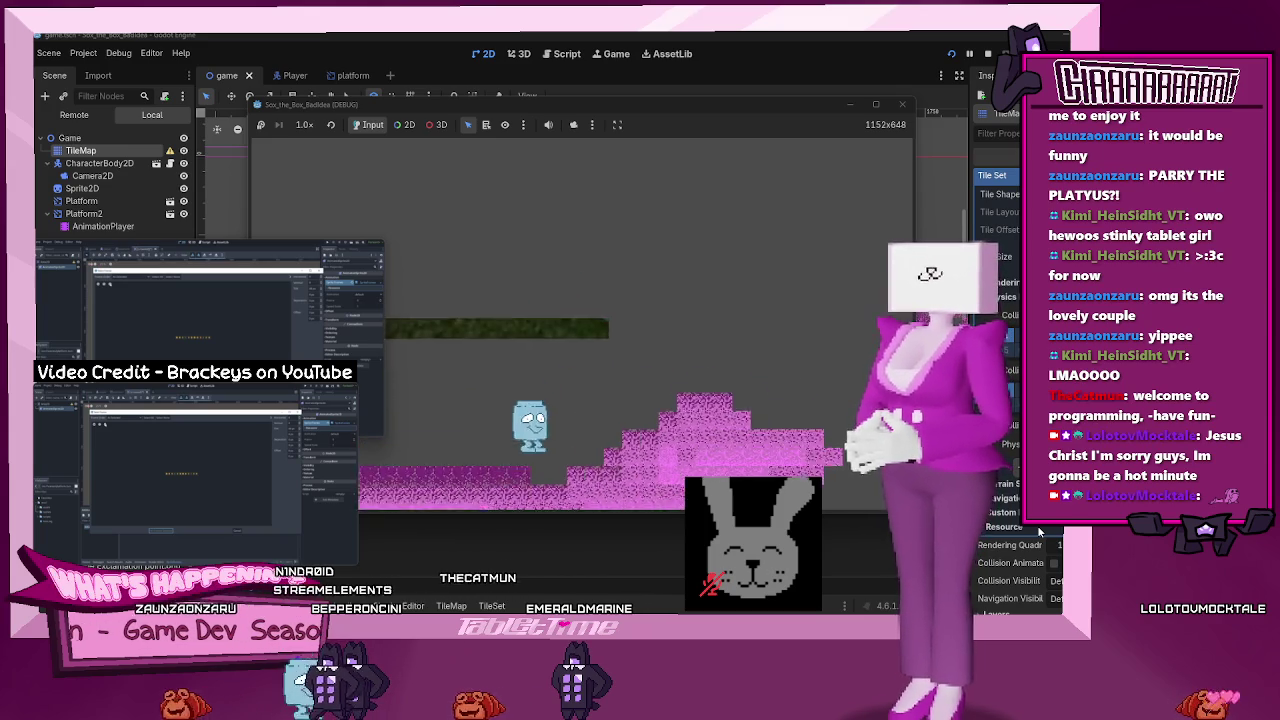
key(space)
key(Right)
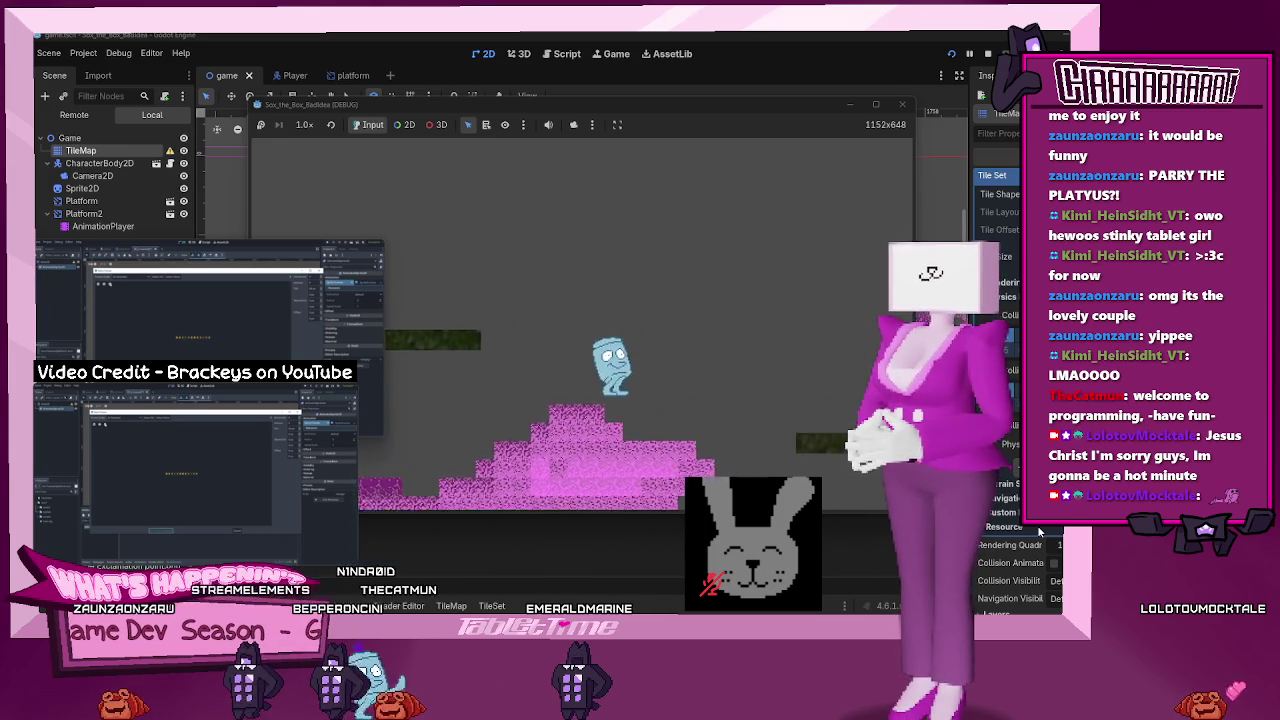
key(Right)
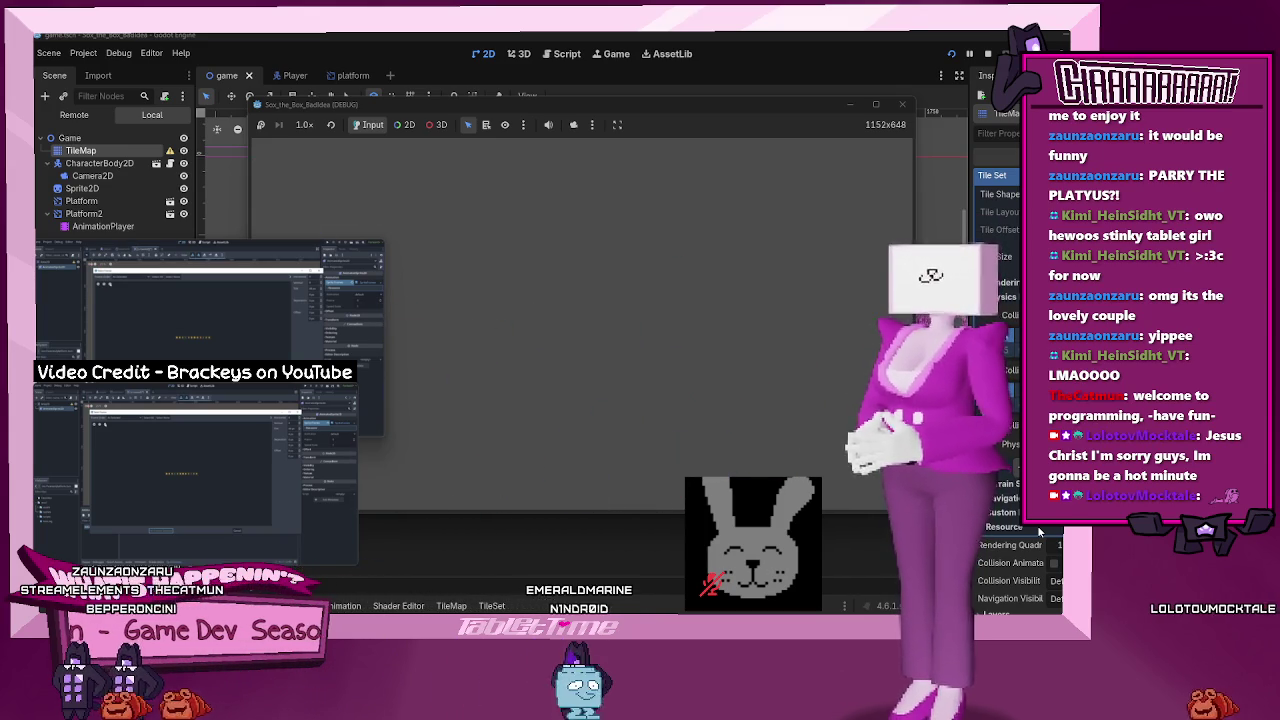
click(987, 53)
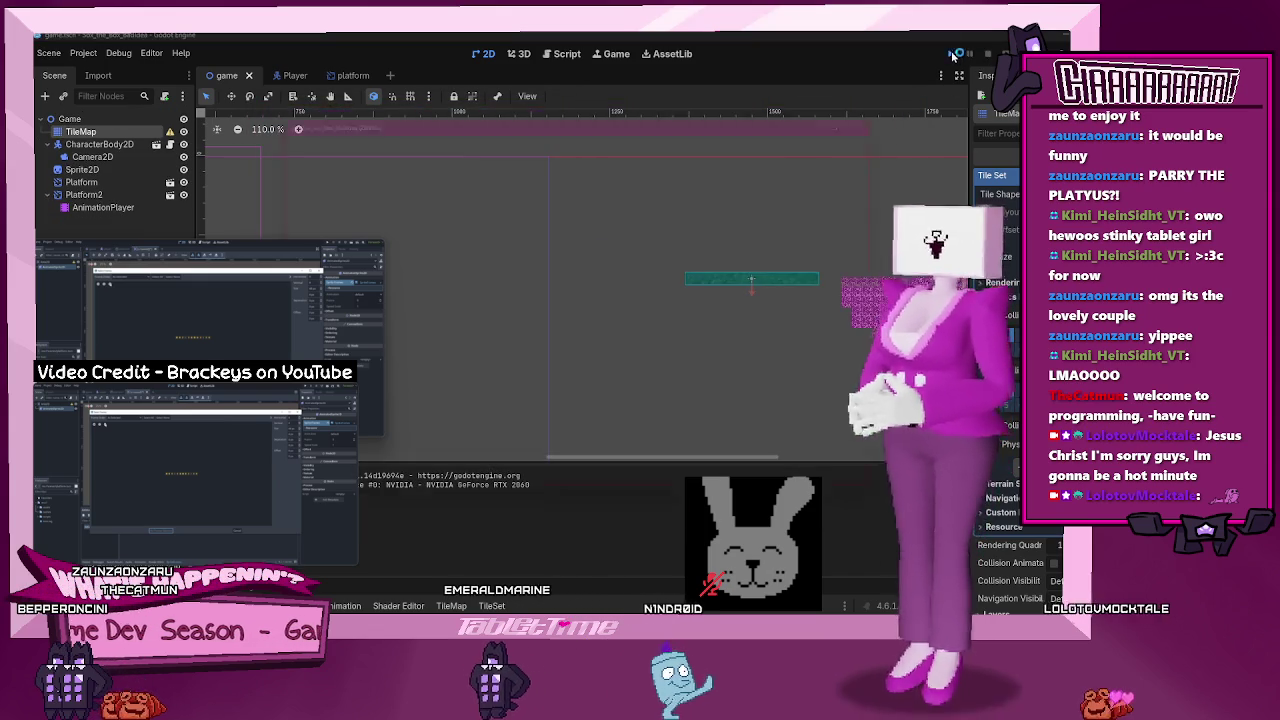
click(952, 54)
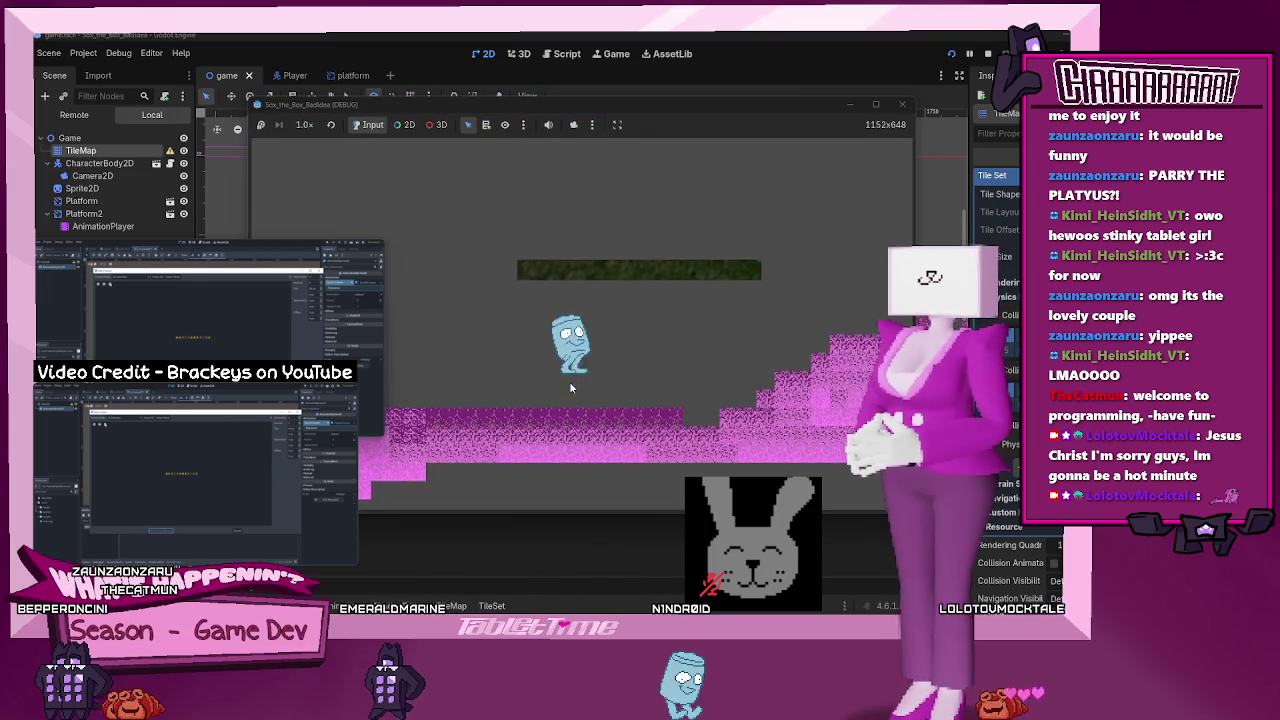
key(Right)
key(space)
key(Right)
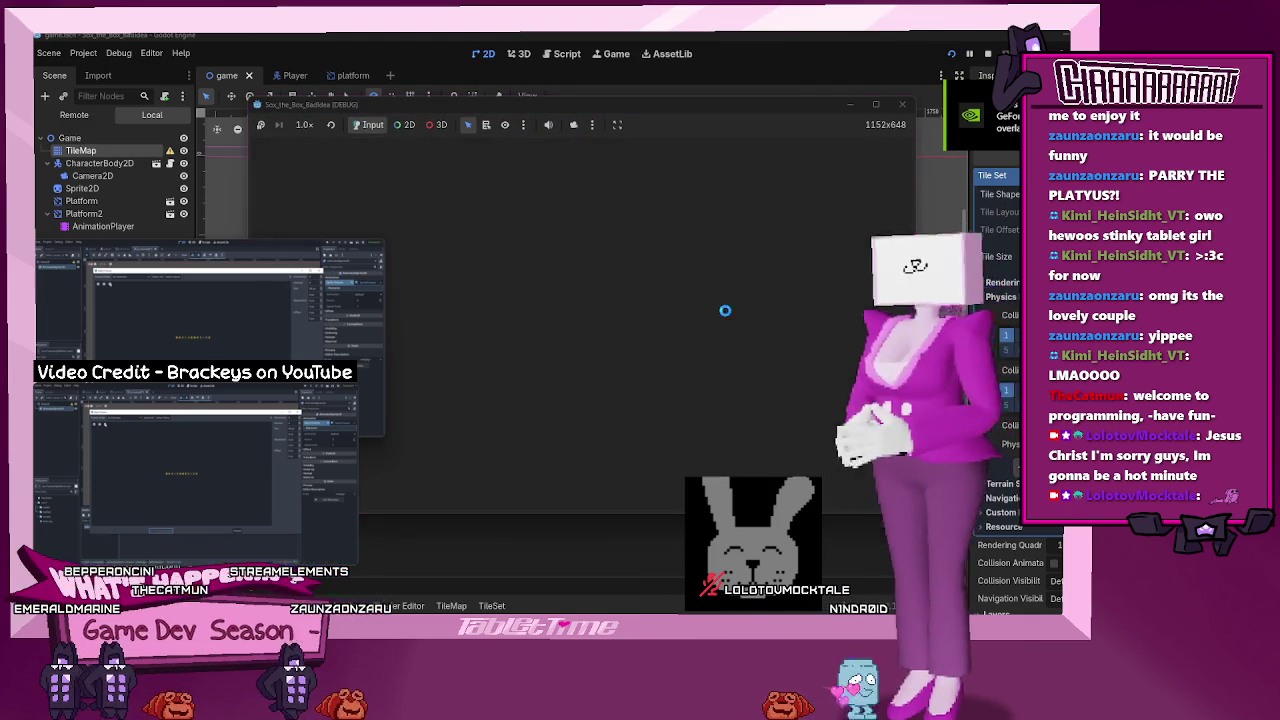
key(Right)
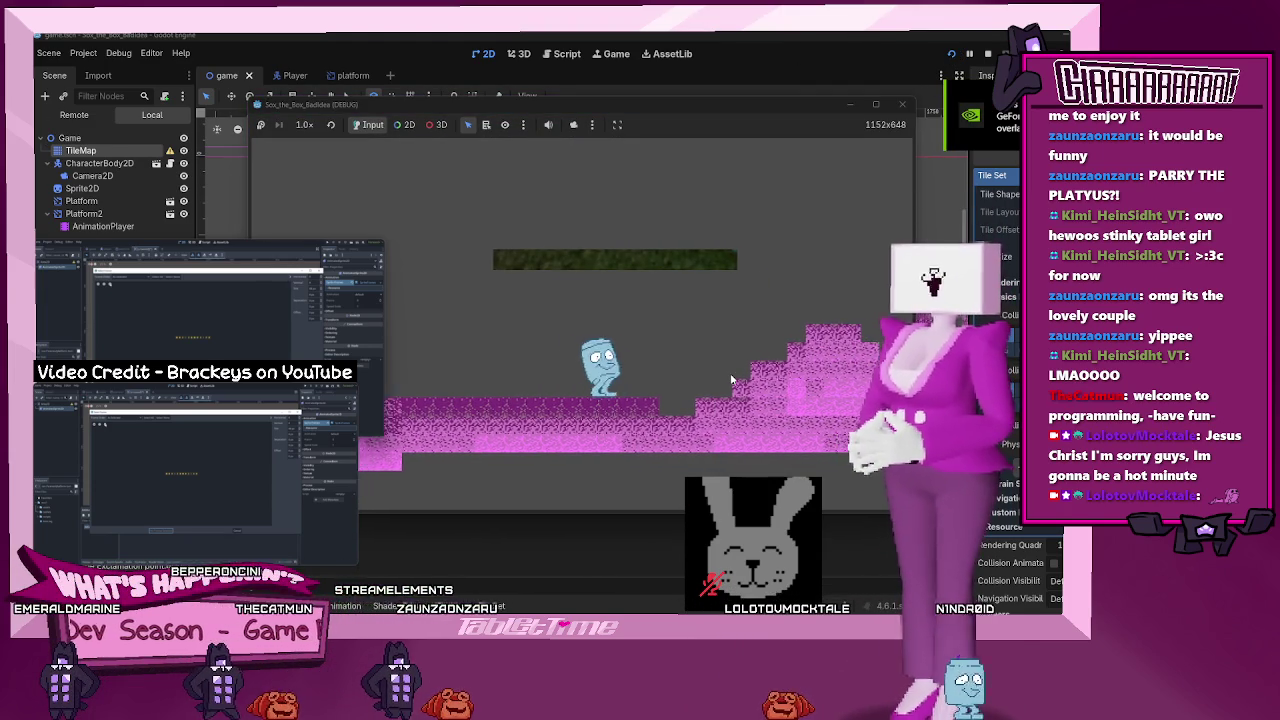
key(Right)
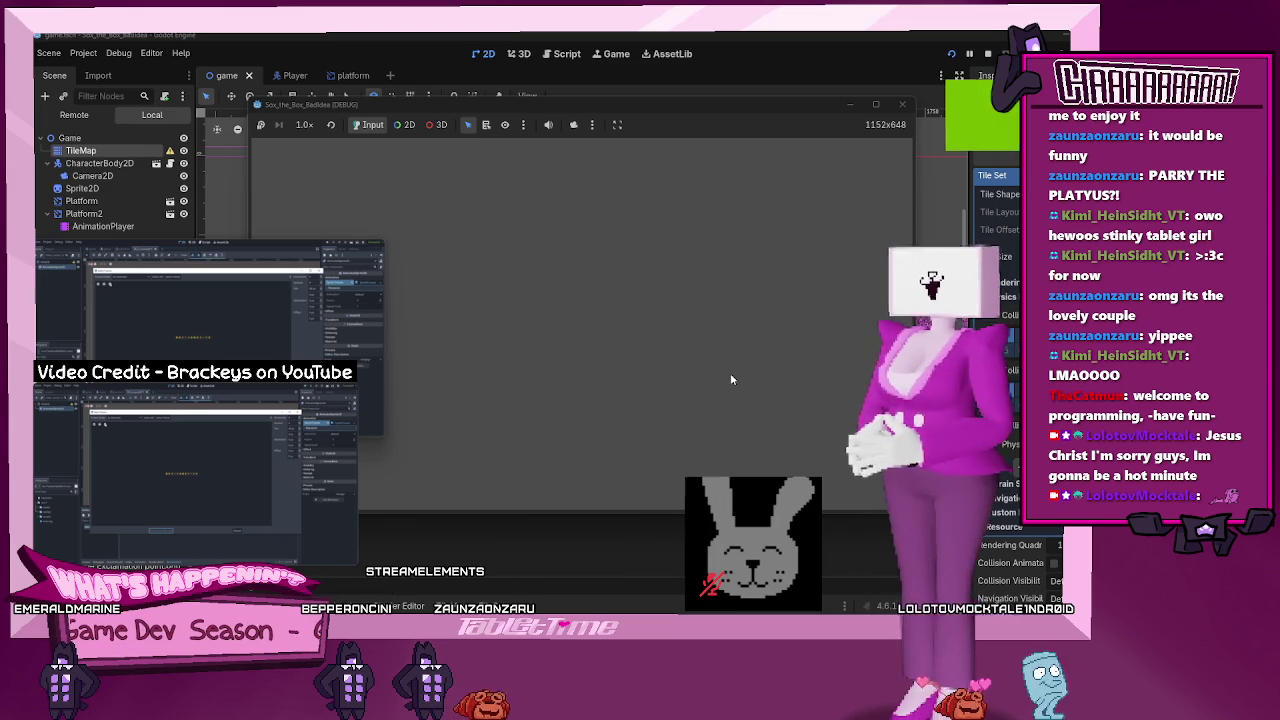
click(902, 104)
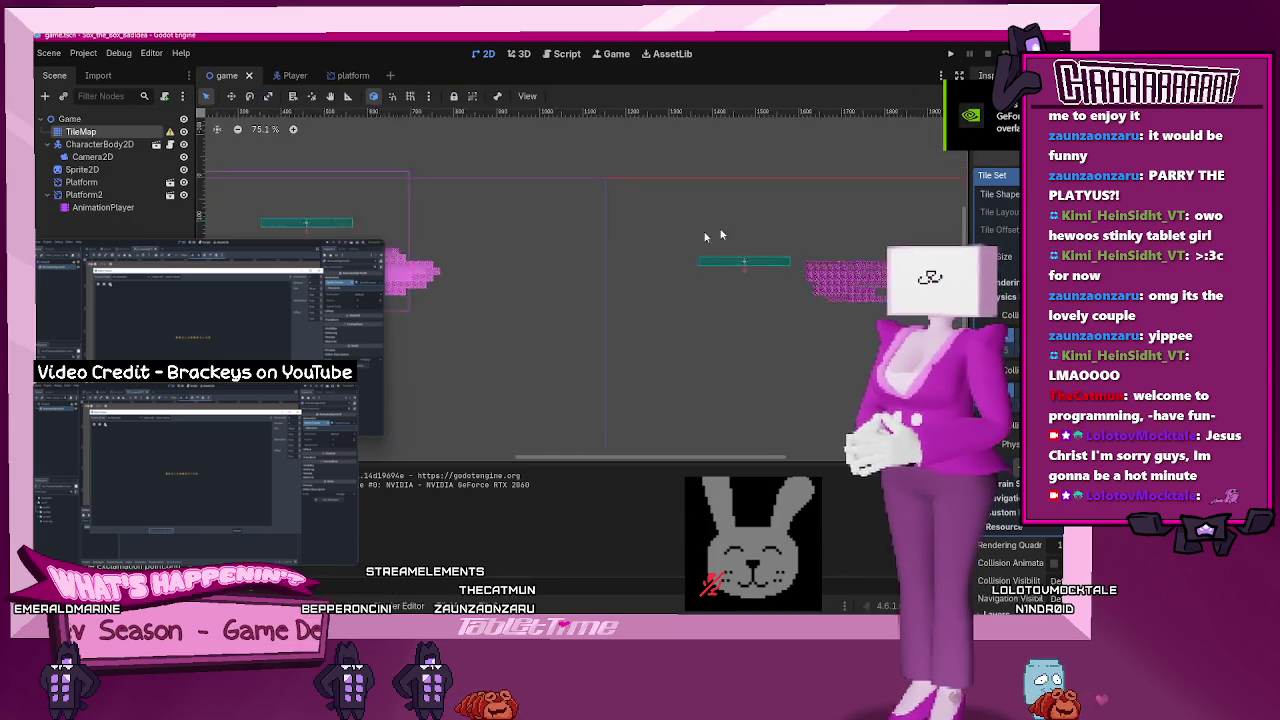
scroll(608, 246, up, 2)
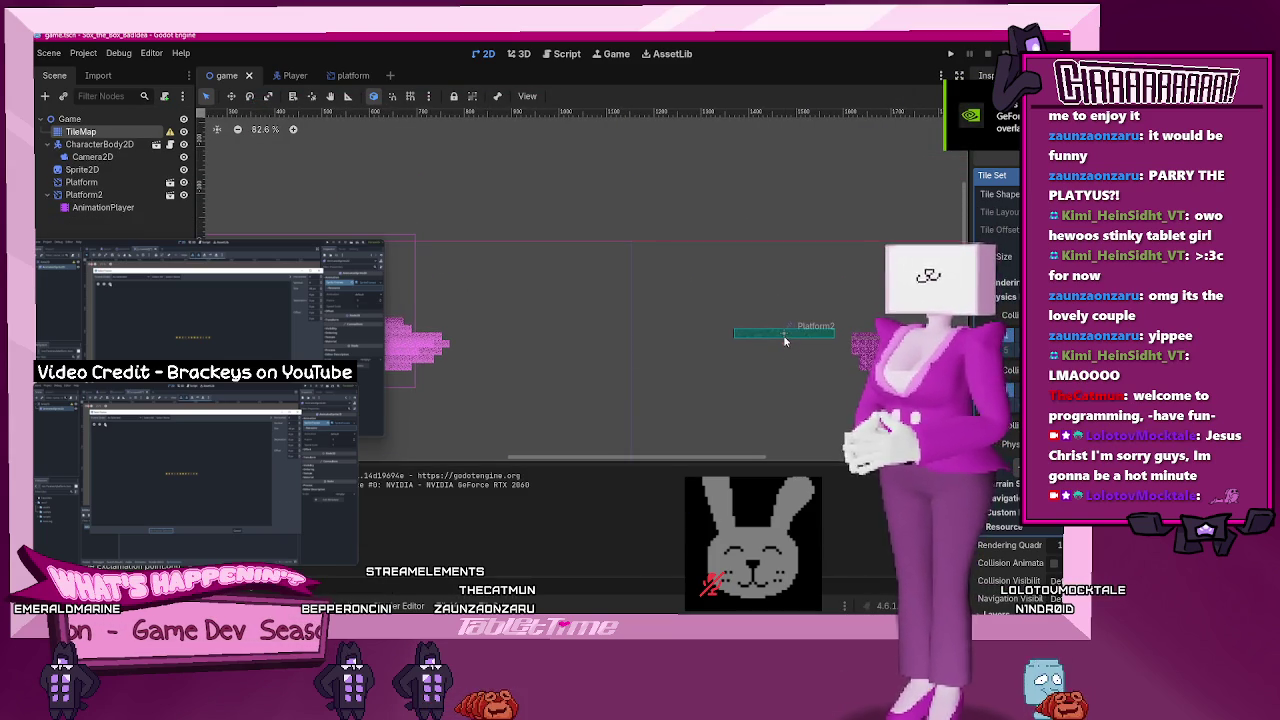
click(85, 208)
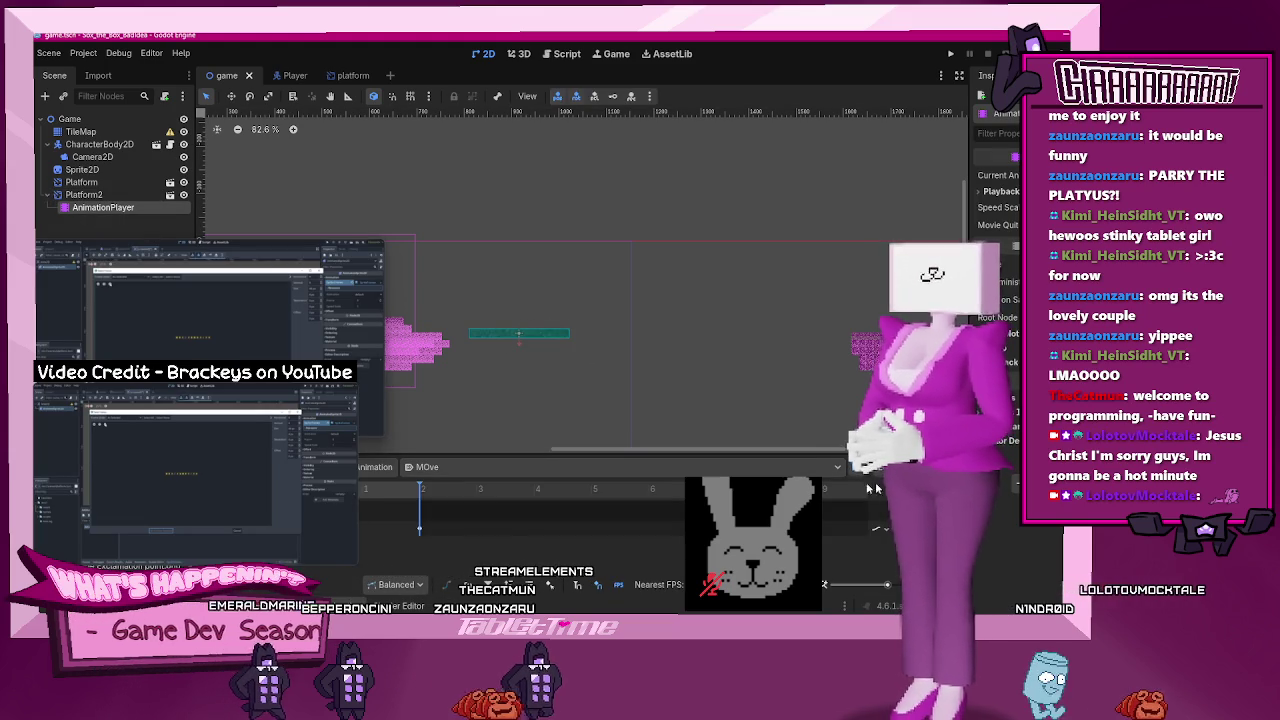
- Save the level scene, run it with F5, and walk the character onto the green platform
key(ctrl+s)
key(F5)
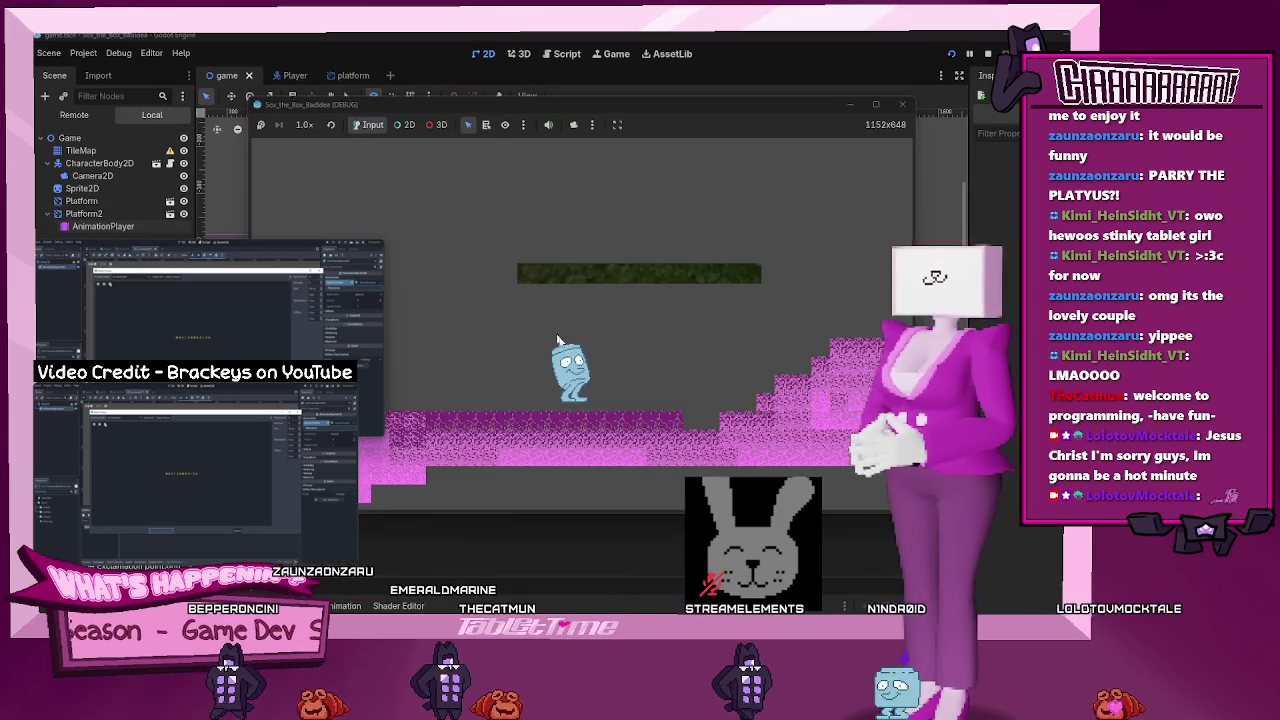
key(Right)
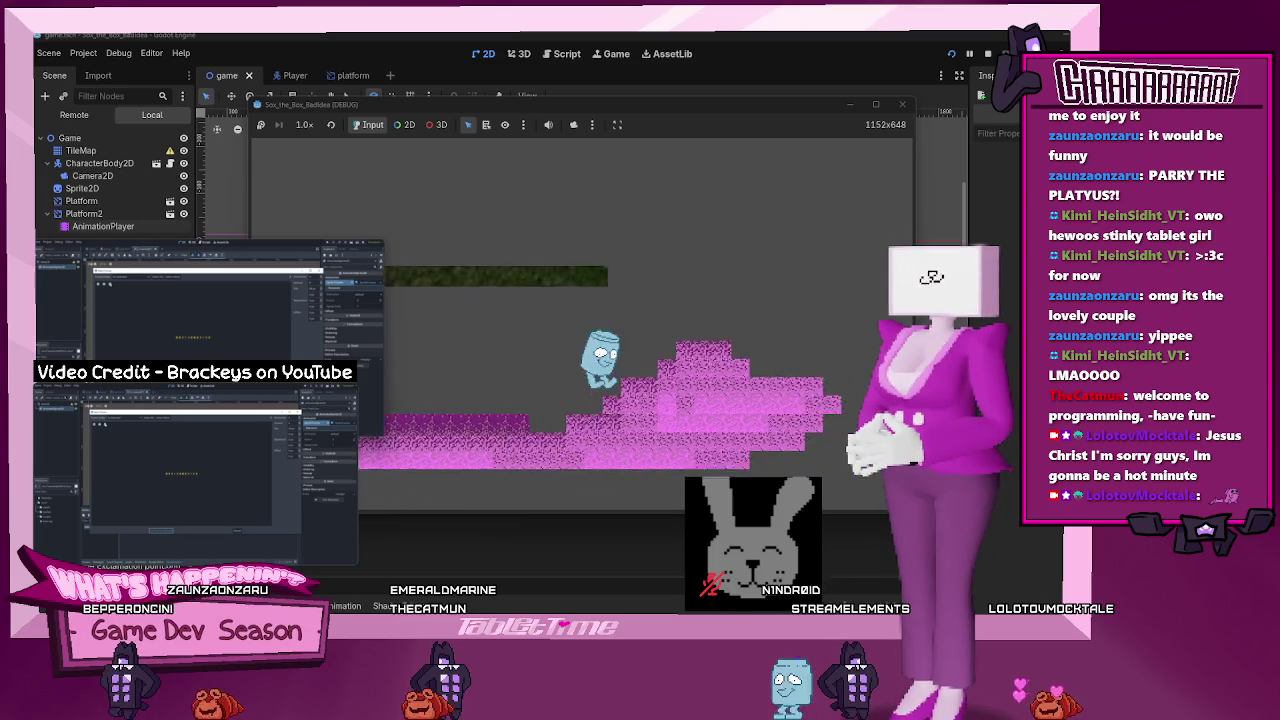
key(Right)
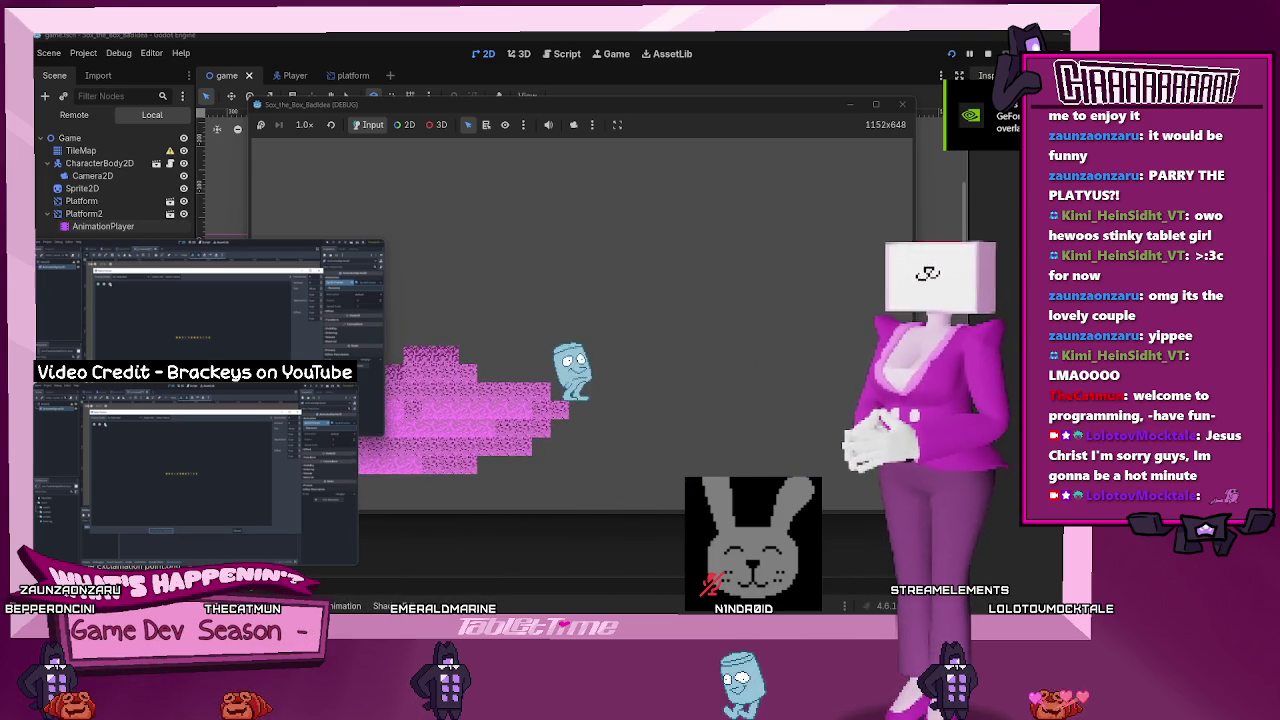
key(Right)
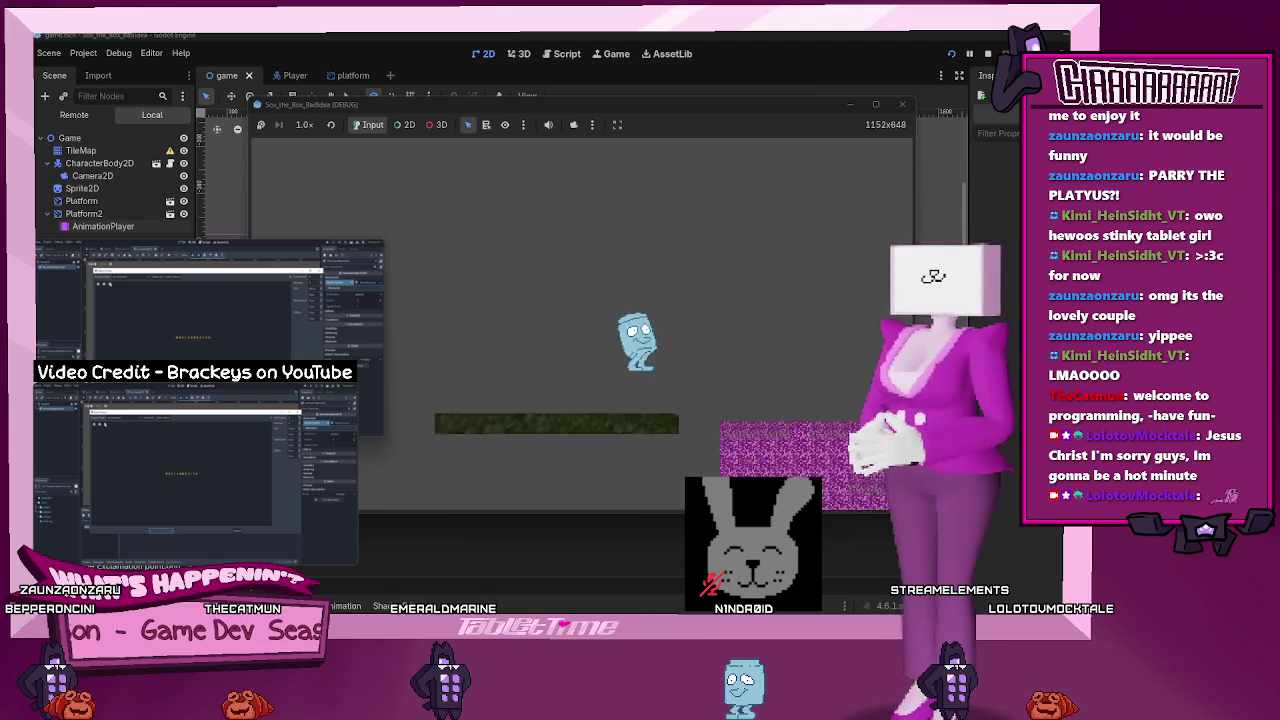
- Walk off the platform, jump, turn left and right, then close the game window
key(Right)
key(space)
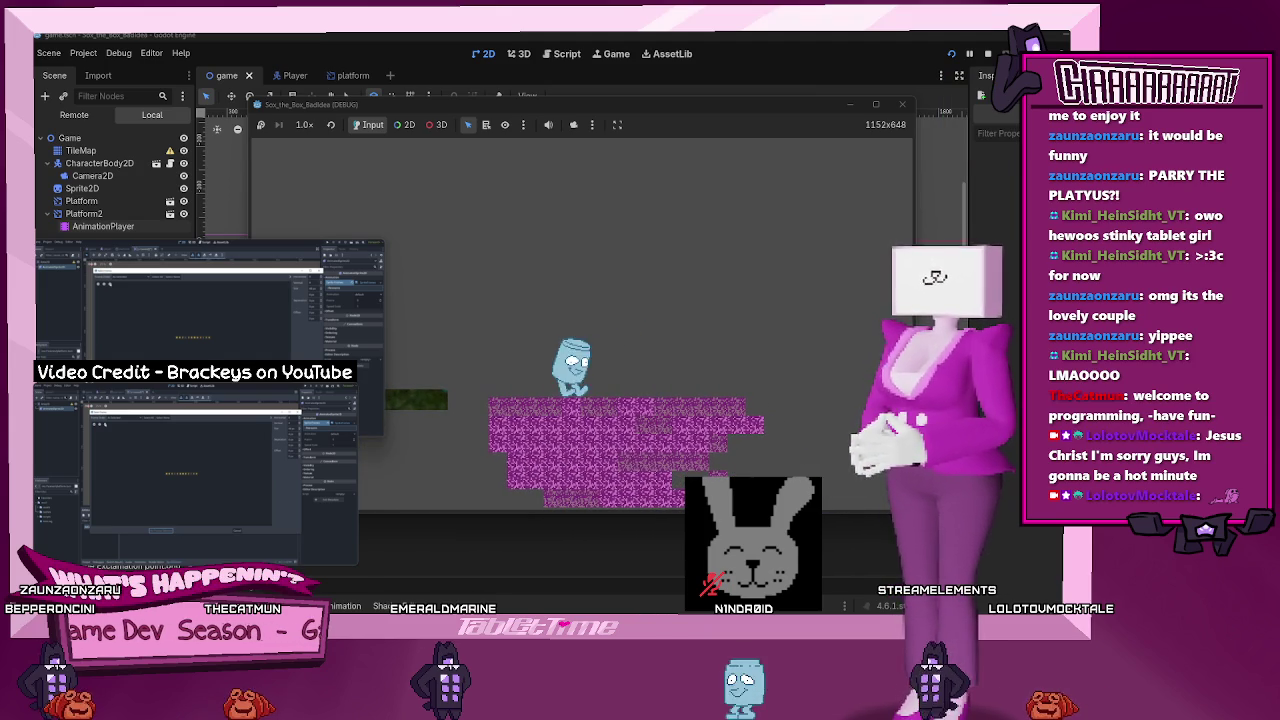
key(Left)
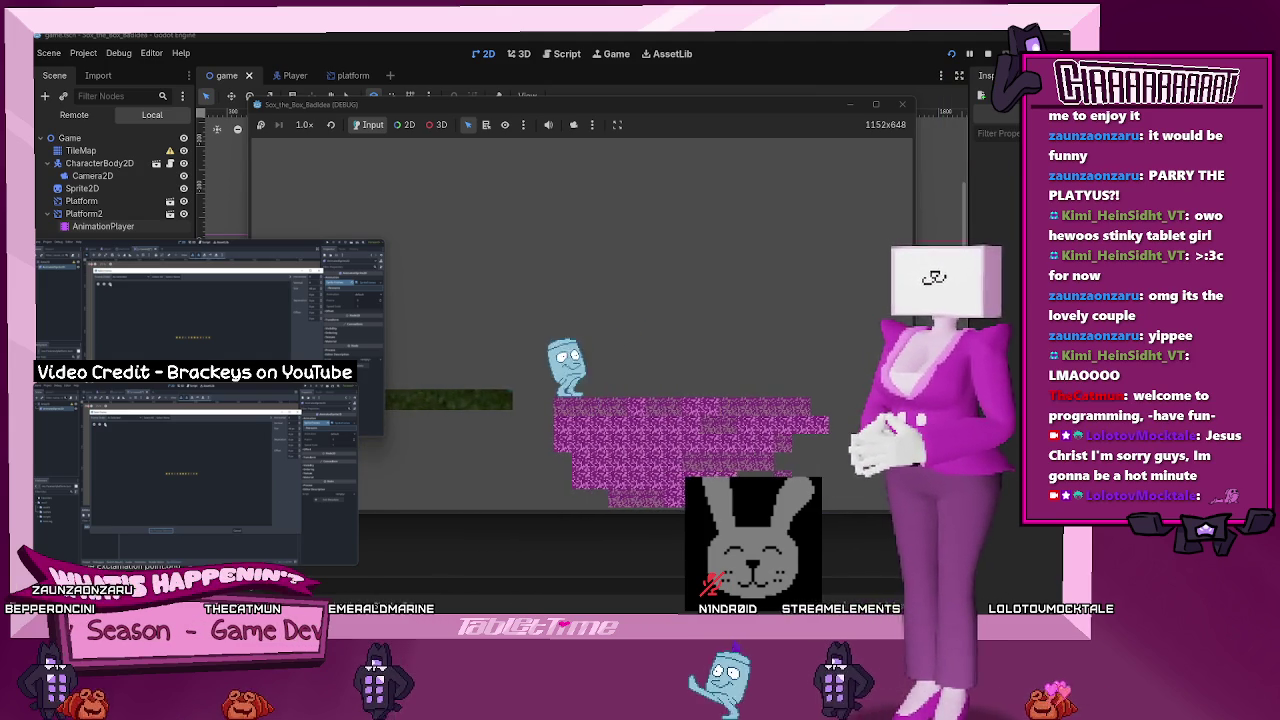
key(Right)
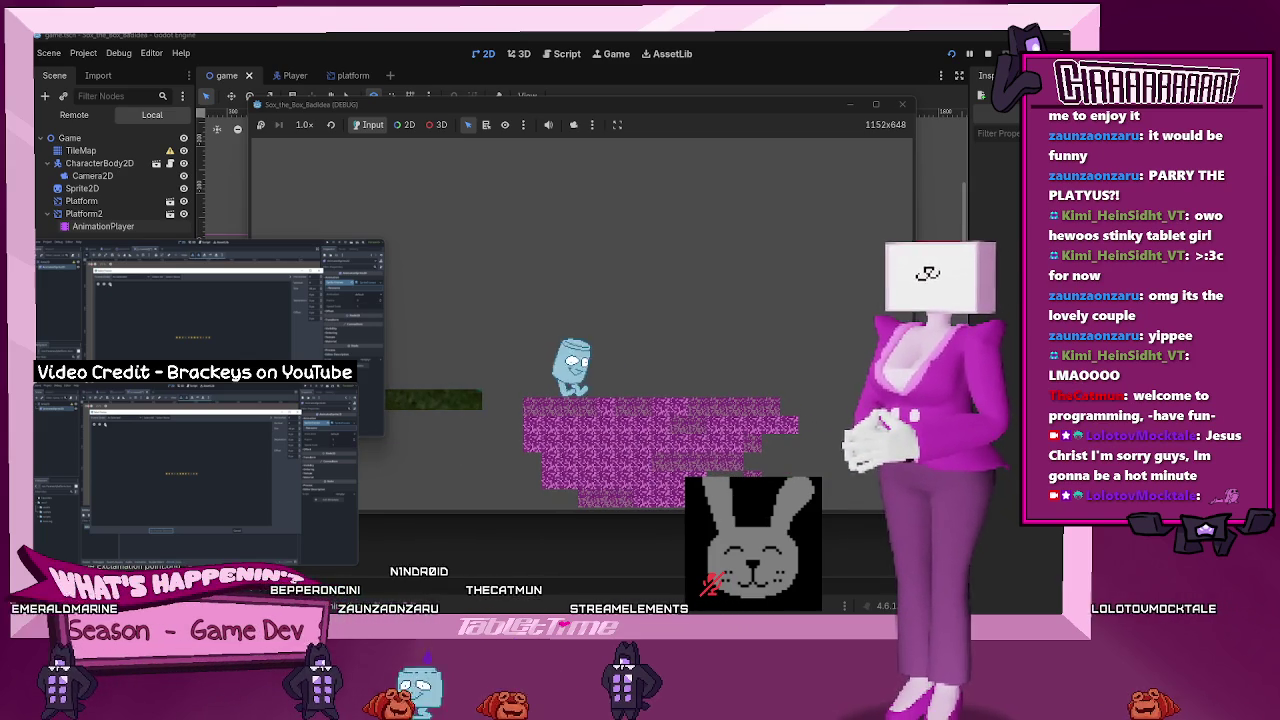
click(903, 104)
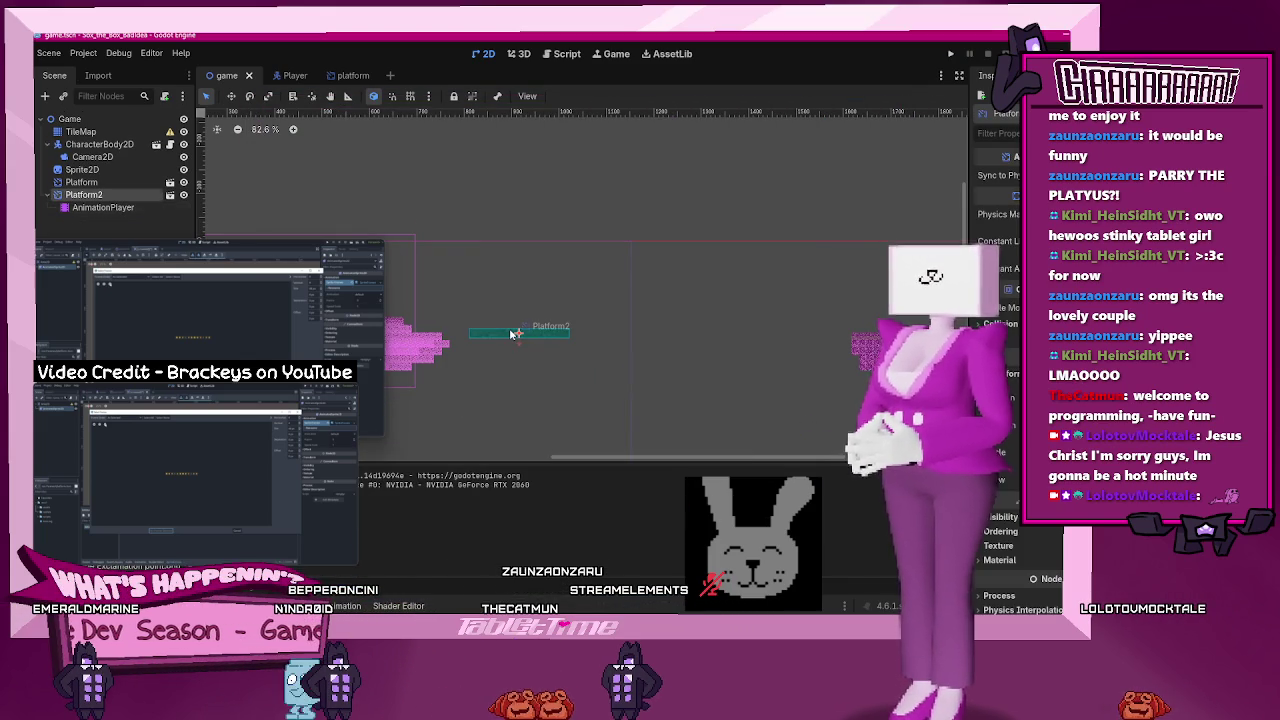
- Select a MOve keyframe in the AnimationPlayer, run the project, and walk the player onto the moving platform
click(84, 208)
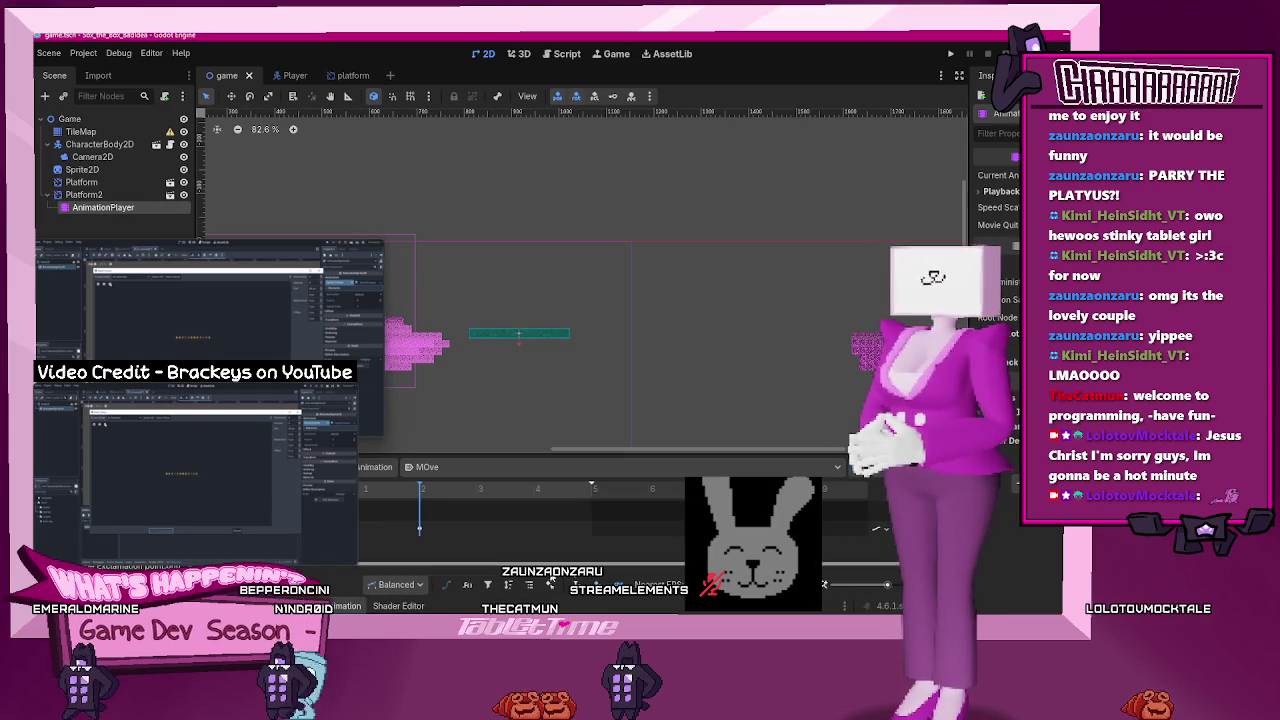
click(536, 536)
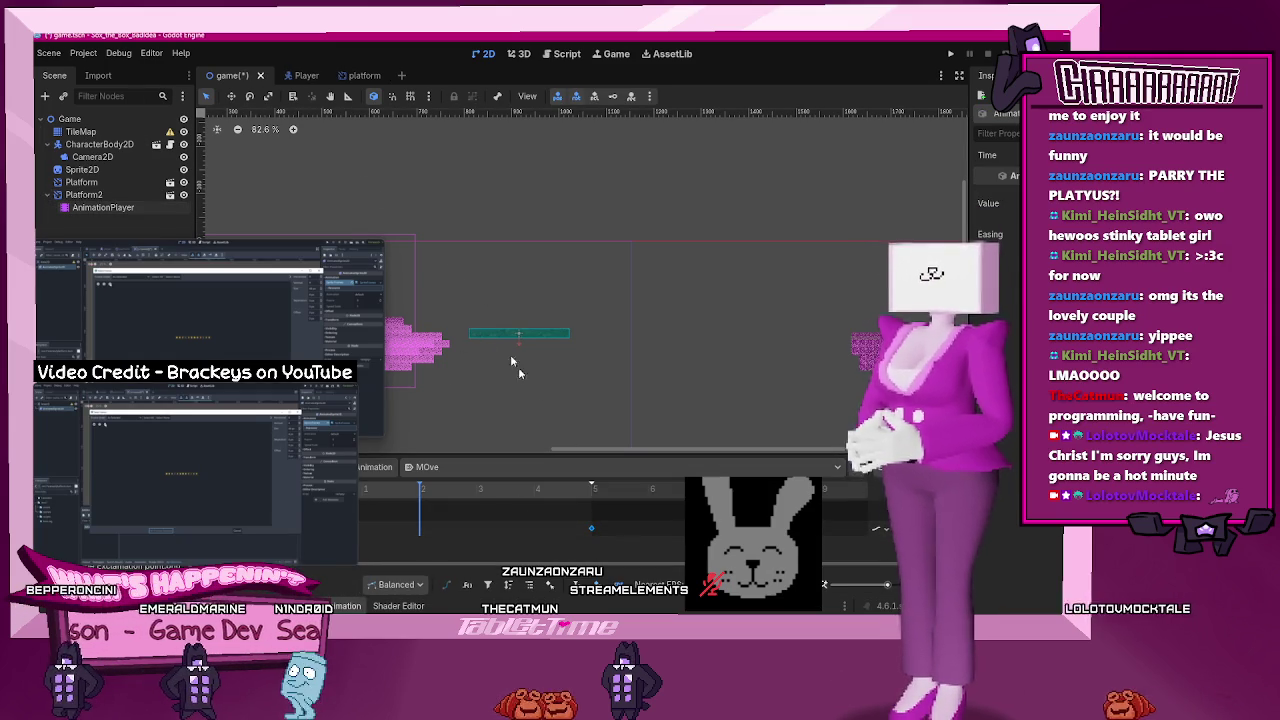
click(951, 53)
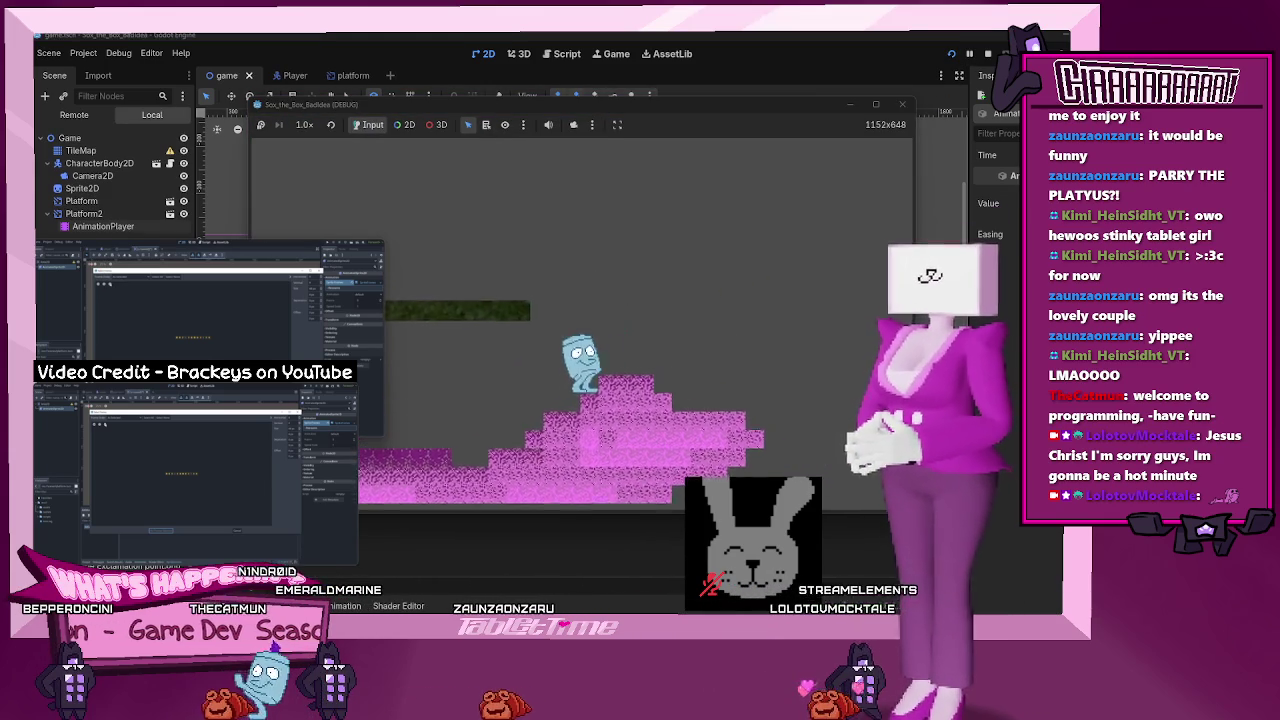
key(Right)
key(Right)
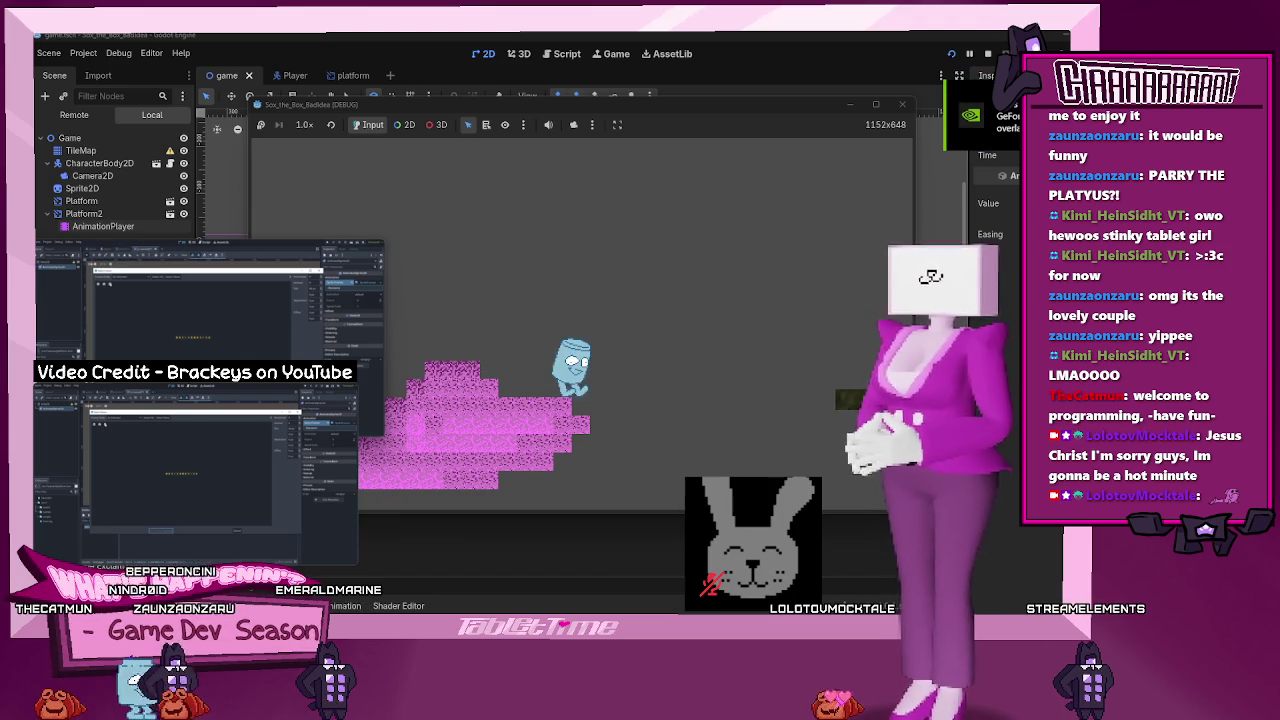
key(Right)
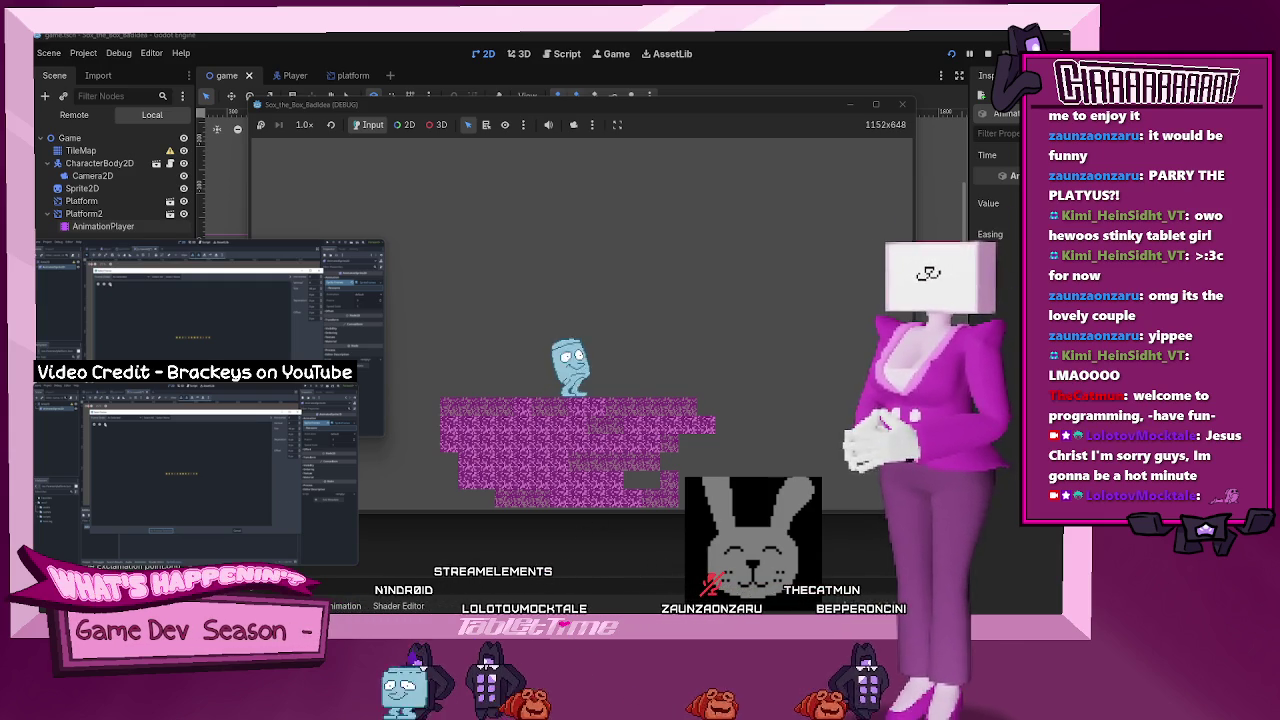
- Toggle the CAPTURE source's visibility in OBS, then return to Godot and stop the game with F8
key(alt+Tab)
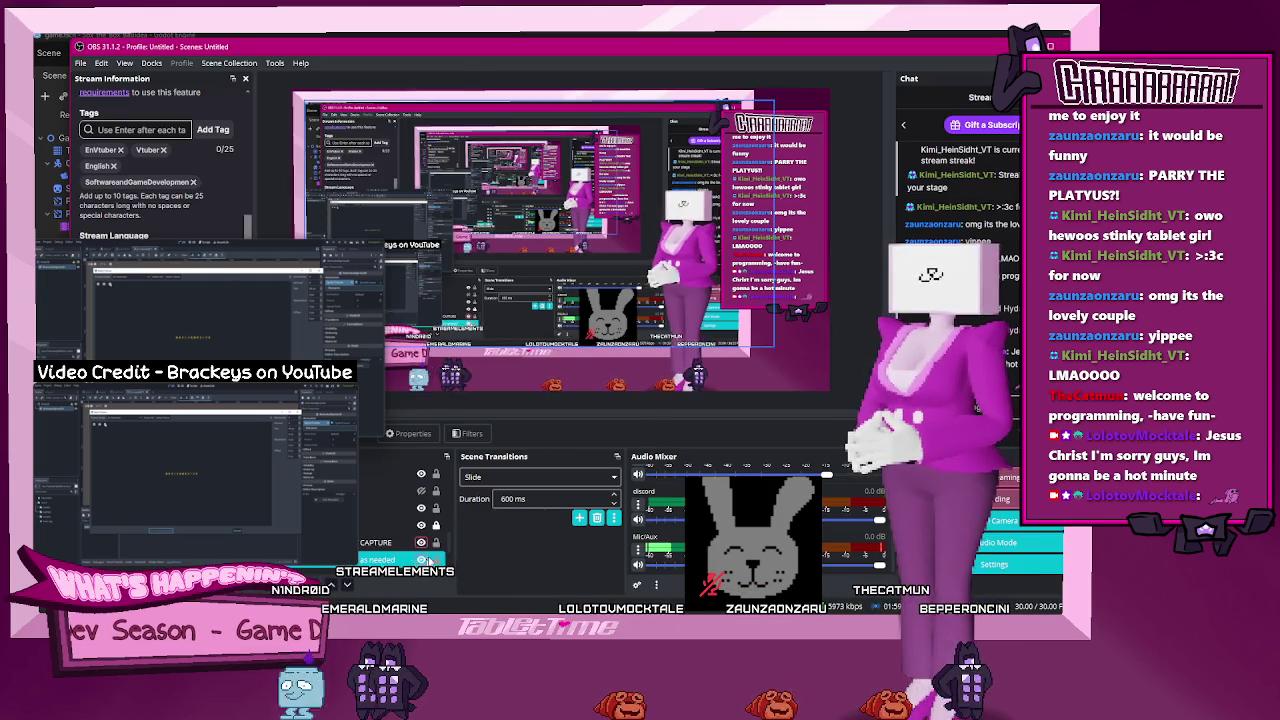
click(423, 545)
key(alt+Tab)
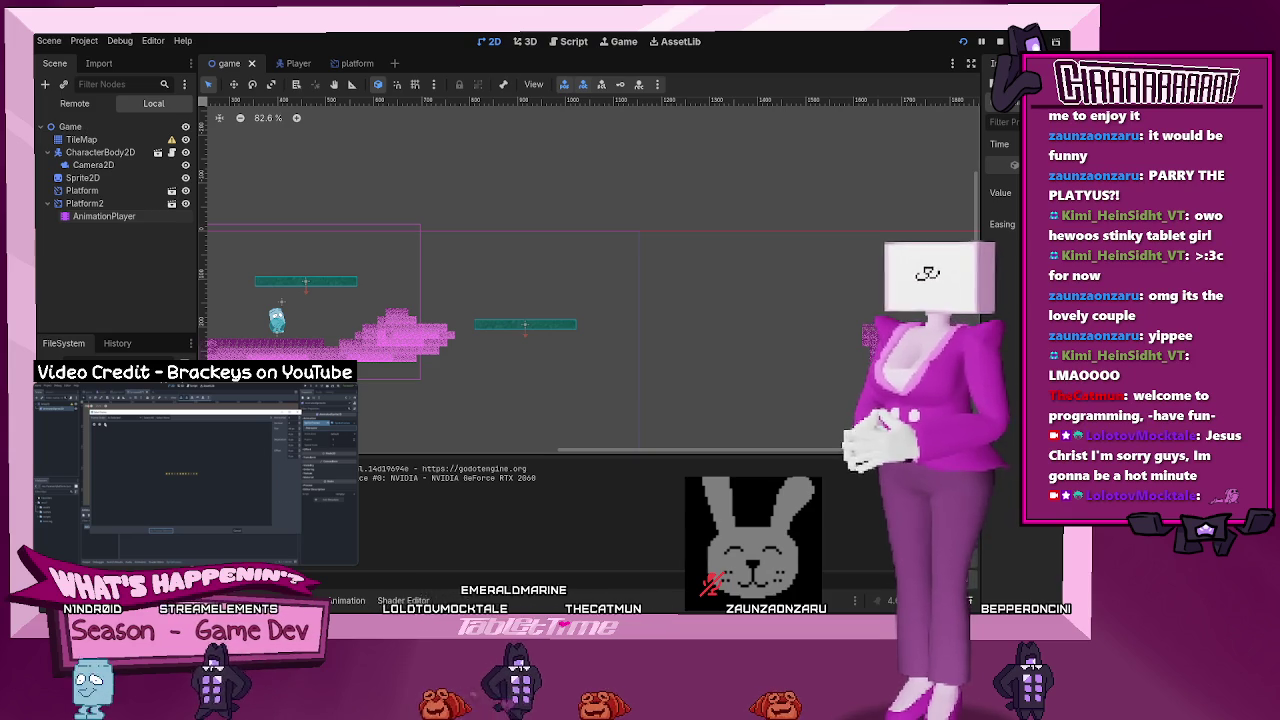
key(F8)
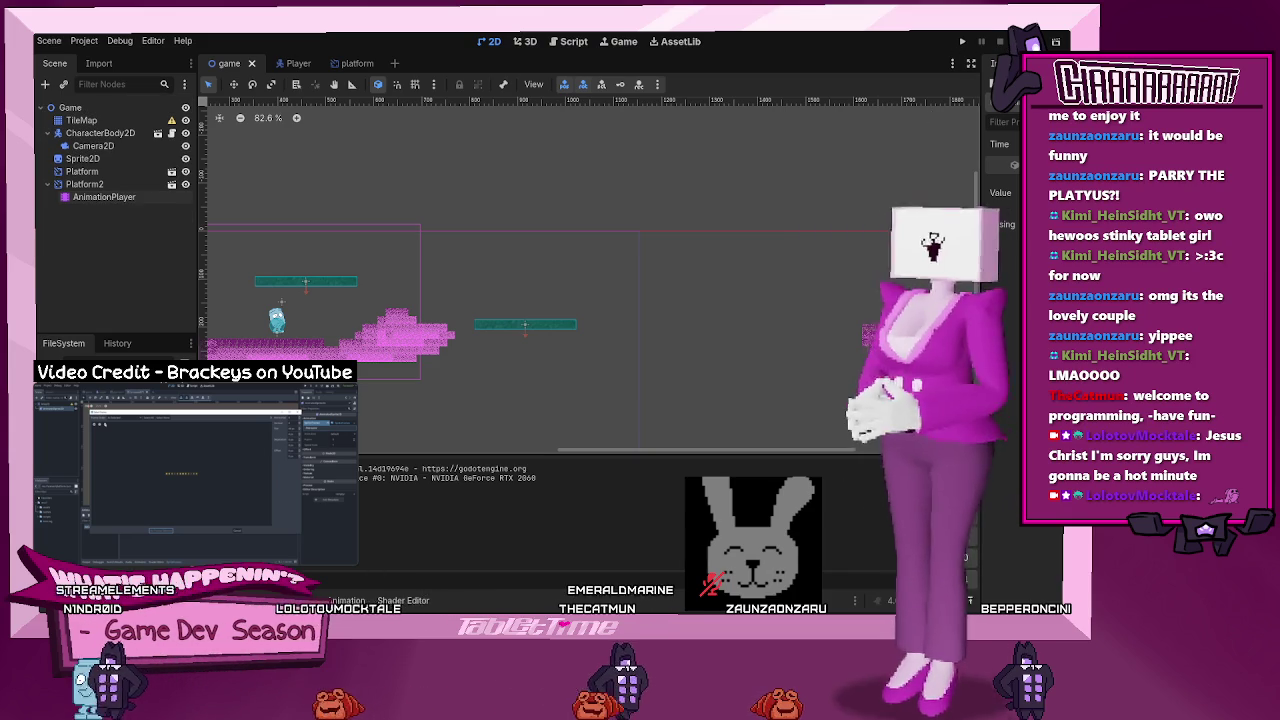
mouse_move(195, 470)
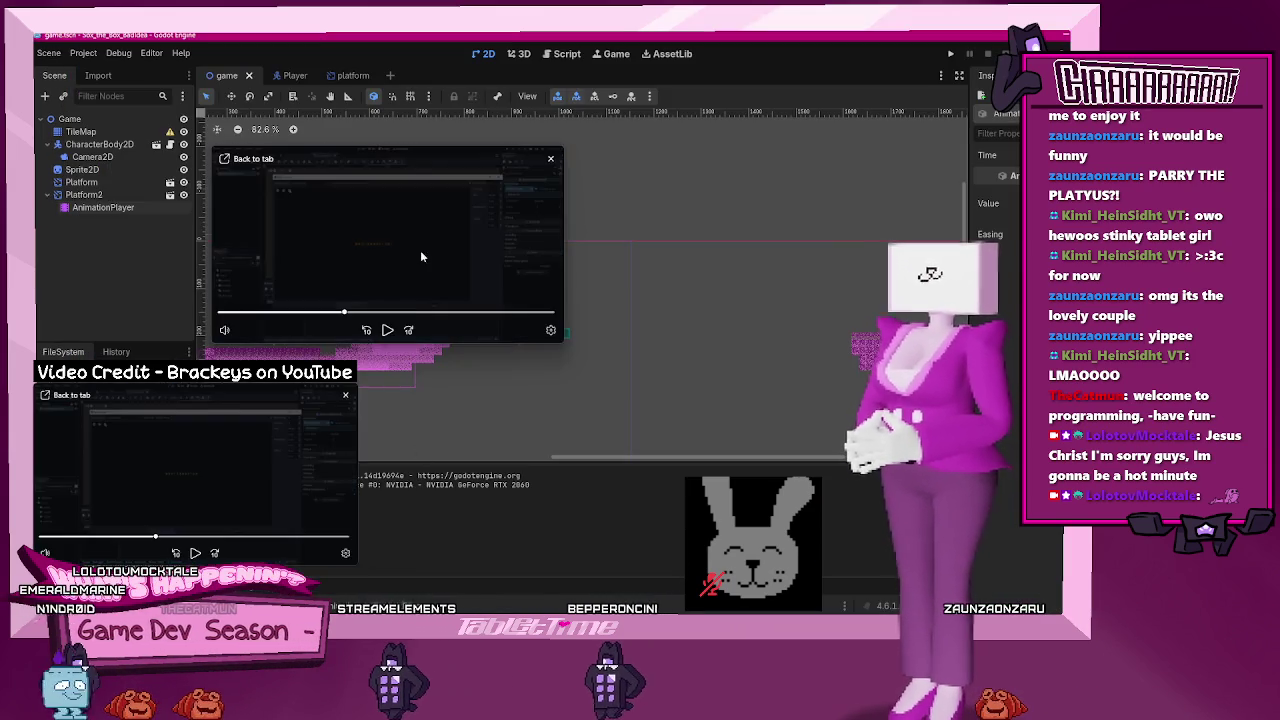
drag(420, 257, 225, 480)
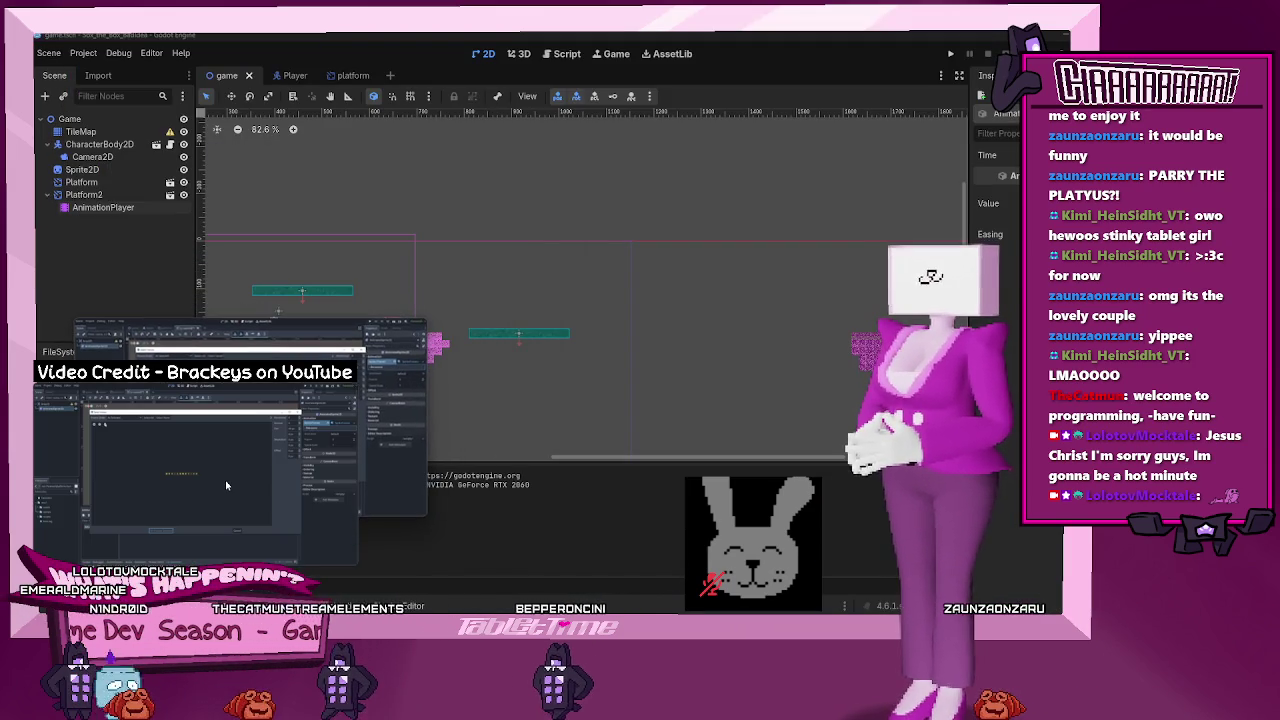
drag(326, 497, 296, 477)
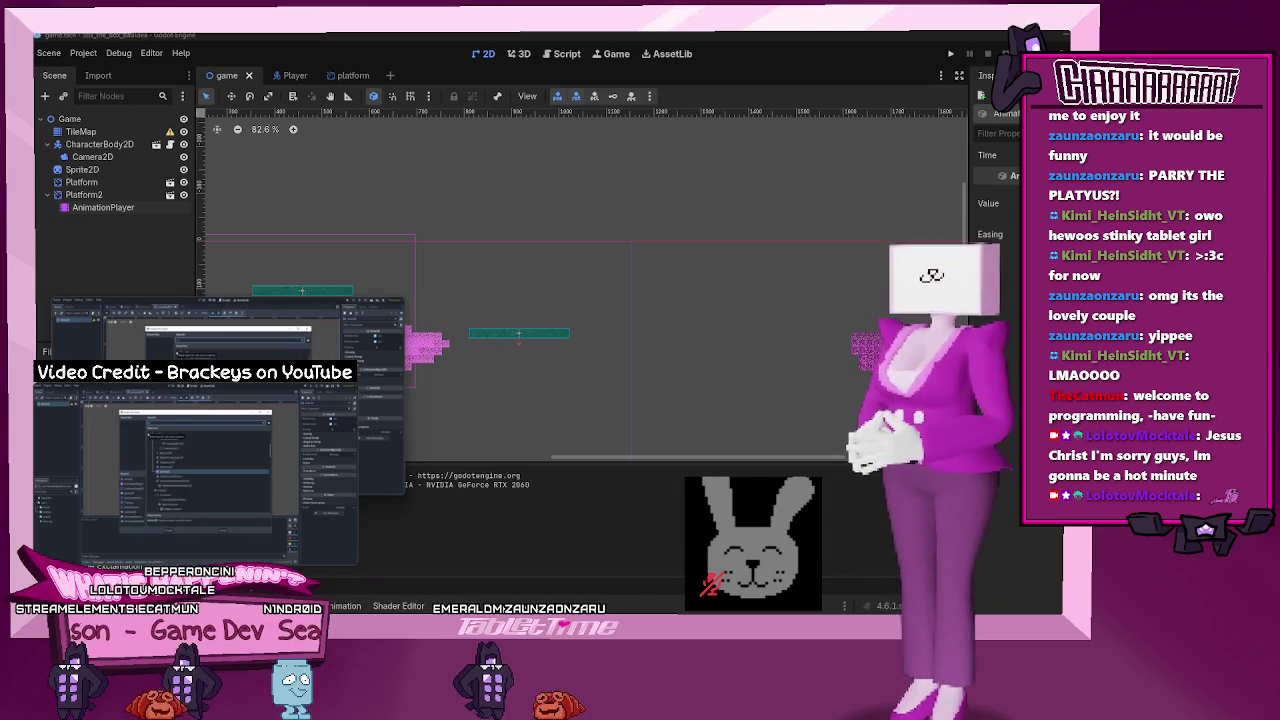
mouse_move(208, 558)
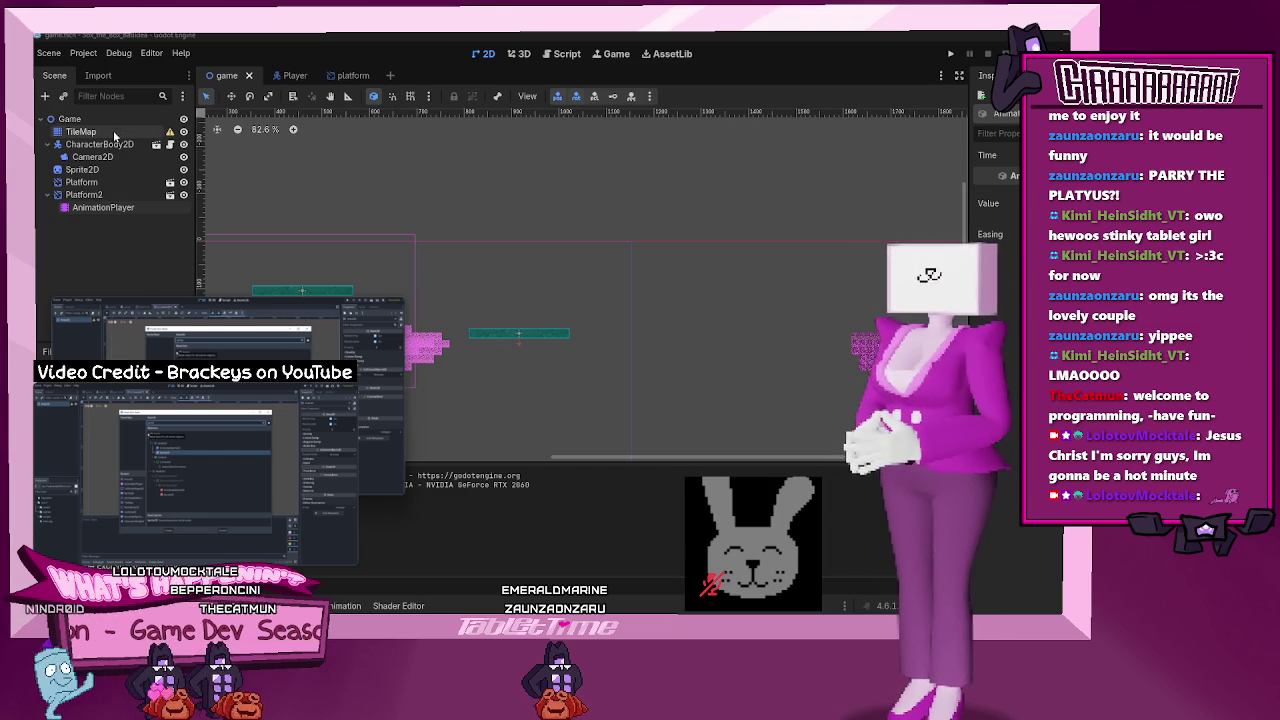
- Create a new scene with an Area2D as its root node
click(392, 76)
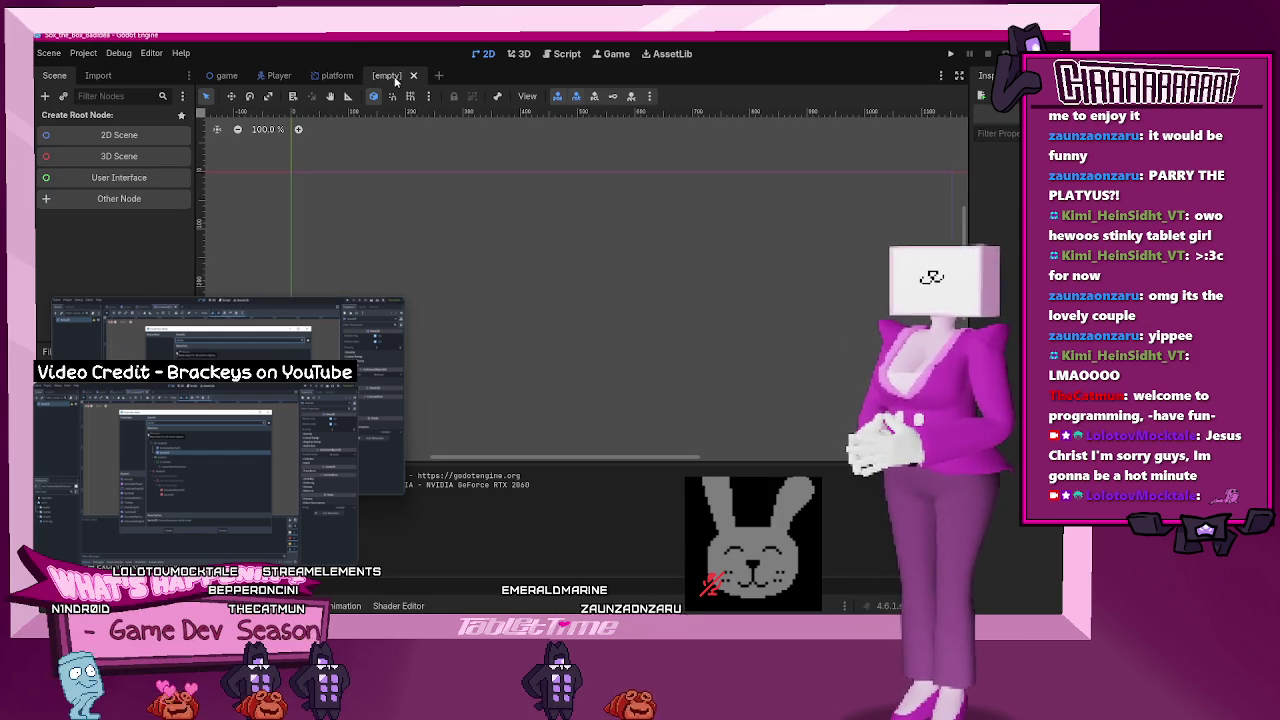
click(45, 97)
text(area)
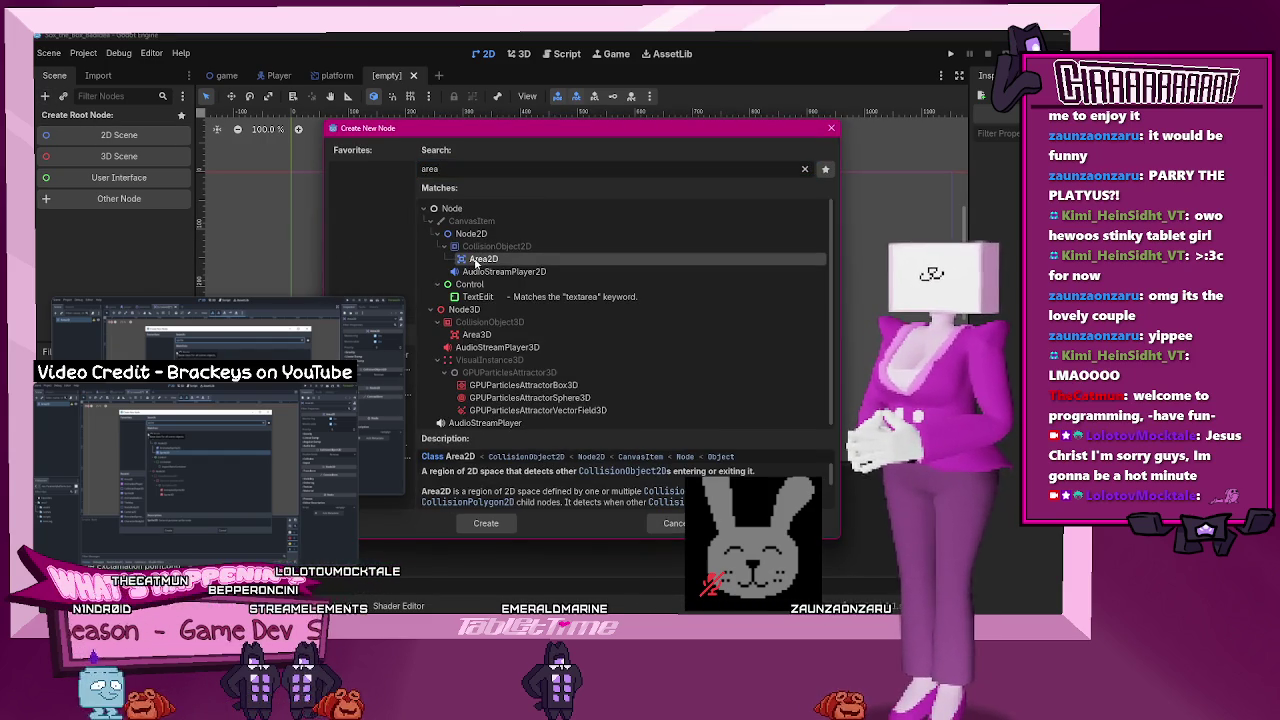
click(485, 523)
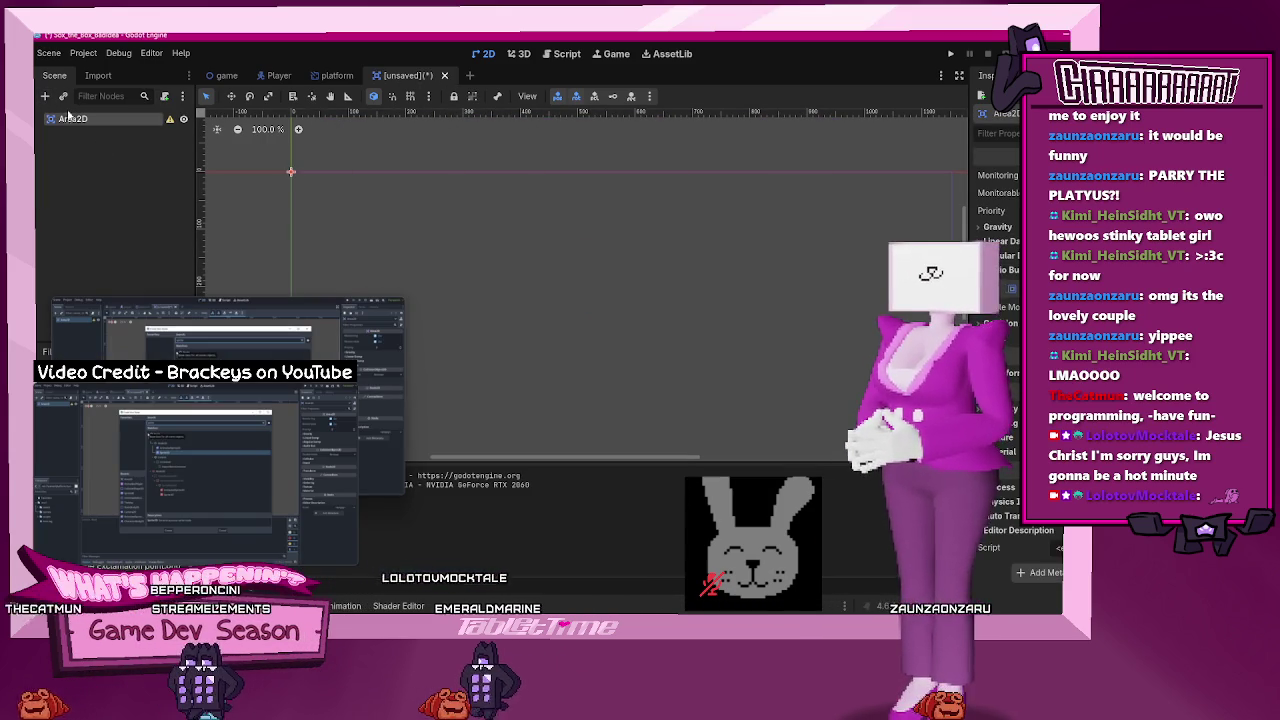
- Add a Sprite2D child node under the Area2D
key(ctrl+a)
text(s)
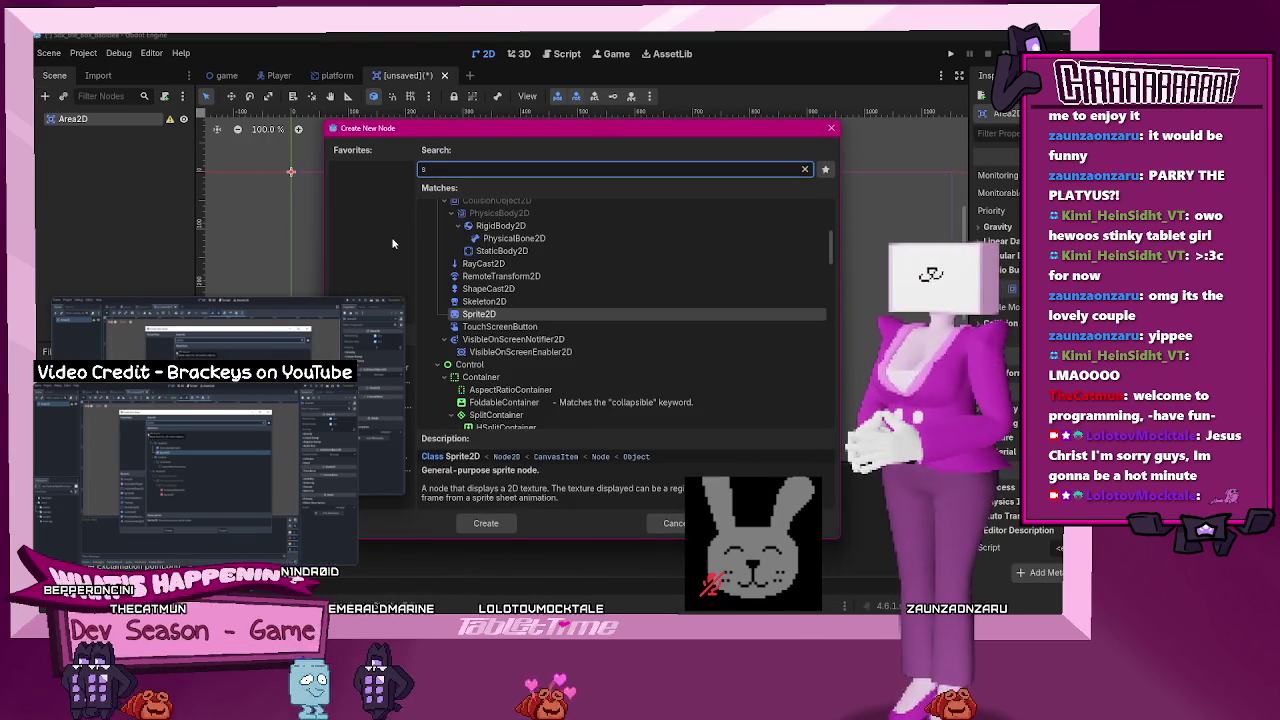
text(prite)
key(Return)
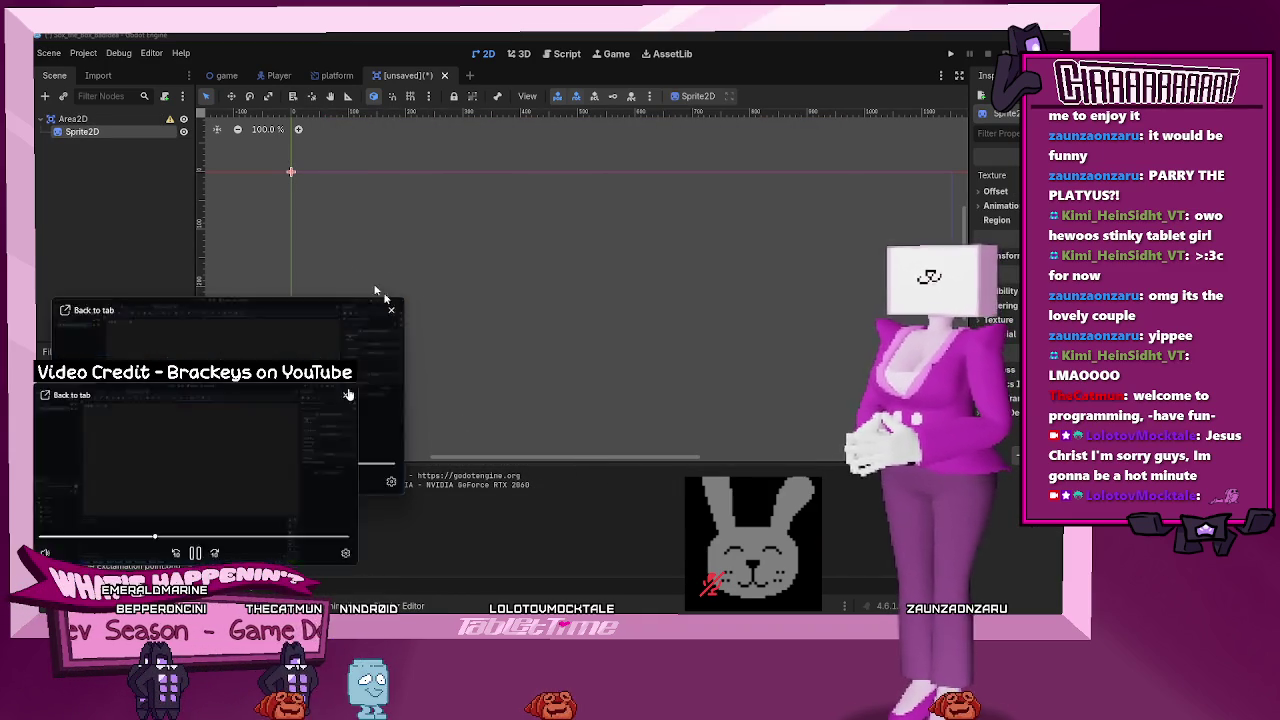
right_click(108, 129)
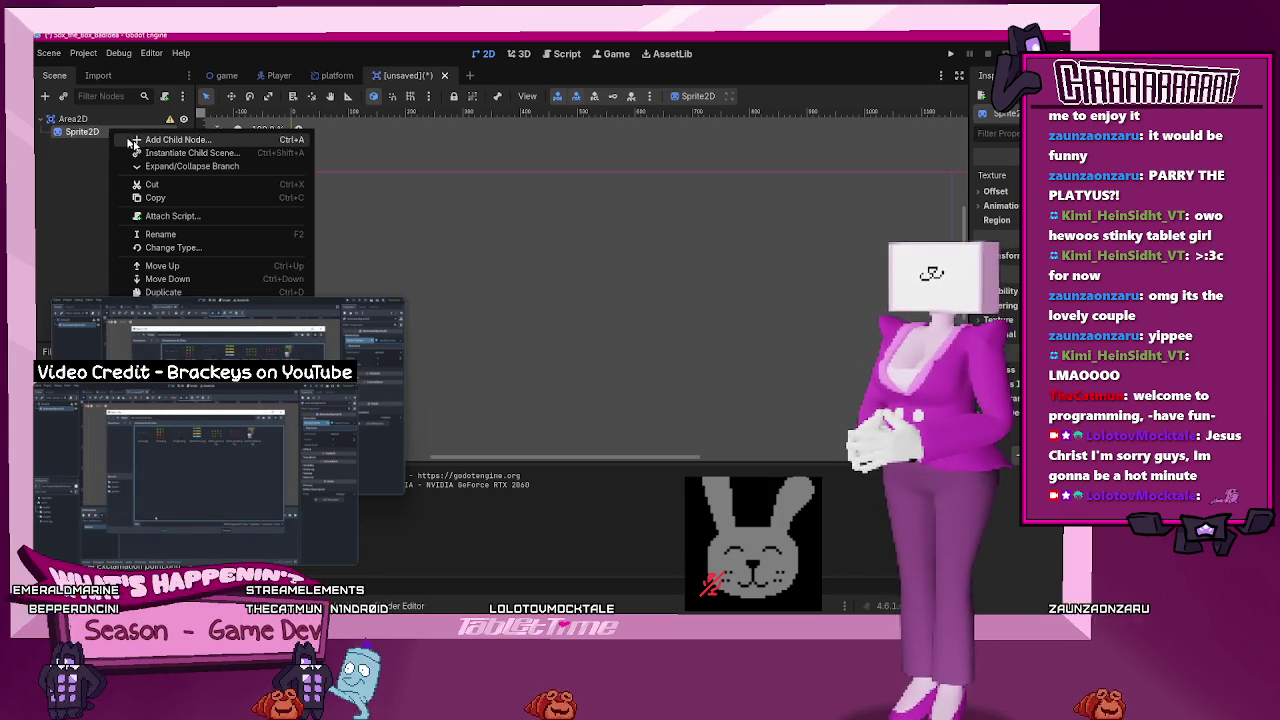
- Change the Sprite2D node's type to AnimatedSprite2D, keeping its name
click(165, 248)
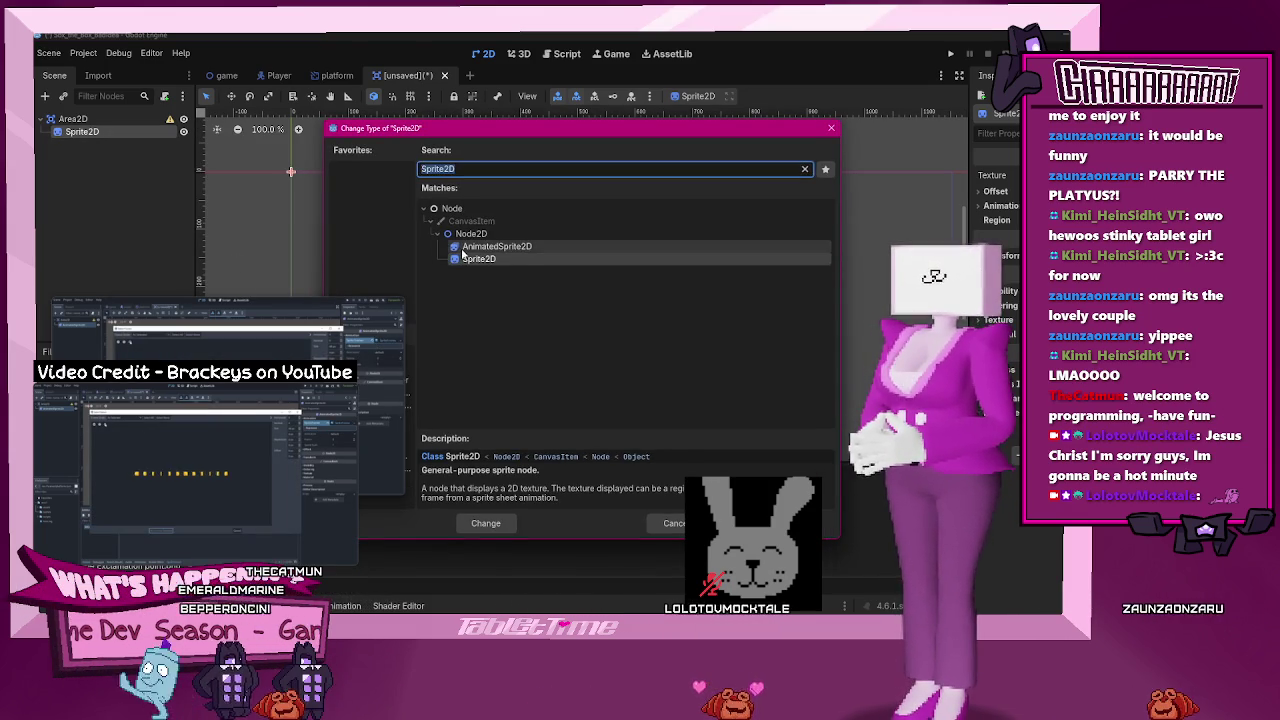
click(497, 246)
click(487, 523)
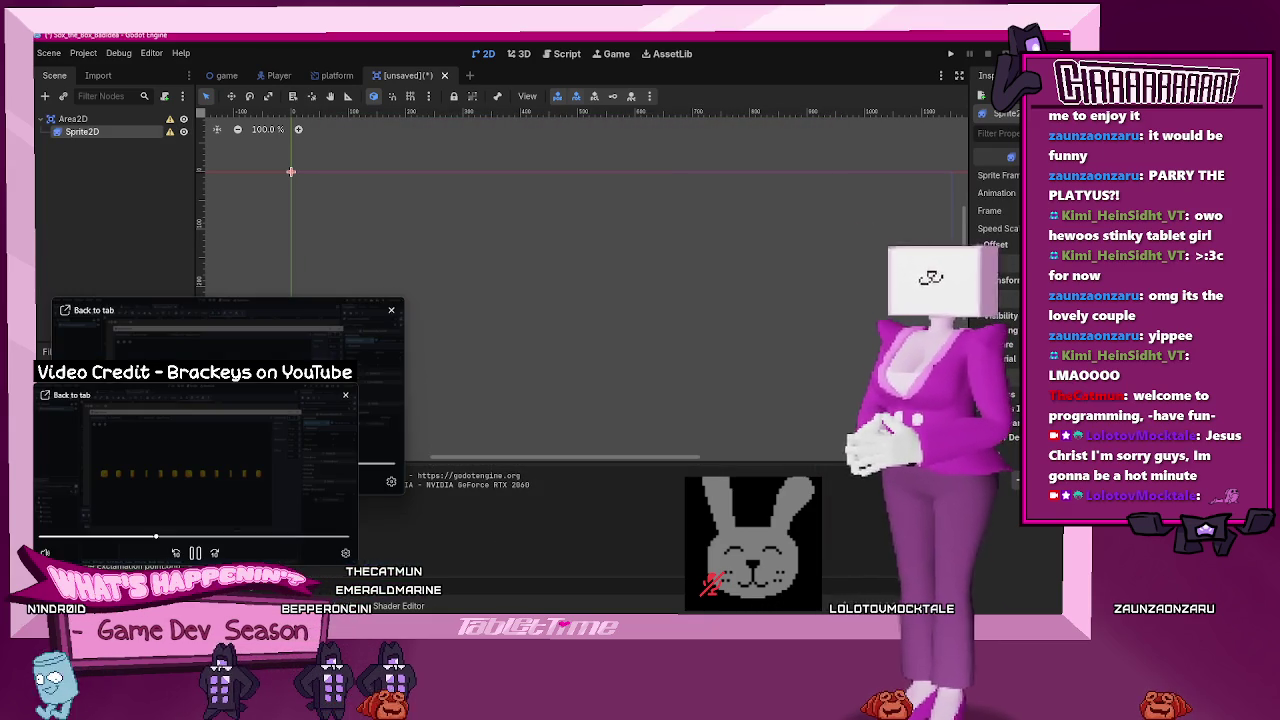
mouse_move(250, 420)
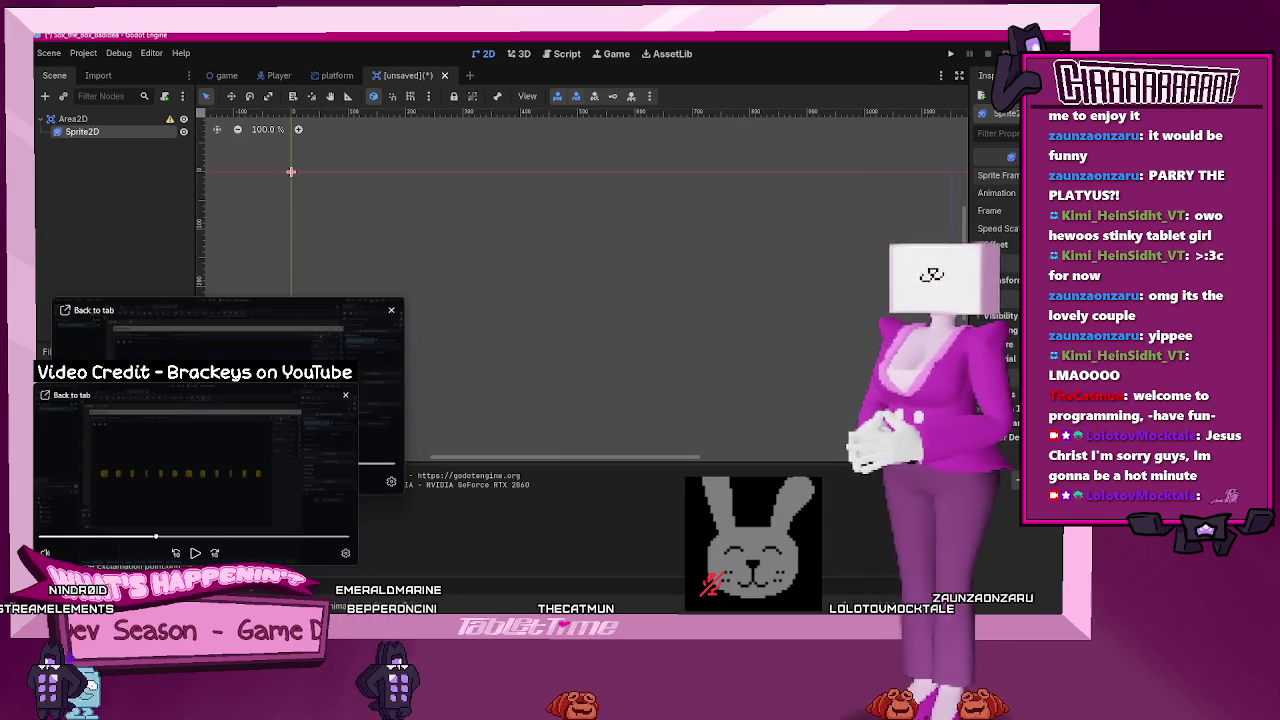
drag(228, 400, 216, 318)
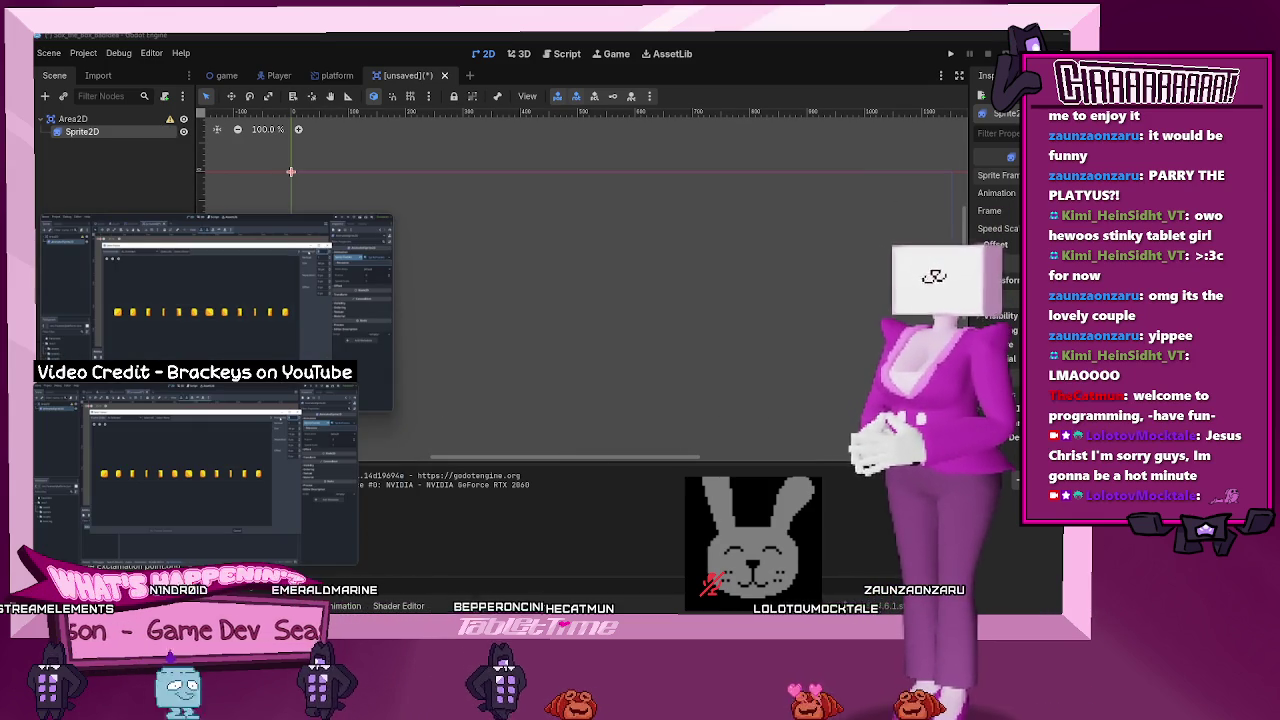
click(997, 175)
- Expand the new SpriteFrames resource in the Inspector to show its empty frames editor
click(997, 175)
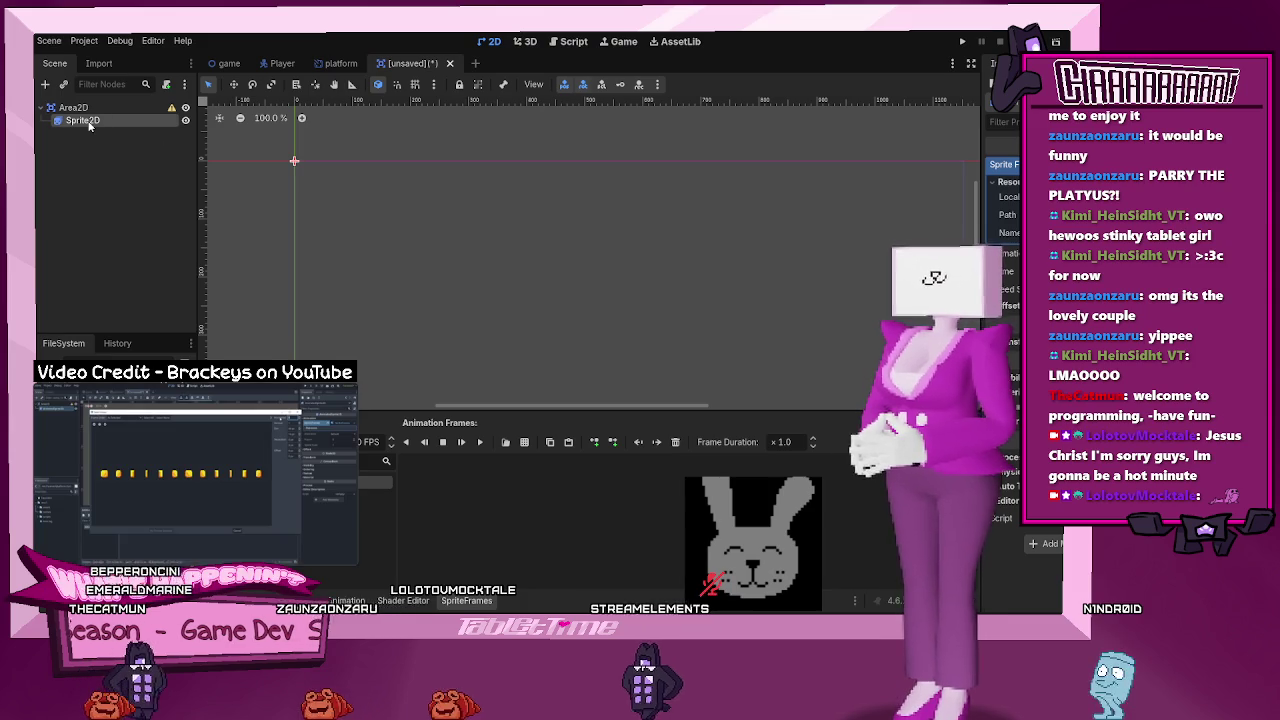
mouse_move(195, 470)
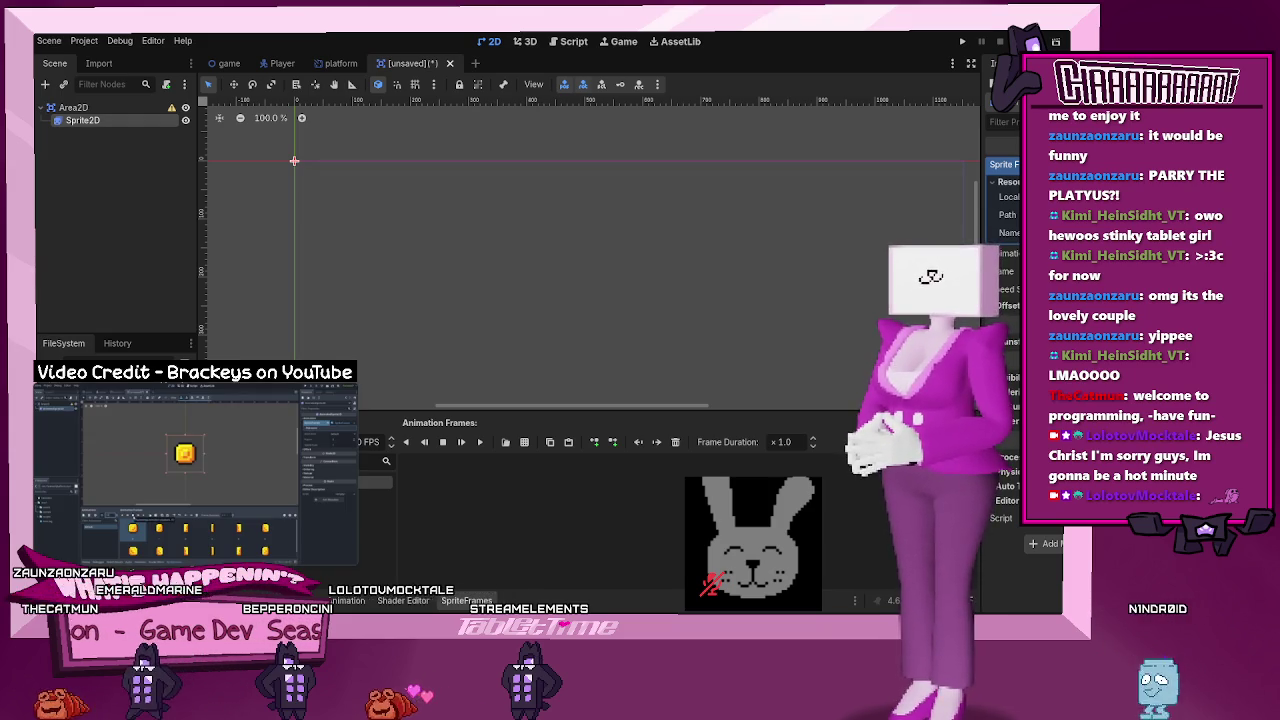
mouse_move(195, 552)
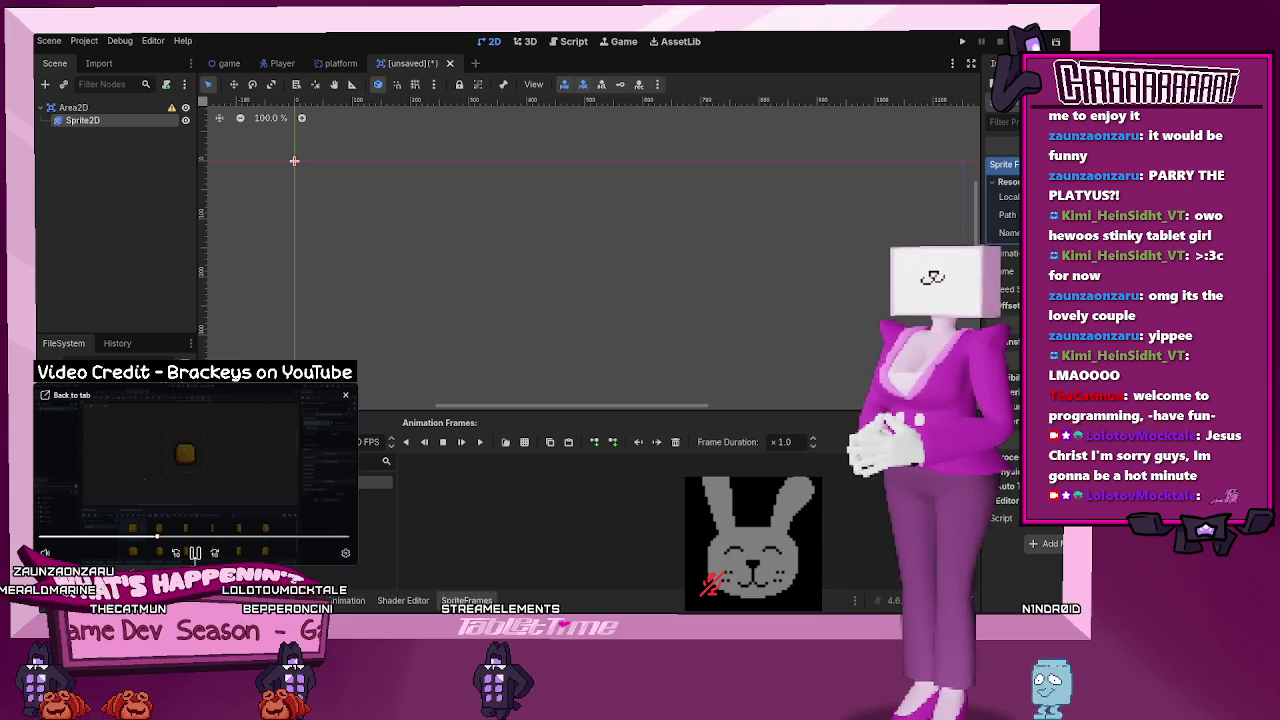
click(195, 536)
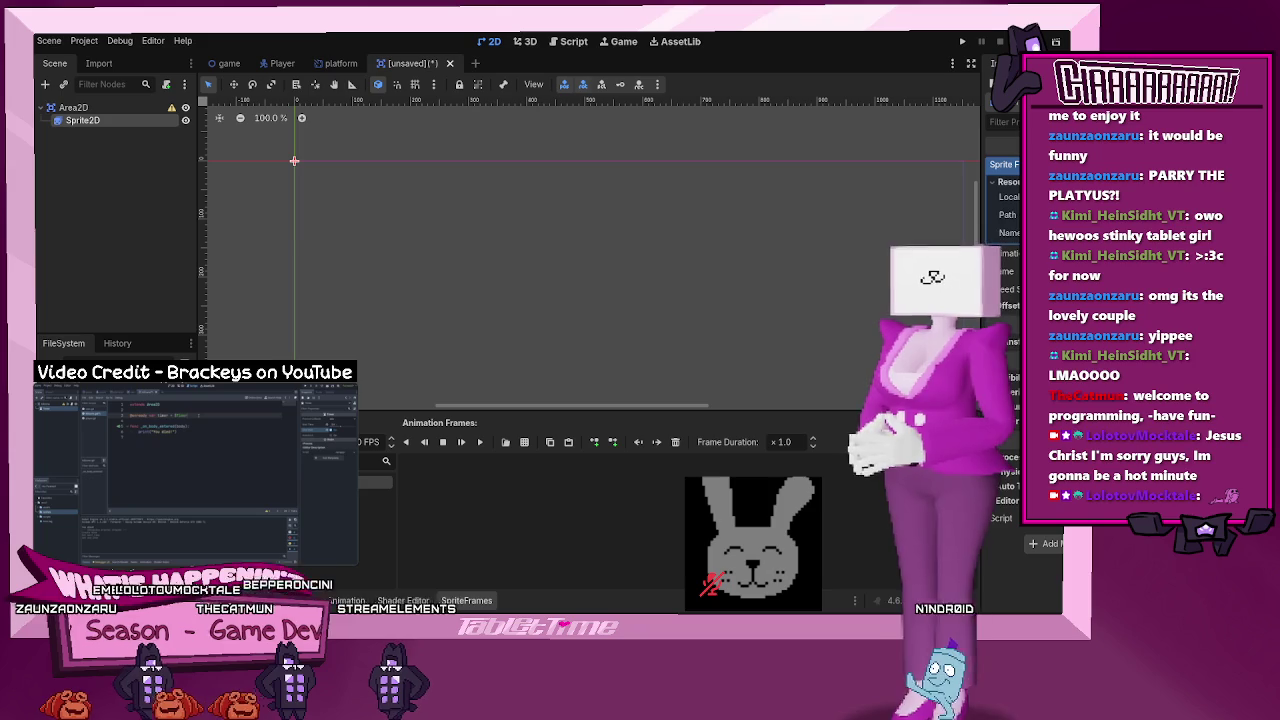